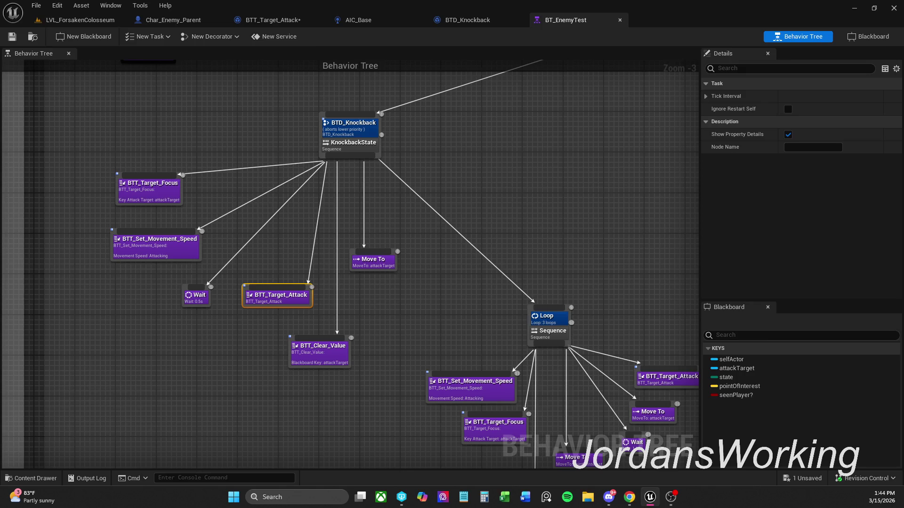
# Step: Dismiss the Live Caption popup and bring the browser window to the front
pyautogui.hotkey('alt', 'Tab')
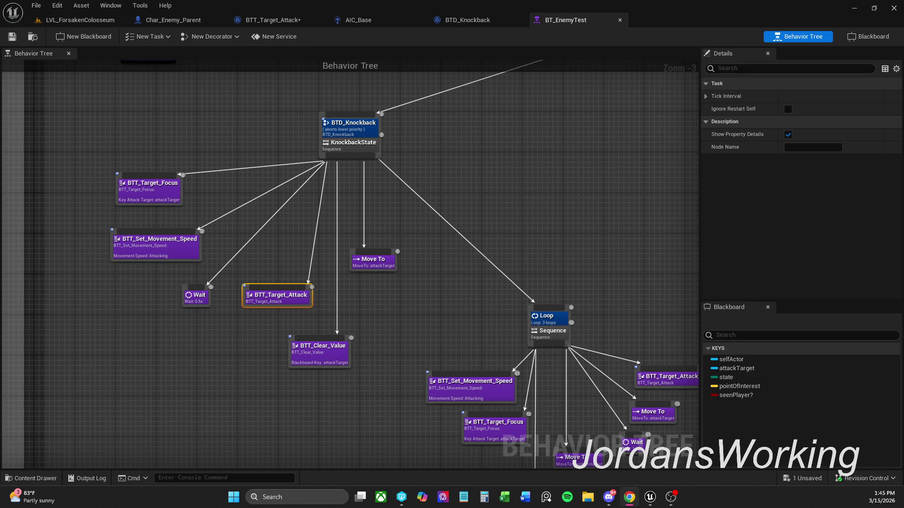
pyautogui.press('super+ctrl+l')
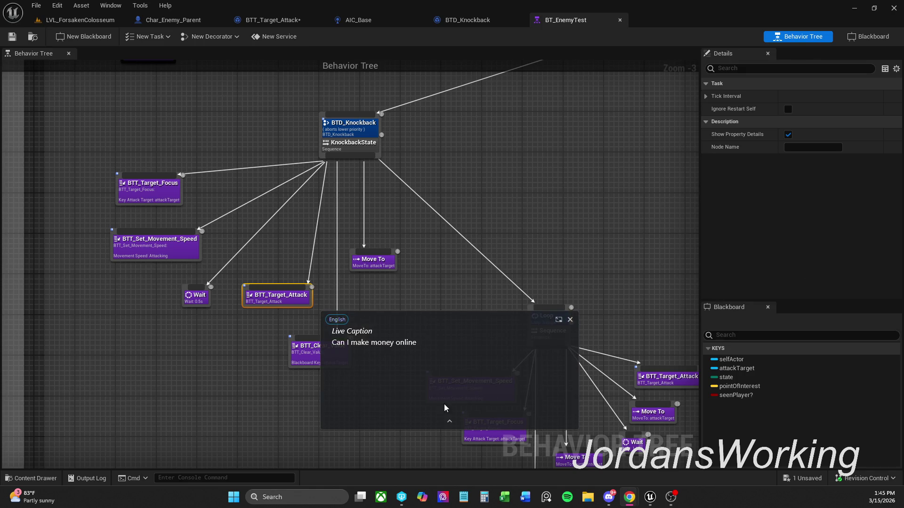
pyautogui.click(570, 319)
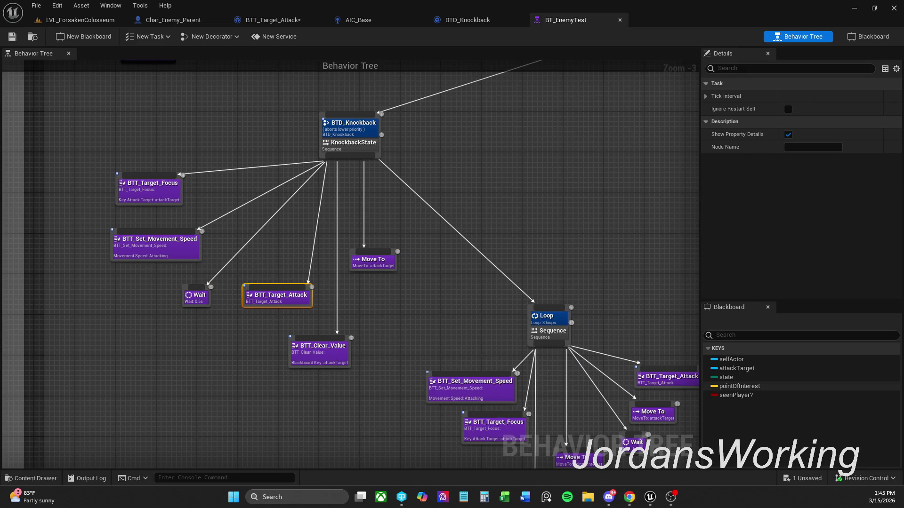
pyautogui.click(630, 498)
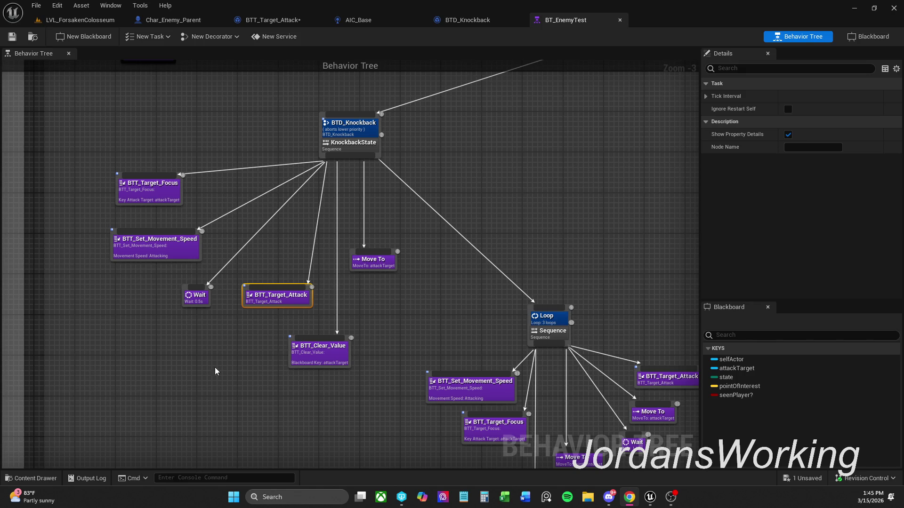
# Step: Pan the behavior tree to reveal BTT_Set_Alert, then show the BTT_Target_Attack Event Graph
pyautogui.moveTo(428, 249)
pyautogui.mouseDown()
pyautogui.moveTo(398, 296)
pyautogui.moveTo(463, 267)
pyautogui.mouseUp()
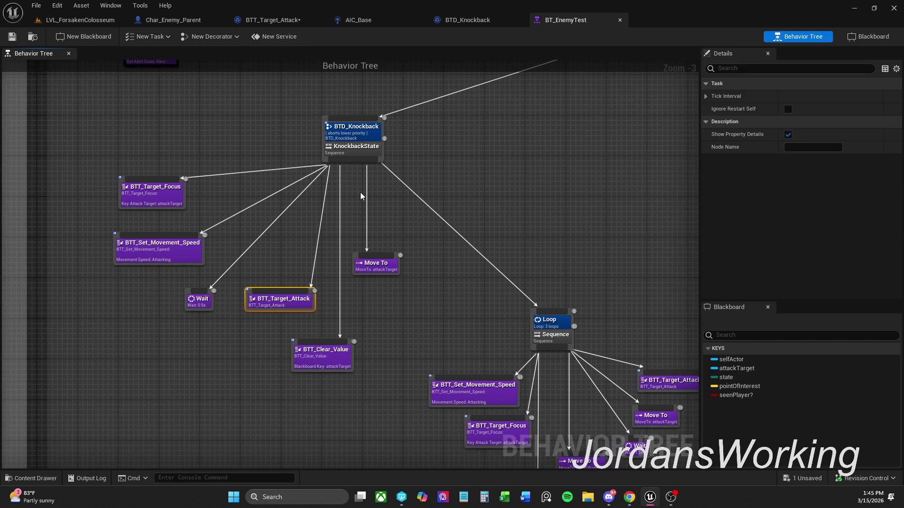
pyautogui.click(281, 23)
pyautogui.moveTo(406, 227)
pyautogui.mouseDown()
pyautogui.moveTo(403, 252)
pyautogui.moveTo(472, 244)
pyautogui.mouseUp()
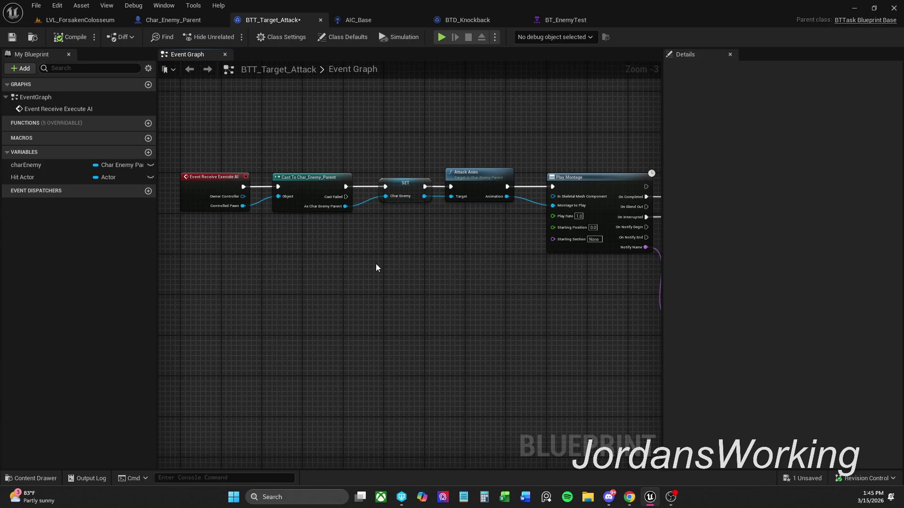
# Step: Bring Switch on Name into view and marquee-select the Attack Anim and Play Montage nodes
pyautogui.moveTo(445, 265)
pyautogui.mouseDown()
pyautogui.moveTo(461, 256)
pyautogui.moveTo(309, 266)
pyautogui.moveTo(366, 280)
pyautogui.moveTo(487, 280)
pyautogui.mouseUp()
pyautogui.moveTo(345, 150); pyautogui.dragTo(493, 298)
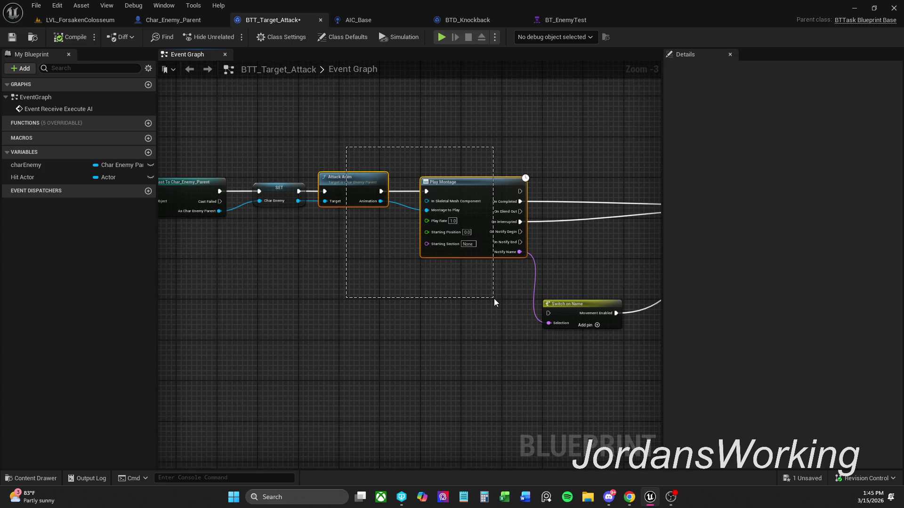
pyautogui.click(390, 293)
pyautogui.moveTo(390, 293); pyautogui.dragTo(434, 279)
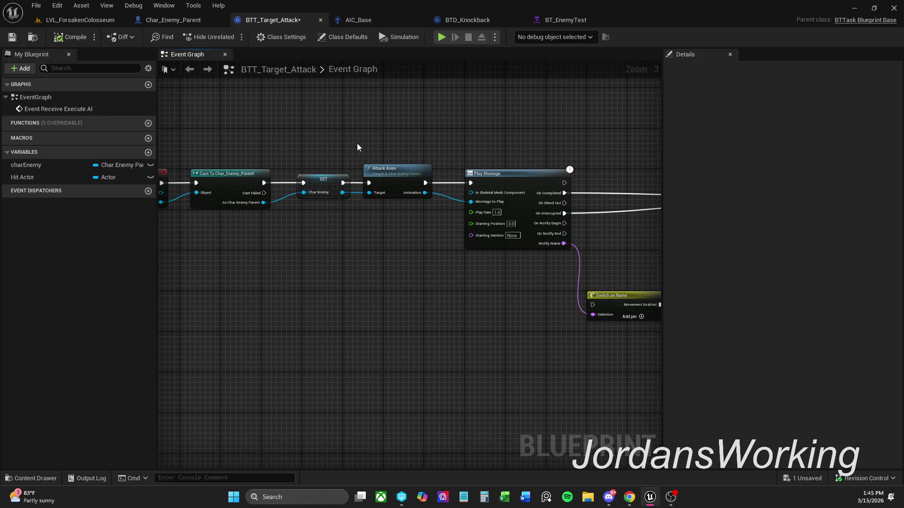
pyautogui.moveTo(417, 153); pyautogui.dragTo(495, 264)
pyautogui.click(439, 247)
pyautogui.moveTo(410, 127)
pyautogui.mouseDown()
pyautogui.moveTo(534, 289)
pyautogui.moveTo(227, 286)
pyautogui.moveTo(411, 304)
pyautogui.mouseUp()
pyautogui.click(533, 289)
# Step: Reveal the Cast, SET and Attack Anim nodes and reselect Attack Anim with Play Montage
pyautogui.moveTo(277, 167); pyautogui.dragTo(352, 259)
pyautogui.click(539, 186)
pyautogui.moveTo(538, 186)
pyautogui.mouseDown()
pyautogui.moveTo(355, 227)
pyautogui.moveTo(400, 231)
pyautogui.mouseUp()
pyautogui.moveTo(373, 188)
pyautogui.mouseDown()
pyautogui.moveTo(461, 175)
pyautogui.moveTo(322, 181)
pyautogui.mouseUp()
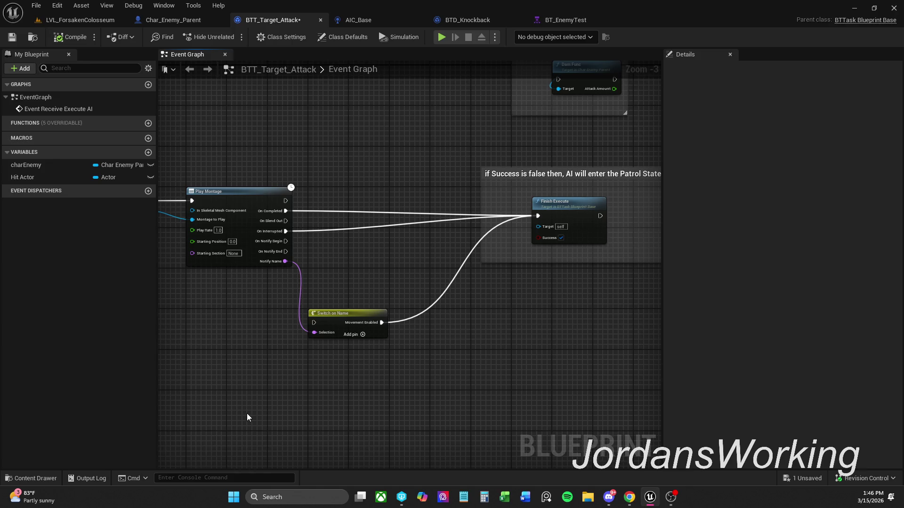
pyautogui.moveTo(391, 429)
pyautogui.mouseDown()
pyautogui.moveTo(452, 371)
pyautogui.moveTo(529, 382)
pyautogui.mouseUp()
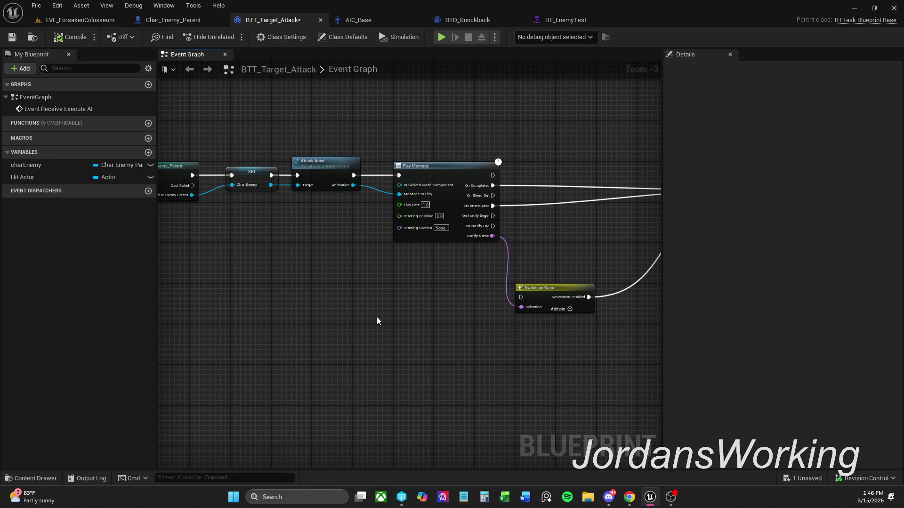
pyautogui.moveTo(333, 136); pyautogui.dragTo(429, 258)
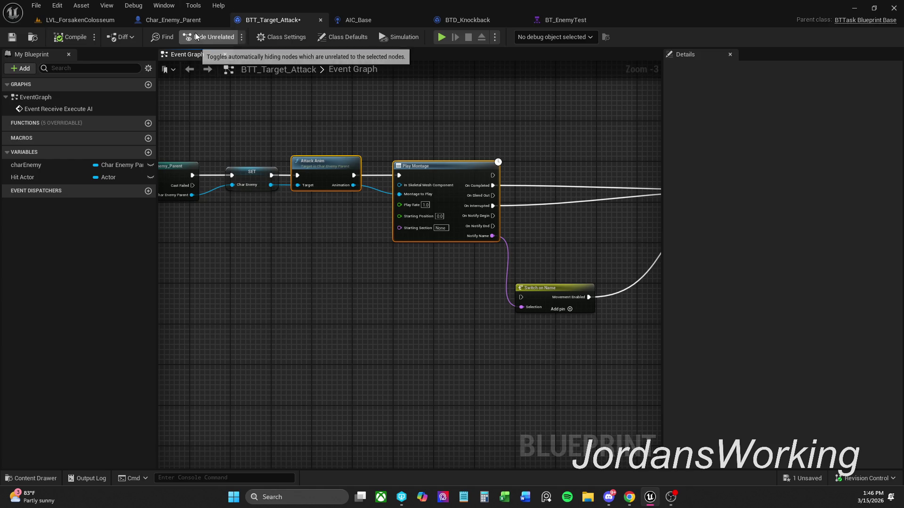
# Step: Look over the task graph from Event Receive Execute AI, then go to Char_Enemy_Parent
pyautogui.moveTo(246, 132); pyautogui.dragTo(459, 136)
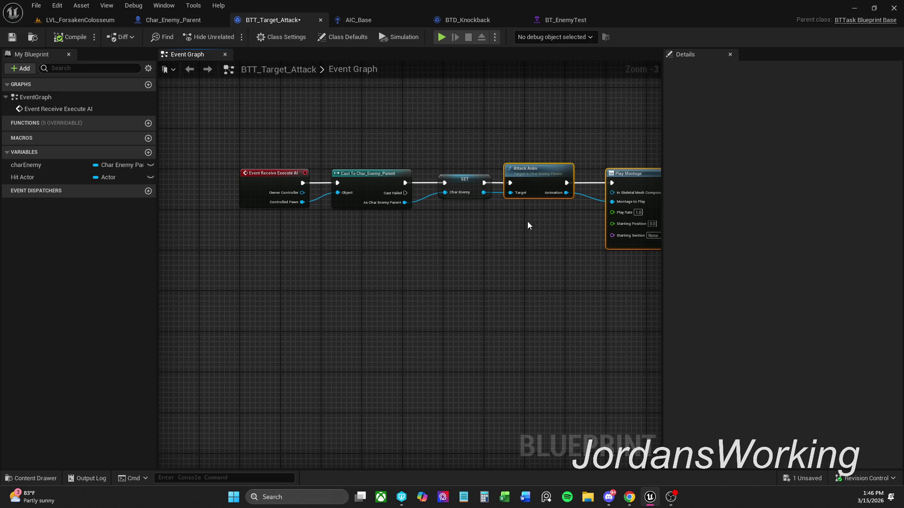
pyautogui.moveTo(606, 244)
pyautogui.mouseDown()
pyautogui.moveTo(43, 238)
pyautogui.moveTo(565, 156)
pyautogui.moveTo(558, 159)
pyautogui.mouseUp()
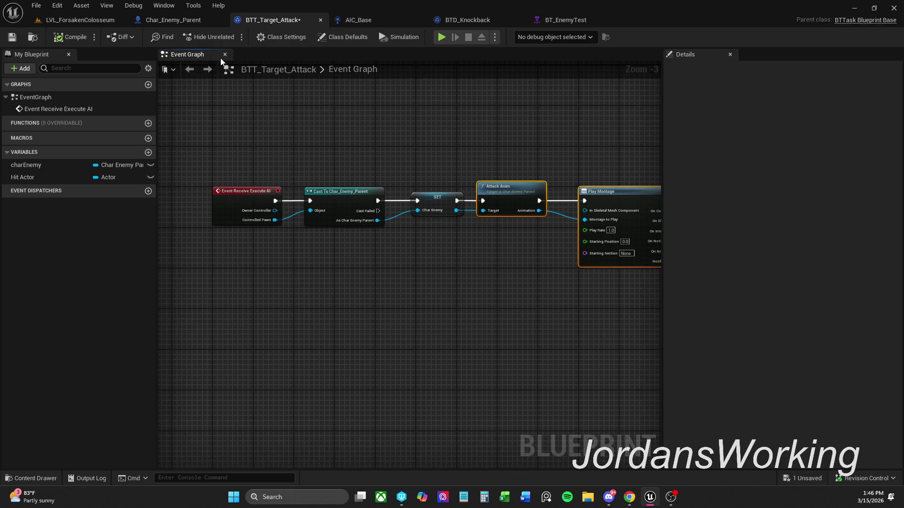
pyautogui.click(177, 21)
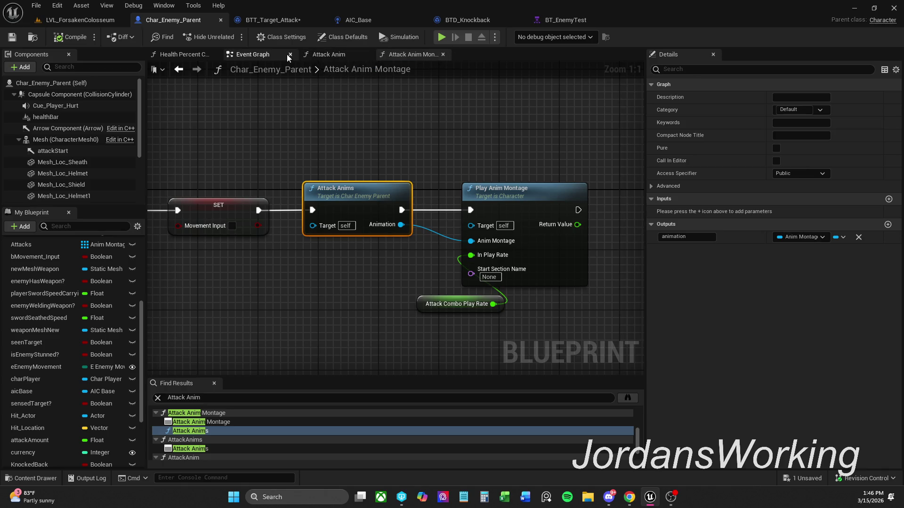
# Step: Add a custom event named Attack in Char_Enemy_Parent's Event Graph
pyautogui.click(253, 54)
pyautogui.click(214, 383)
pyautogui.moveTo(271, 372); pyautogui.dragTo(312, 241)
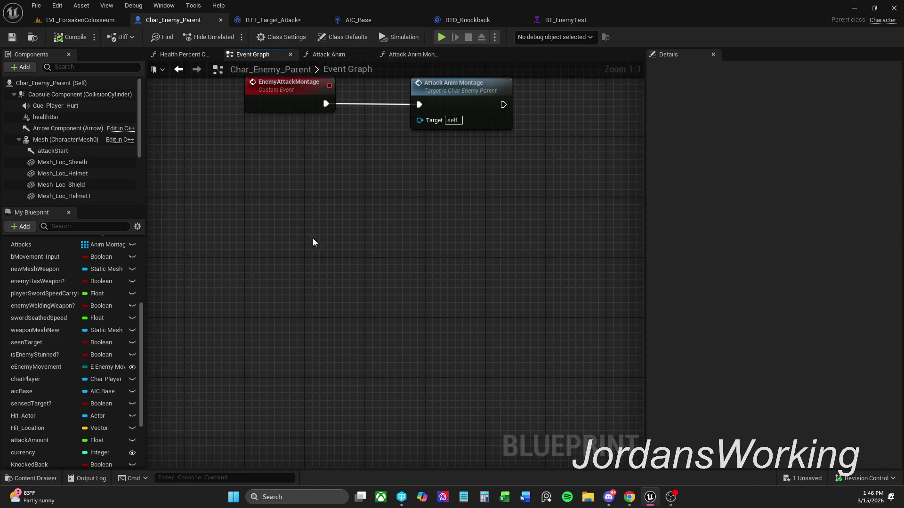
pyautogui.rightClick(299, 279)
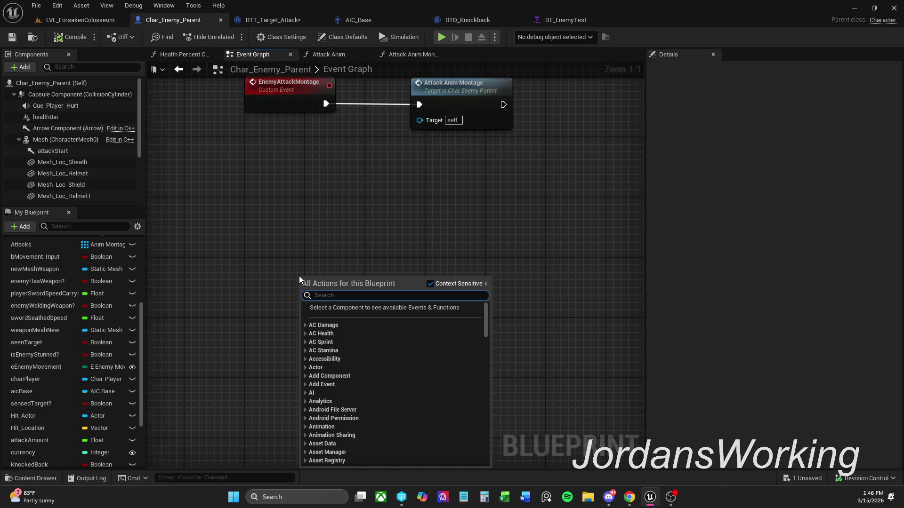
pyautogui.write('cus')
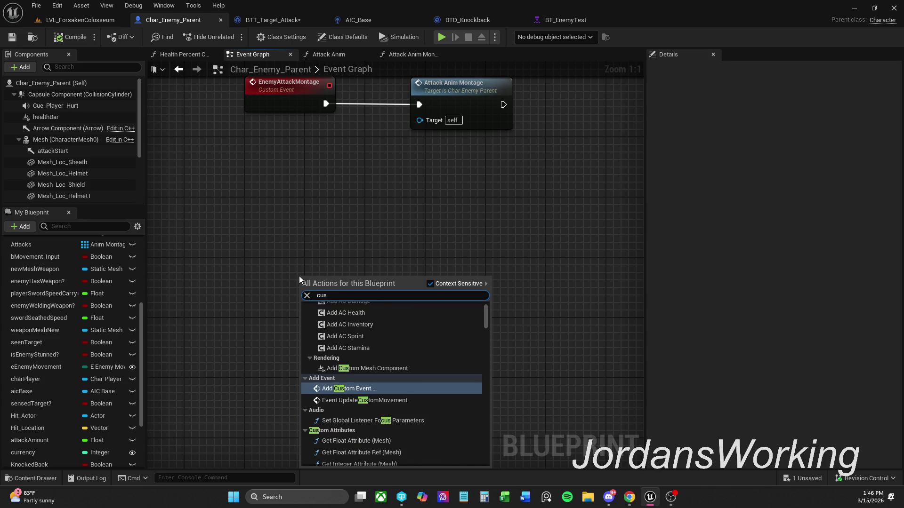
pyautogui.press('Return')
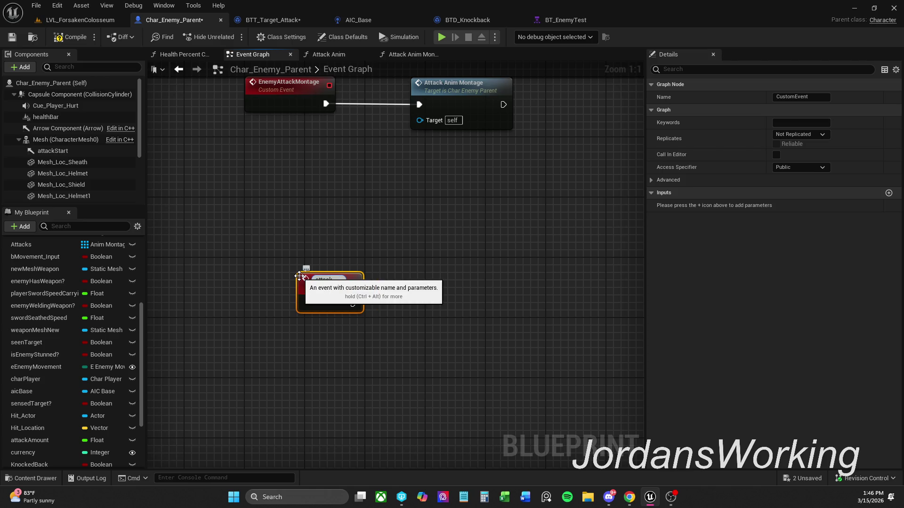
pyautogui.press('Delete')
pyautogui.write('A')
pyautogui.press('Return')
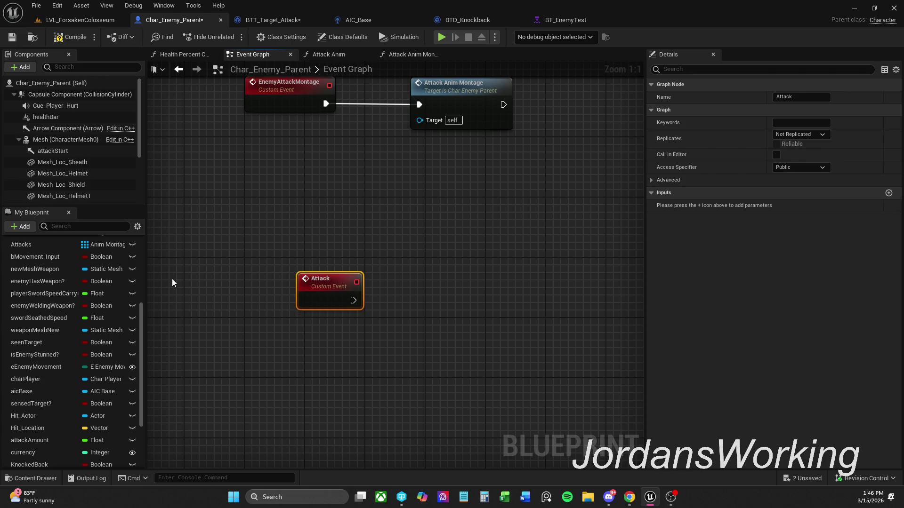
# Step: Paste Attack Anim and Play Montage, wire Attack into Attack Anim, and open Attack Anim
pyautogui.click(309, 324)
pyautogui.moveTo(337, 288); pyautogui.dragTo(285, 334)
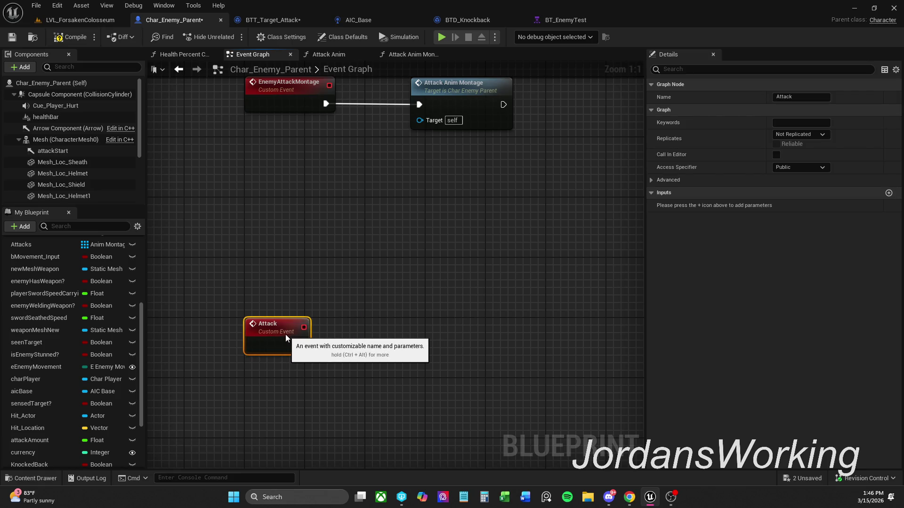
pyautogui.click(417, 299)
pyautogui.moveTo(416, 299)
pyautogui.mouseDown()
pyautogui.moveTo(320, 261)
pyautogui.moveTo(316, 297)
pyautogui.mouseUp()
pyautogui.hotkey('ctrl', 'v')
pyautogui.moveTo(257, 309); pyautogui.dragTo(209, 310)
pyautogui.doubleClick(297, 293)
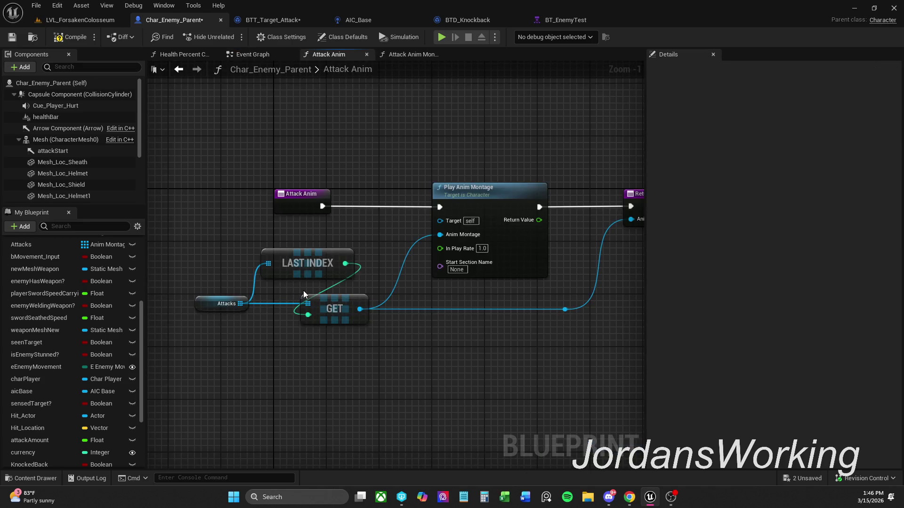
# Step: Close the Attack Anim graph, compile, and move the EnemyWeaponSheathe group down and left
pyautogui.click(366, 54)
pyautogui.click(70, 37)
pyautogui.moveTo(362, 261)
pyautogui.mouseDown()
pyautogui.moveTo(369, 188)
pyautogui.moveTo(441, 185)
pyautogui.moveTo(445, 62)
pyautogui.mouseUp()
pyautogui.scroll(-1, 369, 187)
pyautogui.scroll(-6, 433, 117)
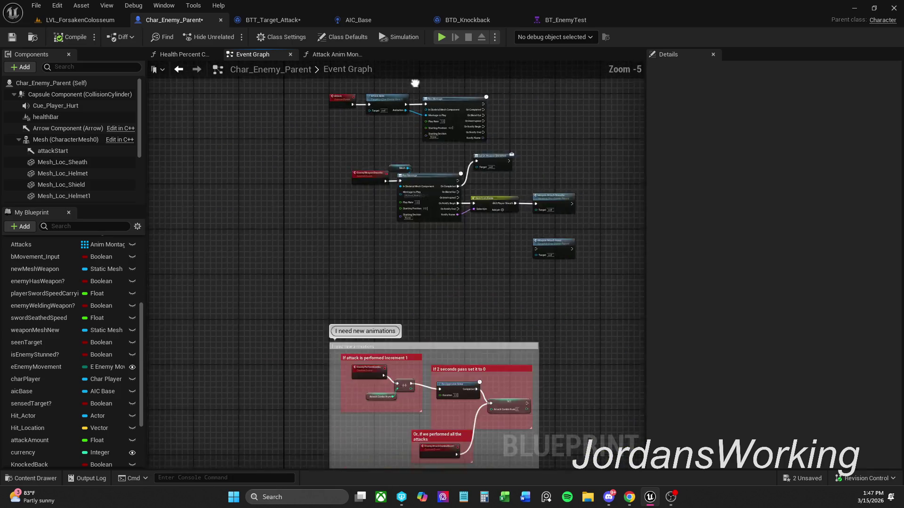
pyautogui.scroll(3, 394, 174)
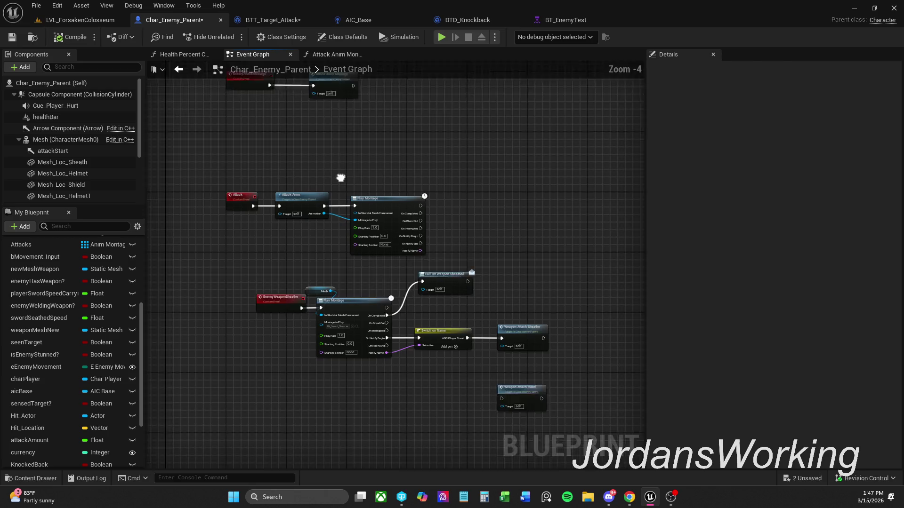
pyautogui.moveTo(226, 387)
pyautogui.mouseDown()
pyautogui.moveTo(596, 238)
pyautogui.moveTo(594, 222)
pyautogui.mouseUp()
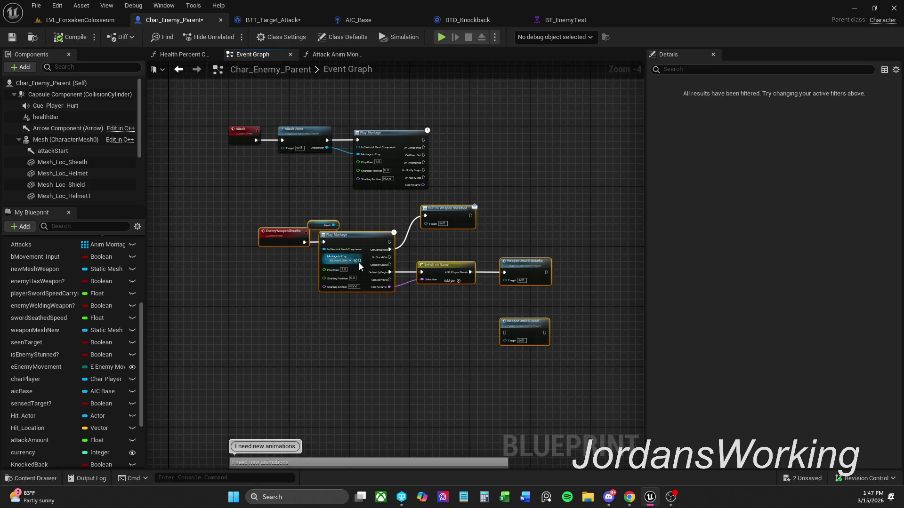
pyautogui.moveTo(275, 238); pyautogui.dragTo(237, 258)
# Step: Move the EnemyAttackMontage and Attack rows up, away from EnemyWeaponSheathe
pyautogui.click(254, 240)
pyautogui.moveTo(291, 214)
pyautogui.mouseDown()
pyautogui.moveTo(325, 292)
pyautogui.moveTo(403, 399)
pyautogui.mouseUp()
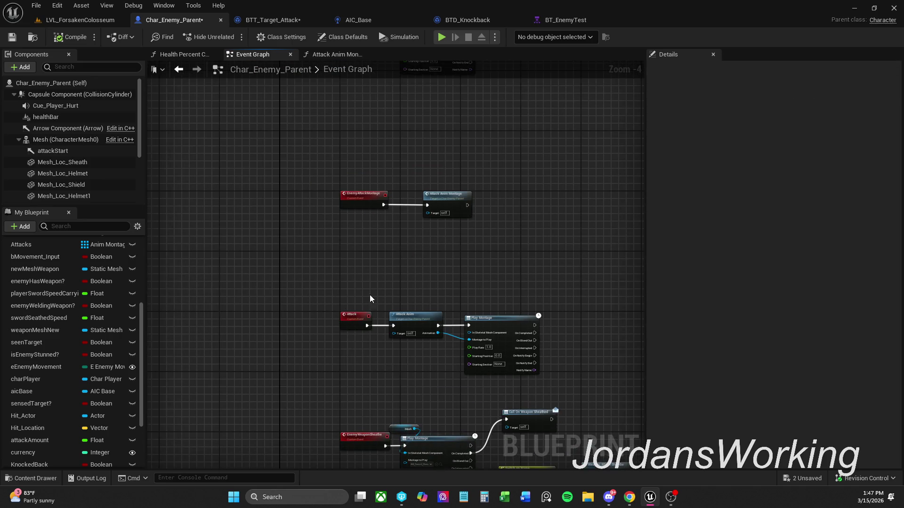
pyautogui.moveTo(328, 381)
pyautogui.mouseDown()
pyautogui.moveTo(535, 121)
pyautogui.moveTo(555, 34)
pyautogui.moveTo(631, 41)
pyautogui.moveTo(500, 326)
pyautogui.moveTo(476, 216)
pyautogui.moveTo(482, 169)
pyautogui.moveTo(458, 312)
pyautogui.moveTo(304, 333)
pyautogui.mouseUp()
pyautogui.moveTo(302, 303)
pyautogui.mouseDown()
pyautogui.moveTo(303, 223)
pyautogui.moveTo(282, 242)
pyautogui.mouseUp()
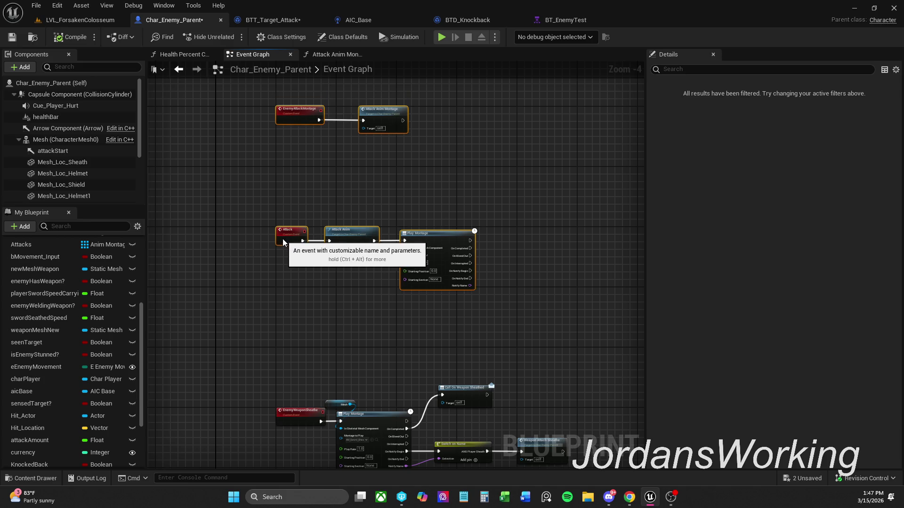
pyautogui.click(479, 284)
pyautogui.scroll(2, 482, 272)
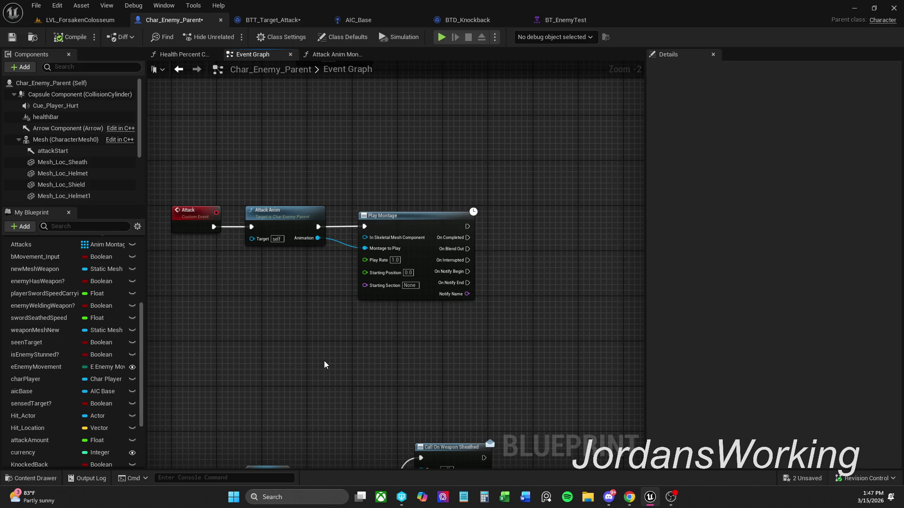
pyautogui.scroll(-4, 71, 368)
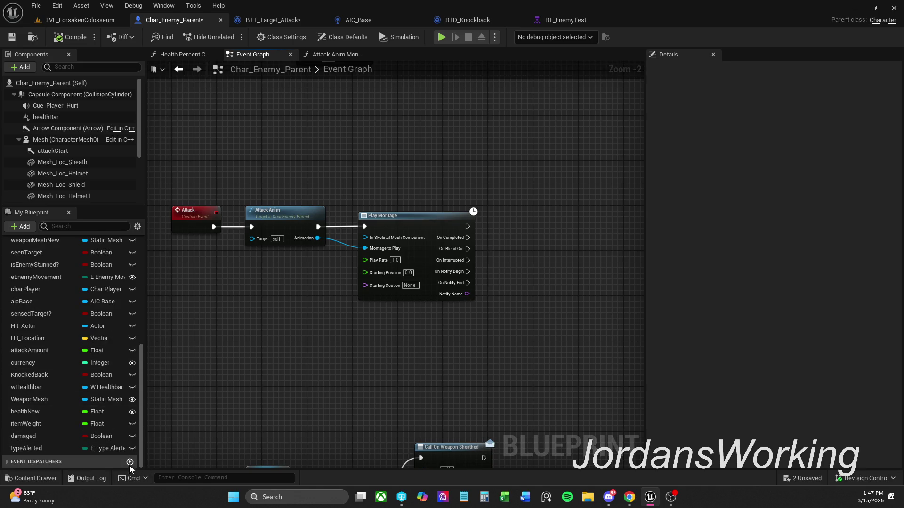
# Step: Delete the stray NewEventDispatcher from the event dispatchers list
pyautogui.click(94, 462)
pyautogui.scroll(-2, 95, 360)
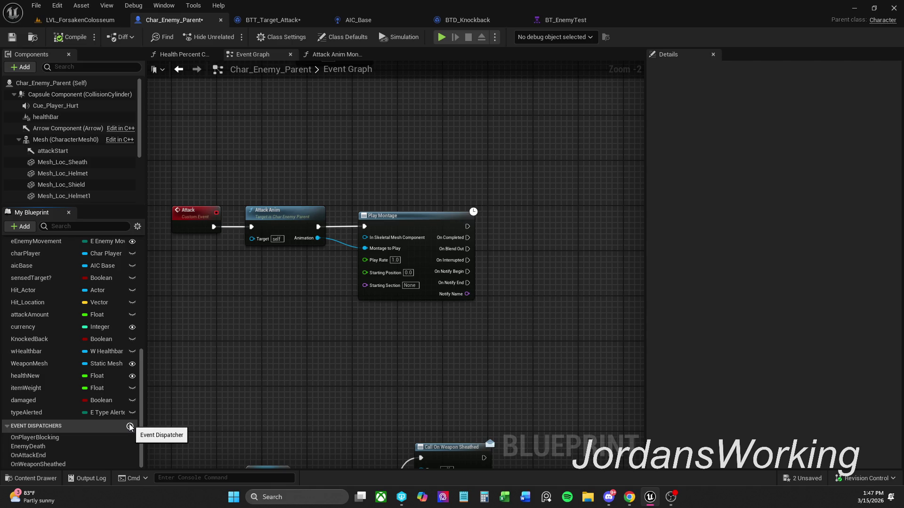
pyautogui.click(130, 426)
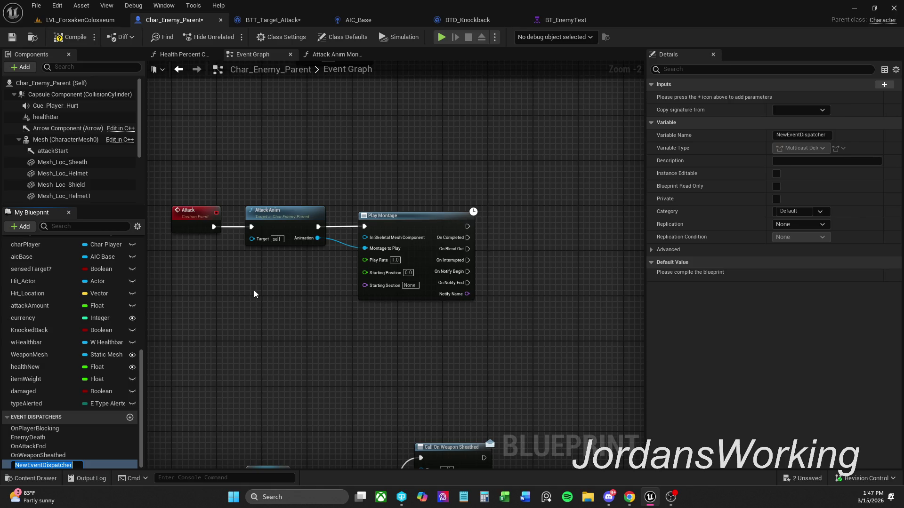
pyautogui.click(271, 346)
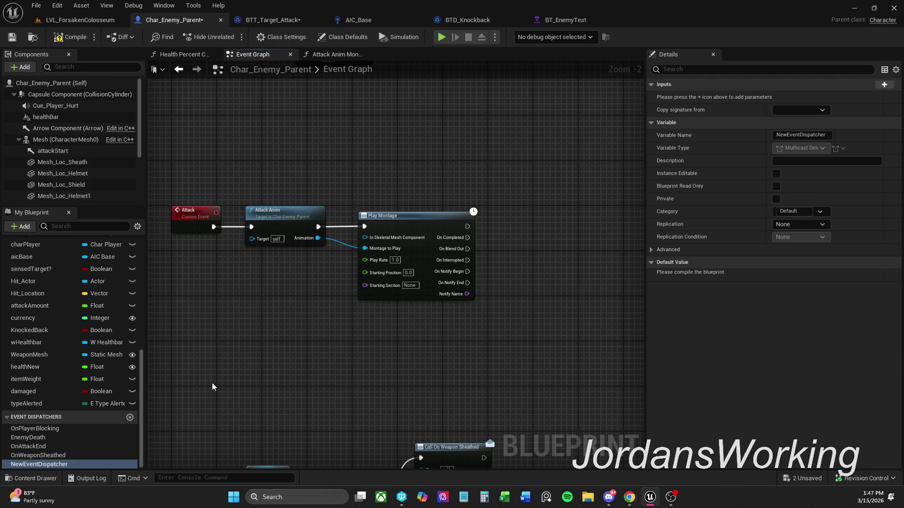
pyautogui.click(62, 466)
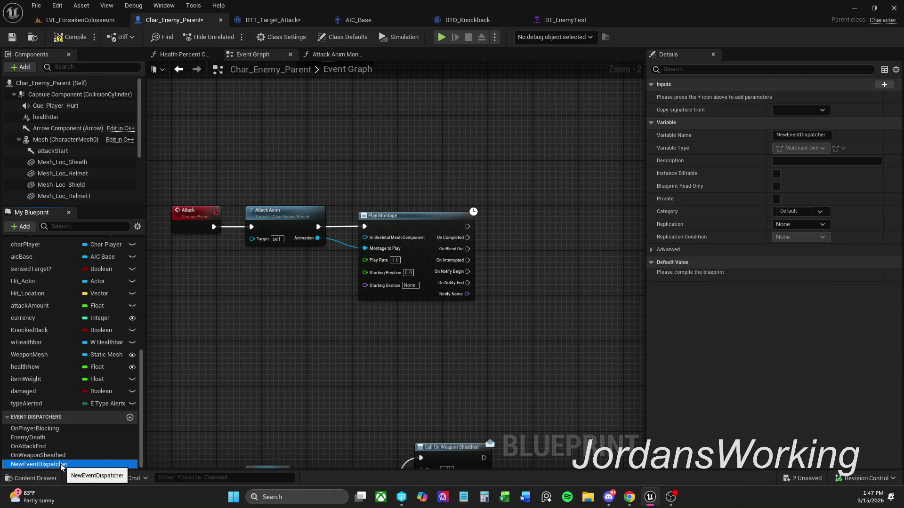
pyautogui.press('Delete')
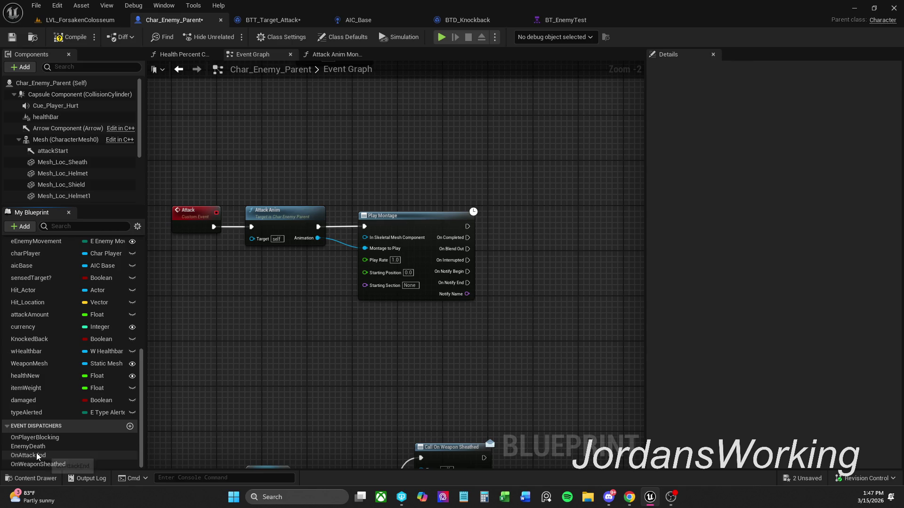
# Step: Find OnAttackEnd's references and break EnemyAttack's On Completed/On Interrupted wires into Call On Attack End
pyautogui.click(37, 456)
pyautogui.rightClick(38, 455)
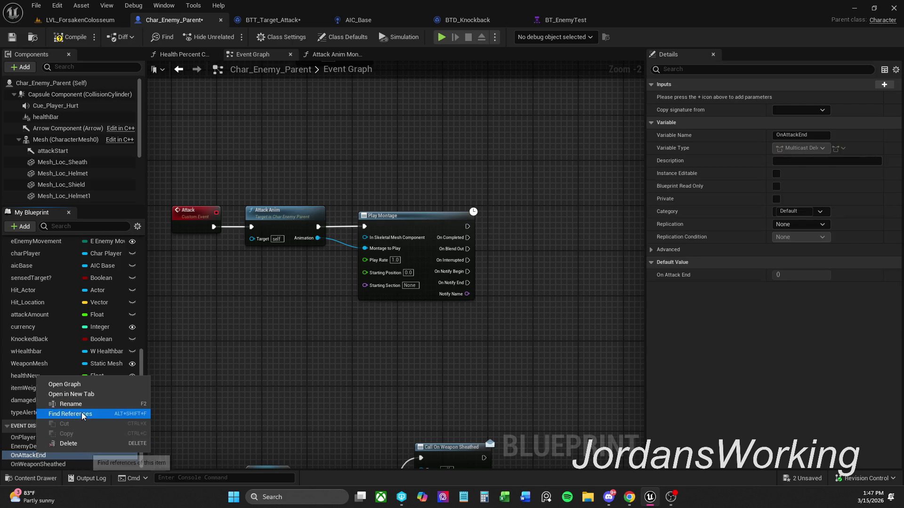
pyautogui.click(136, 414)
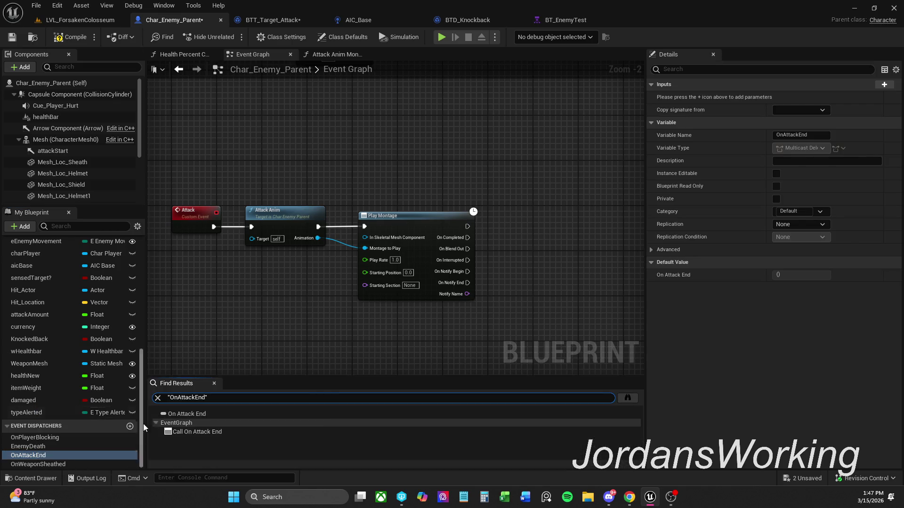
pyautogui.click(211, 414)
pyautogui.doubleClick(220, 431)
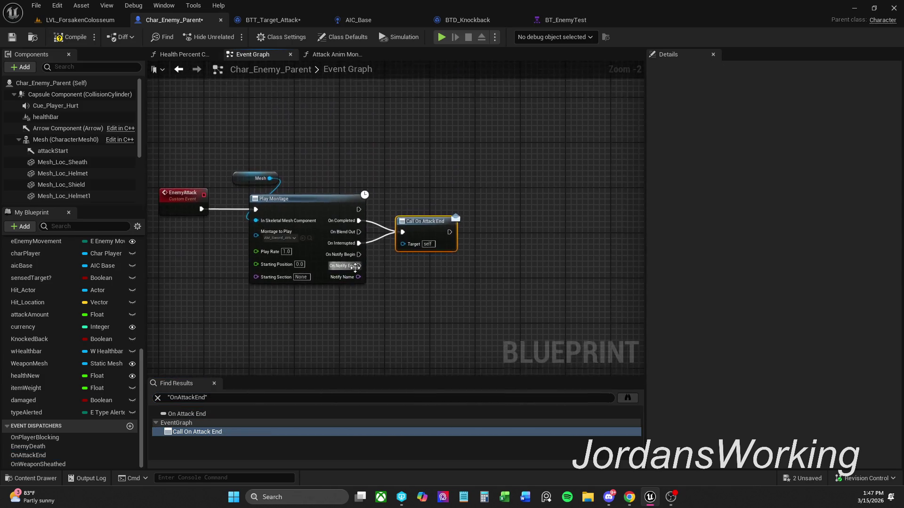
pyautogui.moveTo(312, 303)
pyautogui.mouseDown()
pyautogui.moveTo(477, 275)
pyautogui.moveTo(442, 289)
pyautogui.mouseUp()
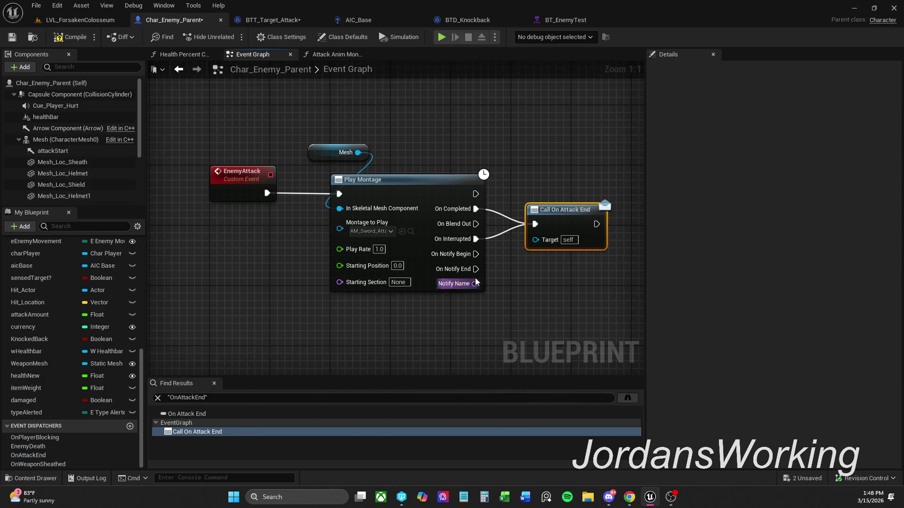
pyautogui.keyDown('alt'); pyautogui.click(537, 230); pyautogui.keyUp('alt')
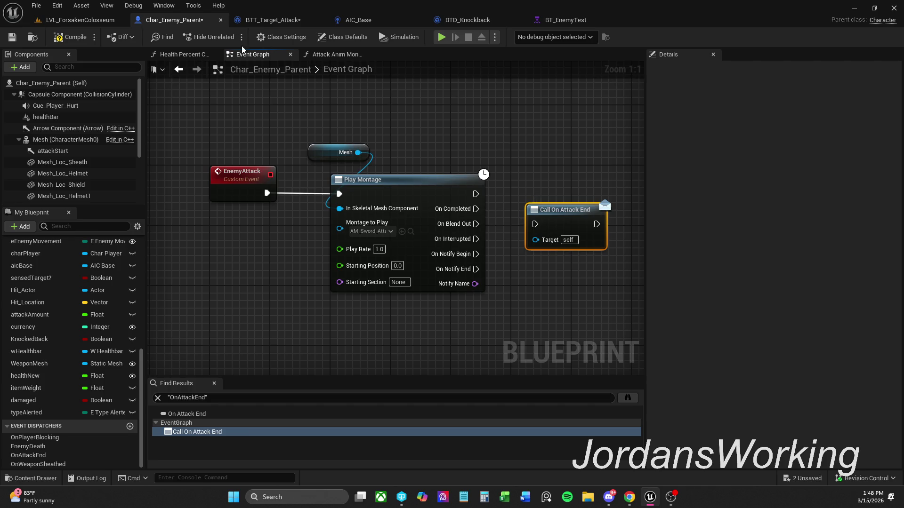
pyautogui.click(178, 70)
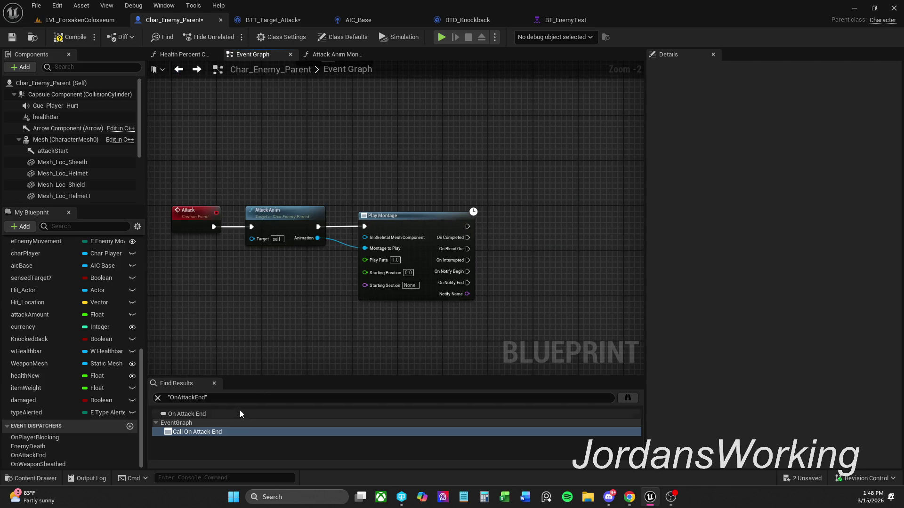
pyautogui.click(214, 384)
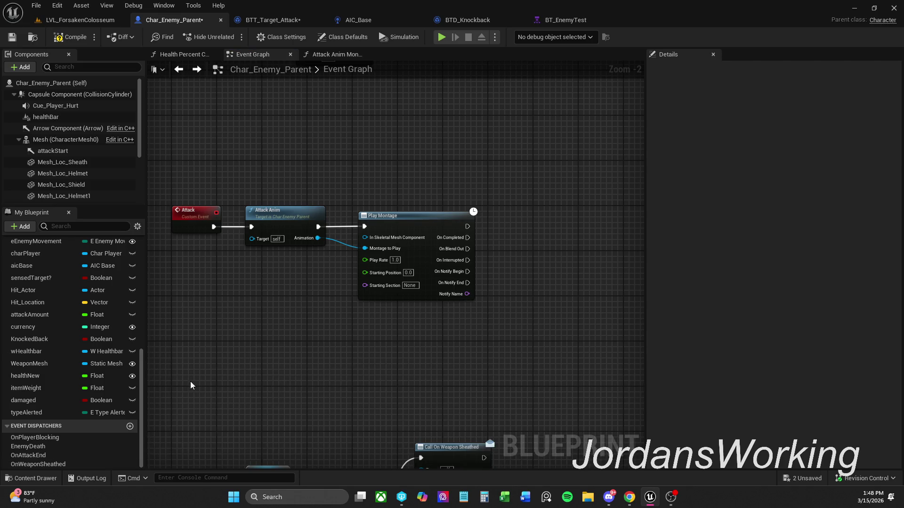
# Step: Add a Call On Attack End node fed by Attack's Play Montage On Completed and On Interrupted
pyautogui.moveTo(28, 456)
pyautogui.mouseDown()
pyautogui.moveTo(482, 383)
pyautogui.moveTo(559, 238)
pyautogui.moveTo(542, 247)
pyautogui.moveTo(468, 238)
pyautogui.mouseUp()
pyautogui.click(564, 263)
pyautogui.moveTo(545, 255)
pyautogui.mouseDown()
pyautogui.moveTo(497, 264)
pyautogui.moveTo(448, 259)
pyautogui.moveTo(468, 260)
pyautogui.mouseUp()
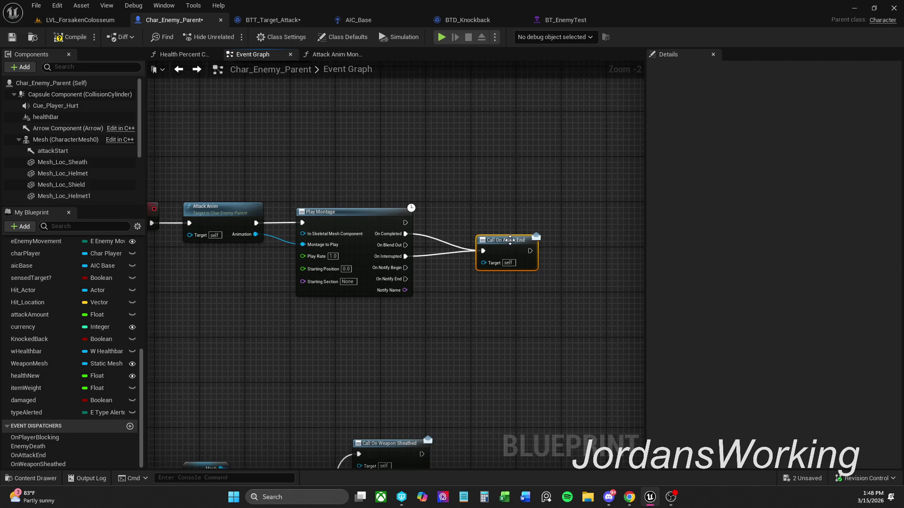
pyautogui.moveTo(480, 216); pyautogui.dragTo(526, 183)
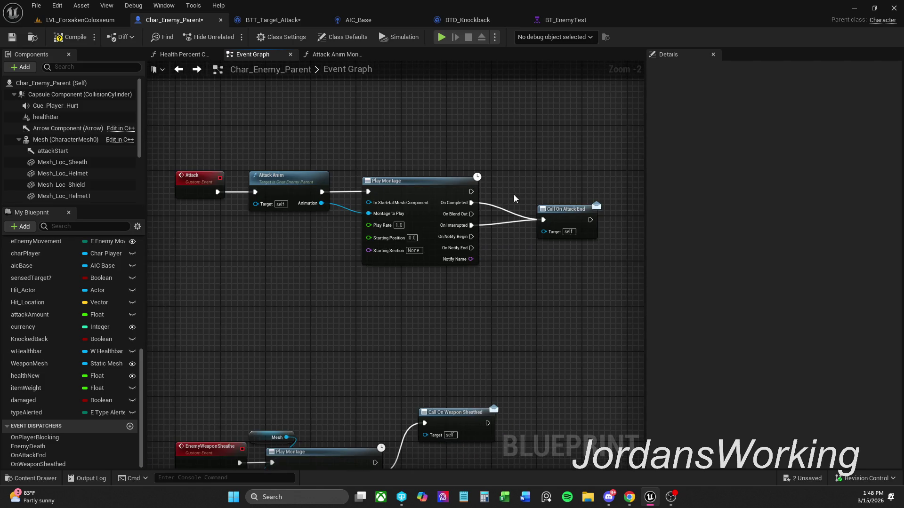
pyautogui.scroll(-1, 521, 197)
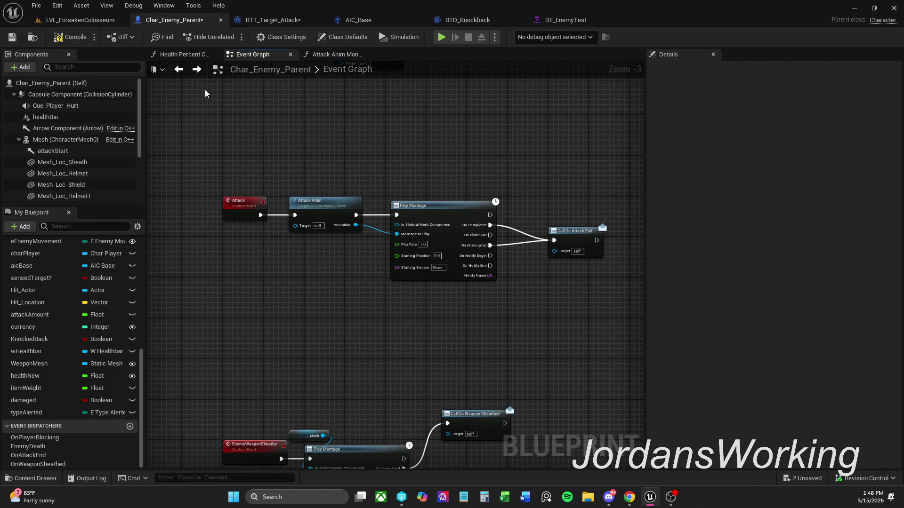
# Step: Compile and save the Char_Enemy_Parent blueprint
pyautogui.click(70, 37)
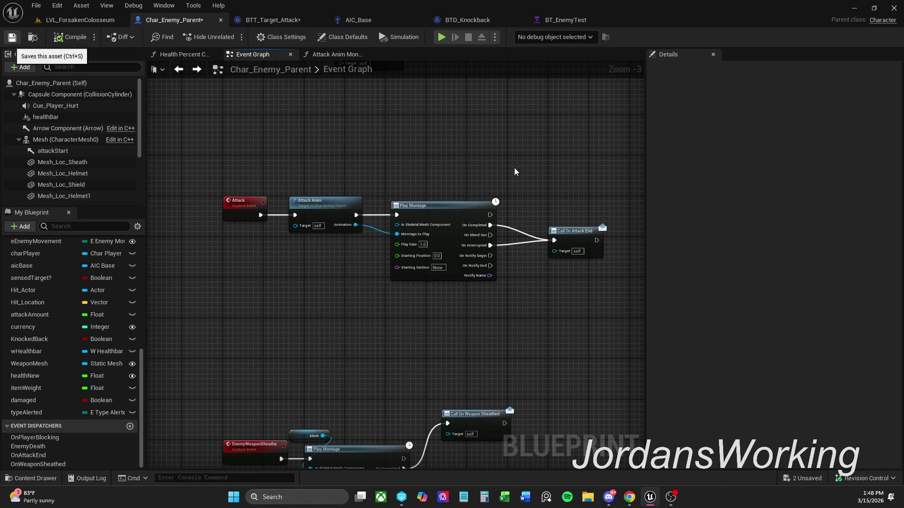
pyautogui.hotkey('ctrl', 's')
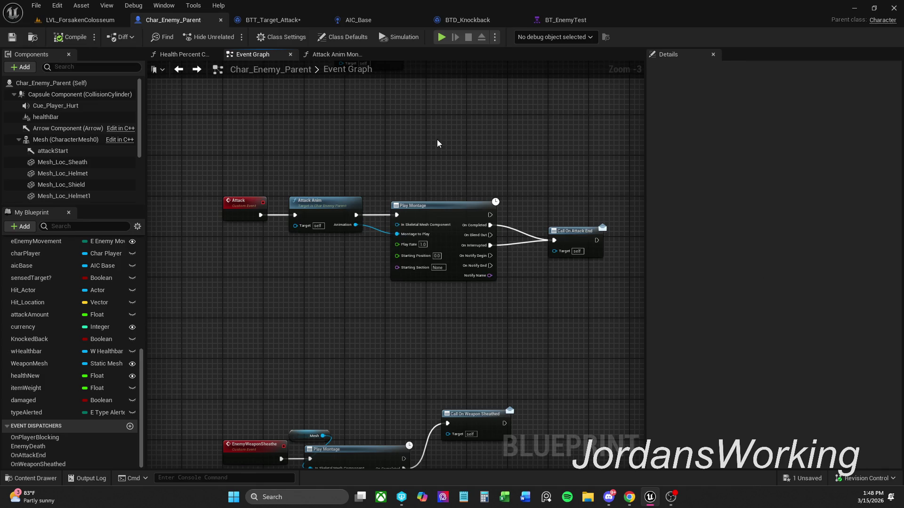
pyautogui.click(277, 20)
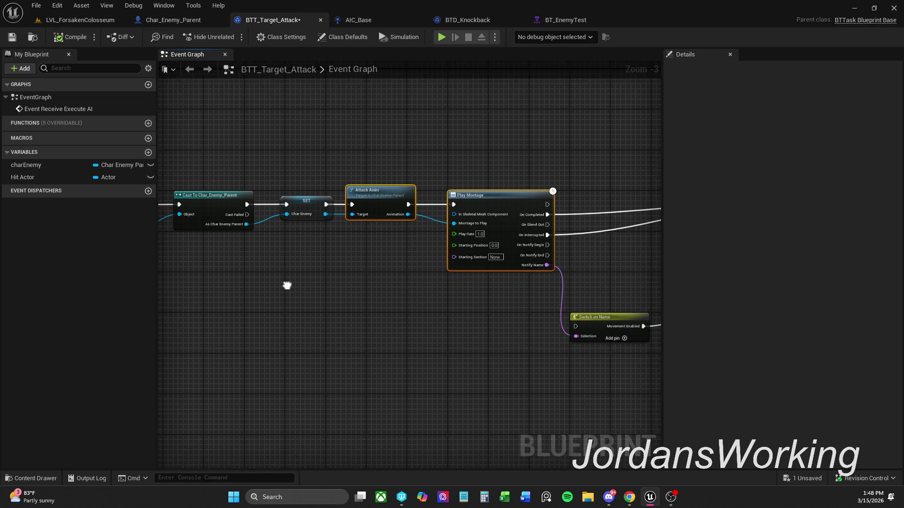
# Step: Break the SET-to-Attack Anim link and Play Montage's wires into Finish Execute
pyautogui.scroll(-1, 323, 271)
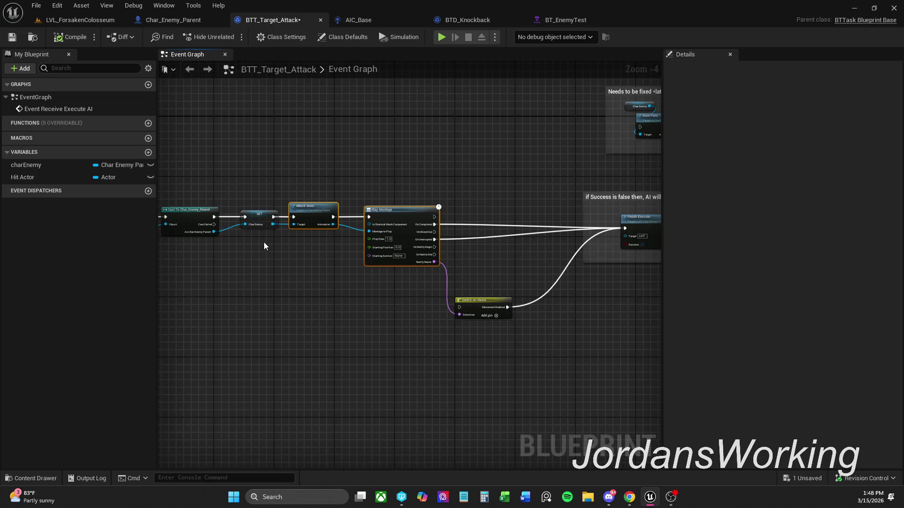
pyautogui.keyDown('alt'); pyautogui.click(293, 224); pyautogui.keyUp('alt')
pyautogui.keyDown('alt'); pyautogui.click(434, 225); pyautogui.keyUp('alt')
pyautogui.keyDown('alt'); pyautogui.click(434, 232); pyautogui.keyUp('alt')
pyautogui.keyDown('alt'); pyautogui.click(434, 261); pyautogui.keyUp('alt')
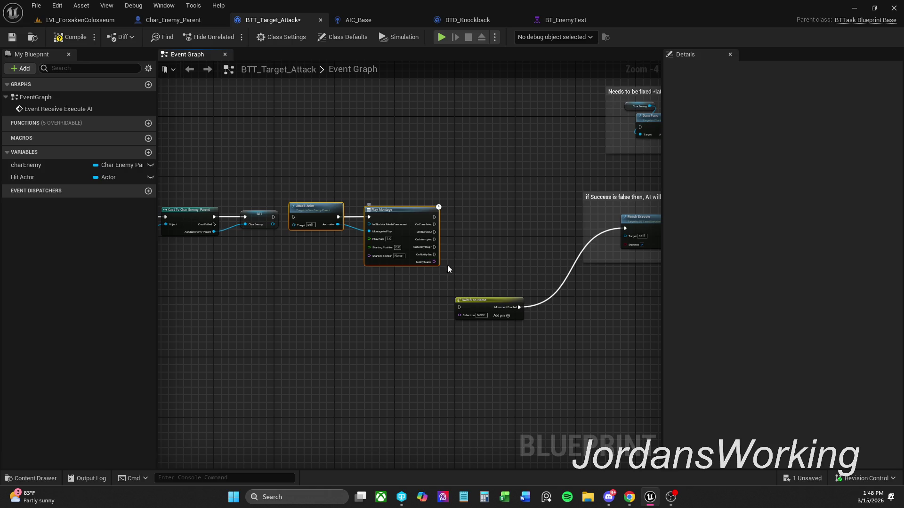
pyautogui.keyDown('alt'); pyautogui.click(519, 307); pyautogui.keyUp('alt')
# Step: Wire Notify Name to Selection and On Completed/On Interrupted into Switch on Name beside Play Montage
pyautogui.moveTo(459, 315)
pyautogui.mouseDown()
pyautogui.moveTo(430, 299)
pyautogui.moveTo(434, 262)
pyautogui.mouseUp()
pyautogui.scroll(2, 479, 285)
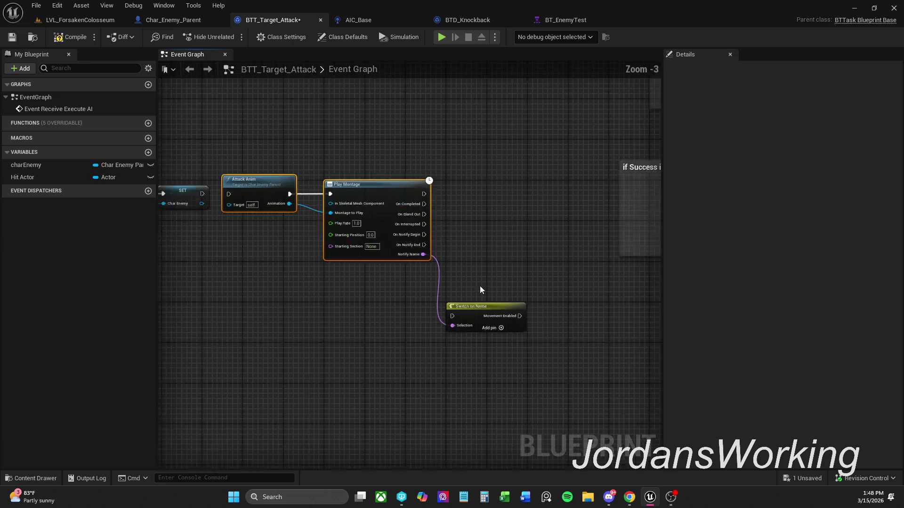
pyautogui.moveTo(450, 319)
pyautogui.mouseDown()
pyautogui.moveTo(414, 212)
pyautogui.moveTo(414, 231)
pyautogui.moveTo(415, 196)
pyautogui.mouseUp()
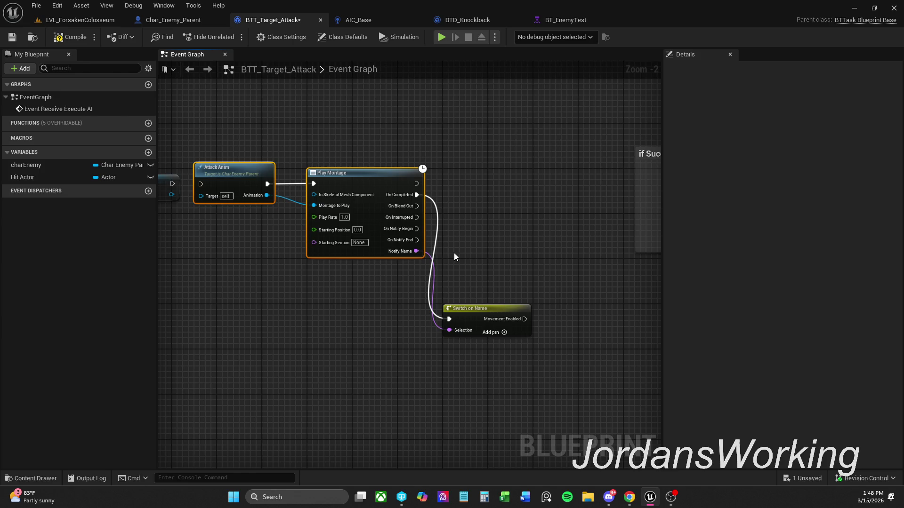
pyautogui.moveTo(449, 319)
pyautogui.mouseDown()
pyautogui.moveTo(395, 233)
pyautogui.moveTo(424, 251)
pyautogui.moveTo(417, 207)
pyautogui.moveTo(417, 237)
pyautogui.moveTo(414, 217)
pyautogui.mouseUp()
pyautogui.moveTo(482, 314)
pyautogui.mouseDown()
pyautogui.moveTo(516, 299)
pyautogui.moveTo(518, 200)
pyautogui.moveTo(507, 200)
pyautogui.mouseUp()
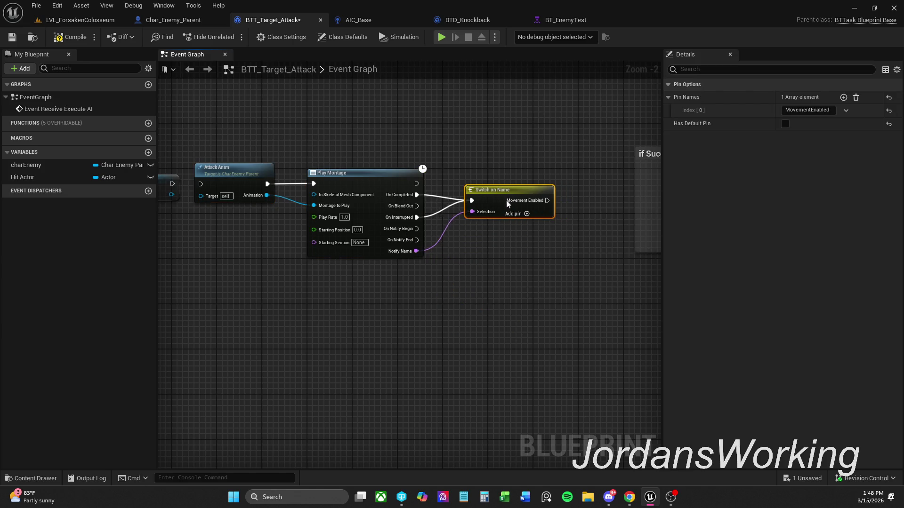
# Step: Move Attack Anim, Play Montage and Switch on Name together down and to the left
pyautogui.scroll(-1, 340, 216)
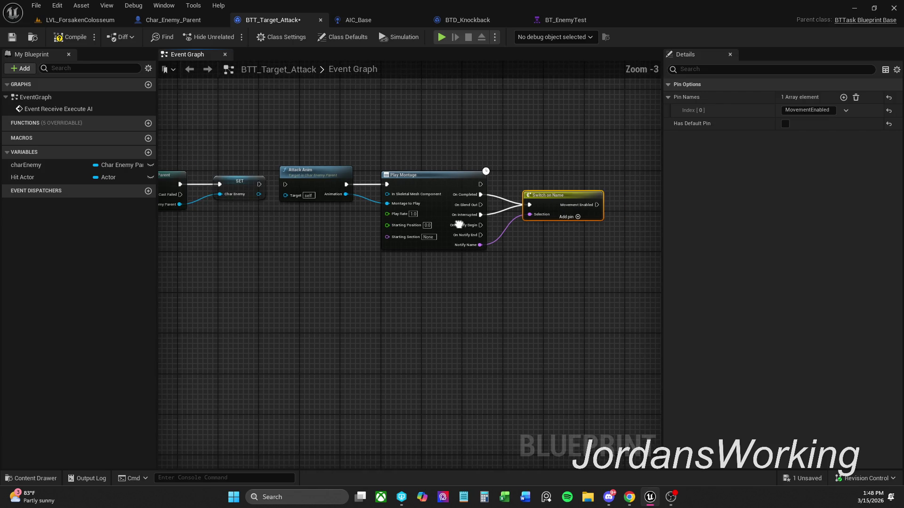
pyautogui.moveTo(304, 128); pyautogui.dragTo(659, 297)
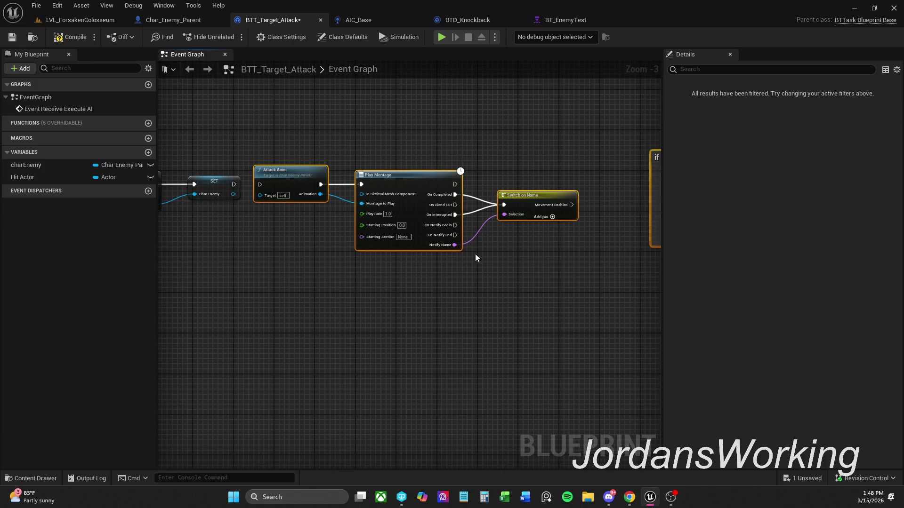
pyautogui.moveTo(299, 151); pyautogui.dragTo(599, 298)
pyautogui.scroll(-3, 526, 276)
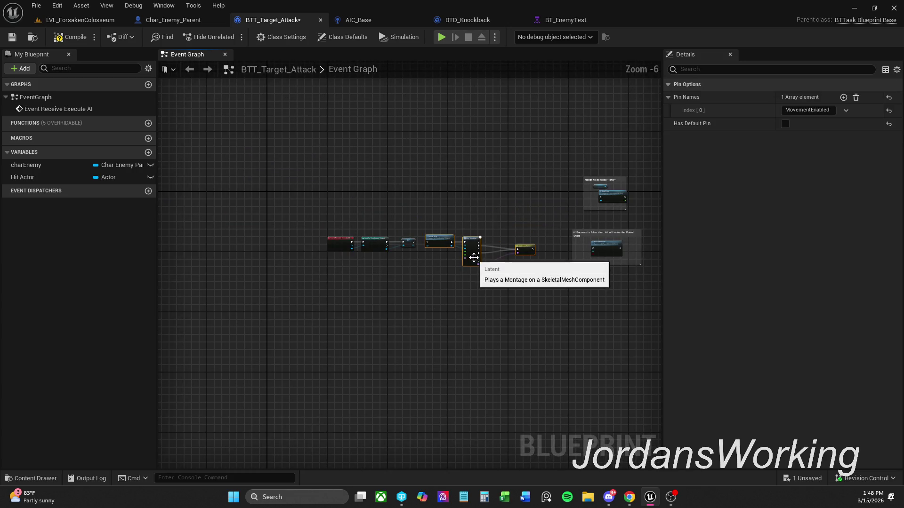
pyautogui.moveTo(456, 309)
pyautogui.mouseDown()
pyautogui.moveTo(406, 364)
pyautogui.moveTo(371, 363)
pyautogui.mouseUp()
pyautogui.scroll(6, 388, 275)
pyautogui.scroll(-2, 417, 245)
pyautogui.click(384, 280)
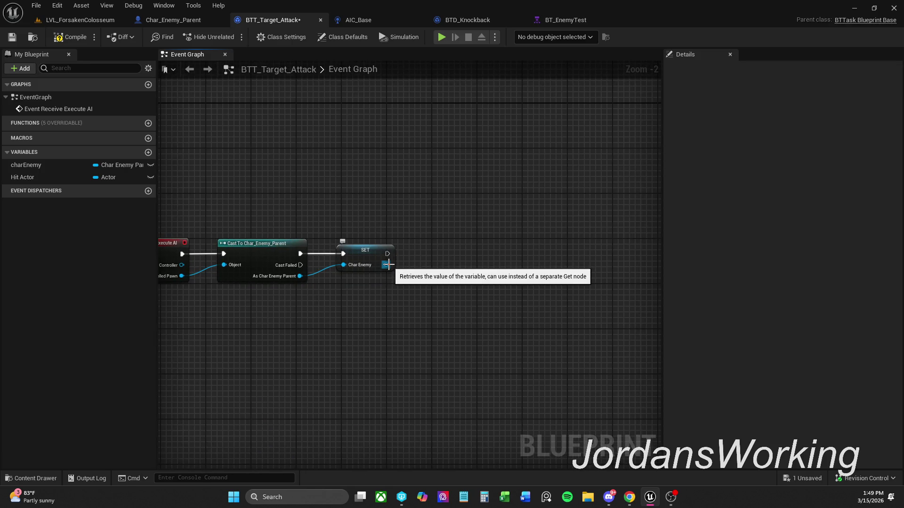
# Step: From charEnemy, add Assign On Attack End to create Bind Event and OnAttackEnd_Event
pyautogui.moveTo(387, 265)
pyautogui.mouseDown()
pyautogui.moveTo(412, 215)
pyautogui.moveTo(460, 258)
pyautogui.mouseUp()
pyautogui.write('attack')
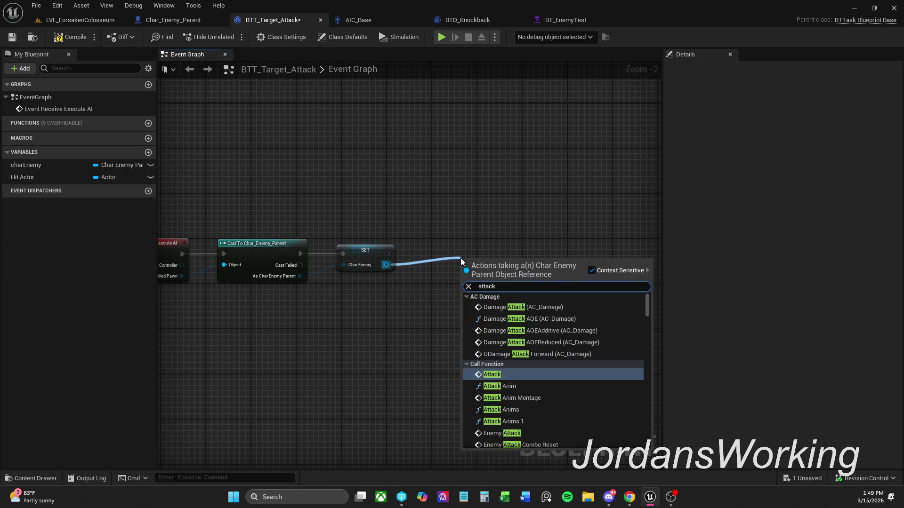
pyautogui.write('End')
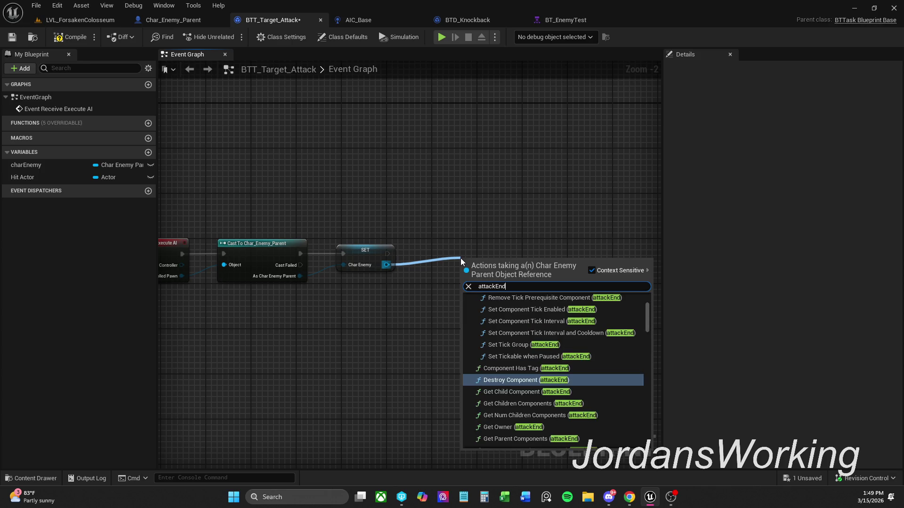
pyautogui.hotkey('ctrl', 'a')
pyautogui.write('AttackEnd')
pyautogui.press('Home')
pyautogui.write('Assign')
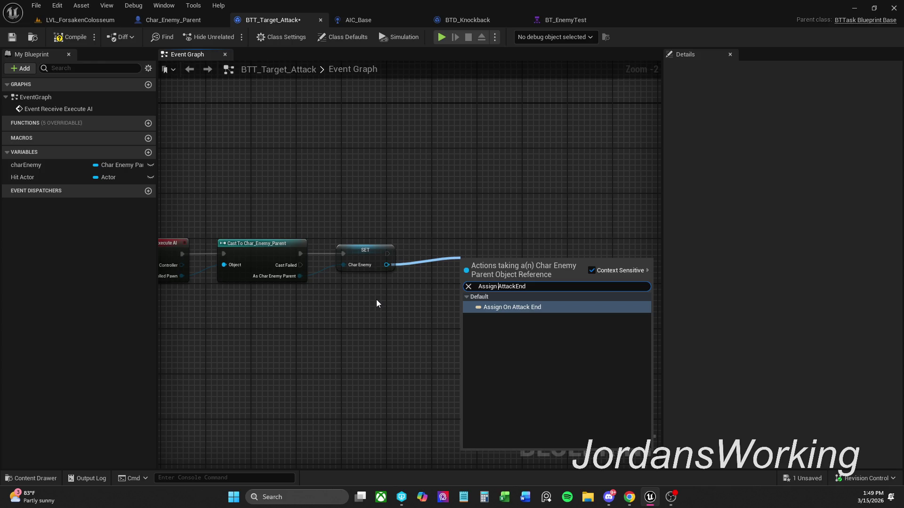
pyautogui.click(559, 308)
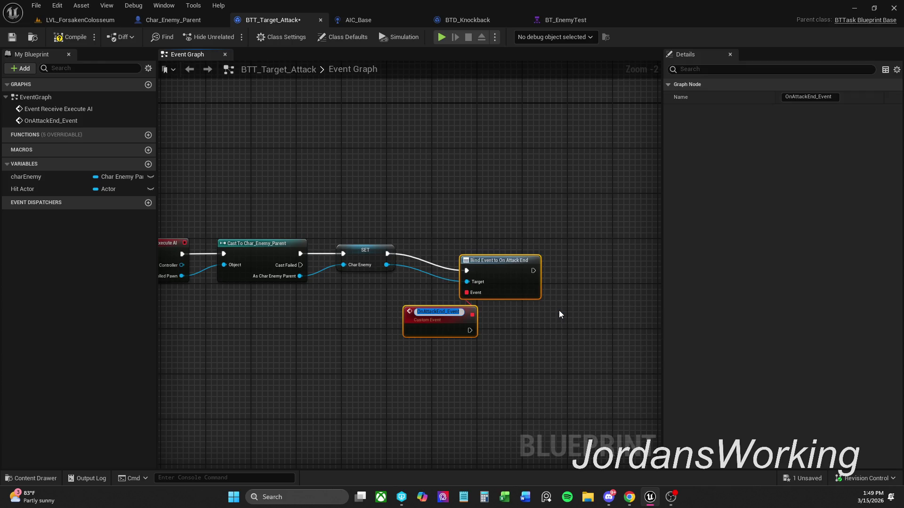
pyautogui.click(559, 314)
# Step: Arrange the Bind Event node with OnAttackEnd_Event positioned just below it
pyautogui.moveTo(555, 395); pyautogui.dragTo(410, 299)
pyautogui.moveTo(510, 266); pyautogui.dragTo(482, 251)
pyautogui.click(445, 282)
pyautogui.moveTo(400, 313)
pyautogui.mouseDown()
pyautogui.moveTo(393, 342)
pyautogui.moveTo(421, 335)
pyautogui.mouseUp()
pyautogui.click(422, 352)
pyautogui.moveTo(410, 292); pyautogui.dragTo(362, 253)
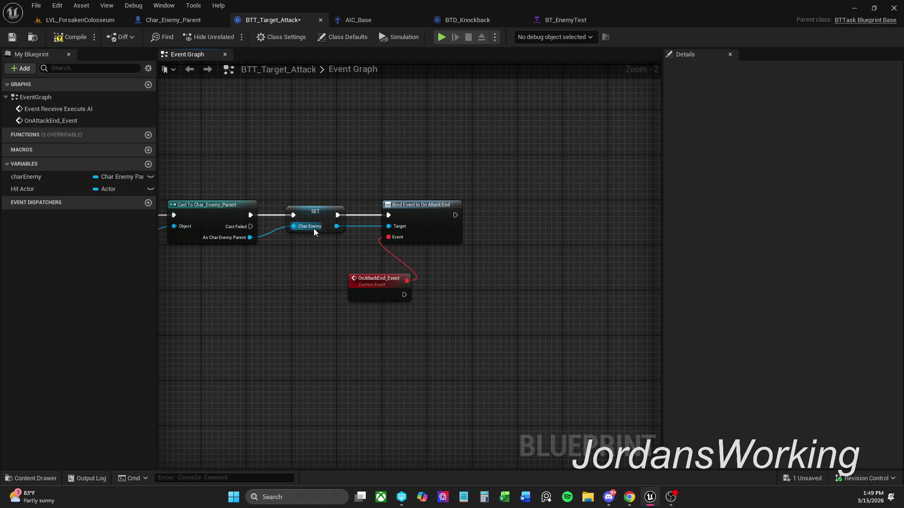
pyautogui.scroll(2, 430, 274)
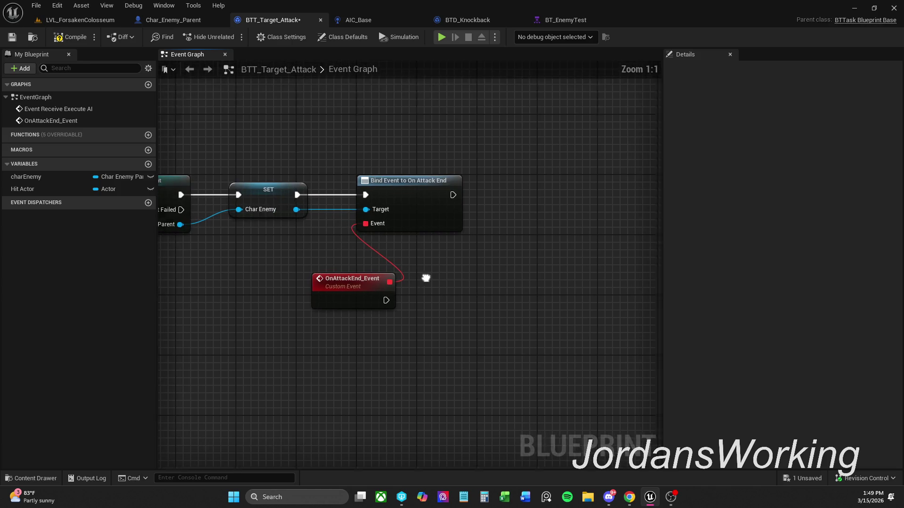
pyautogui.moveTo(319, 294); pyautogui.dragTo(340, 292)
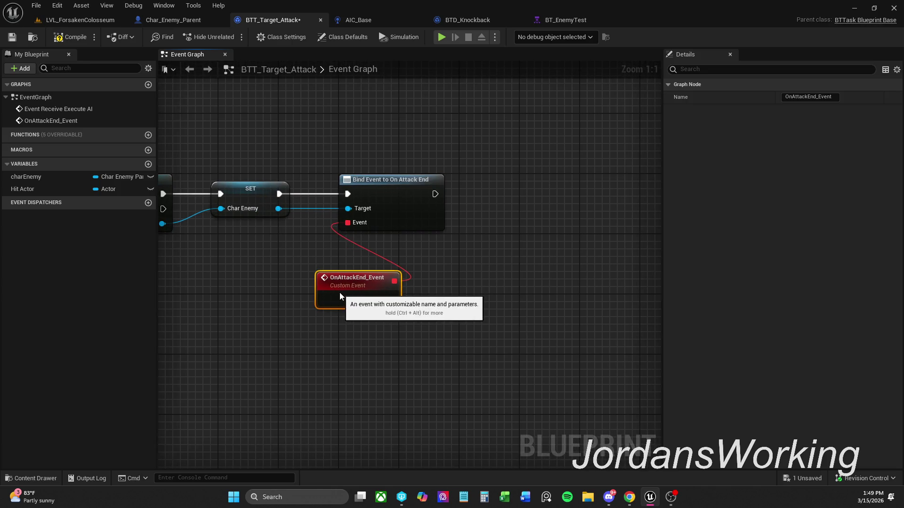
# Step: Move the Patrol State comment box toward the centre beside OnAttackEnd_Event
pyautogui.click(455, 253)
pyautogui.scroll(-5, 466, 278)
pyautogui.moveTo(420, 258); pyautogui.dragTo(287, 279)
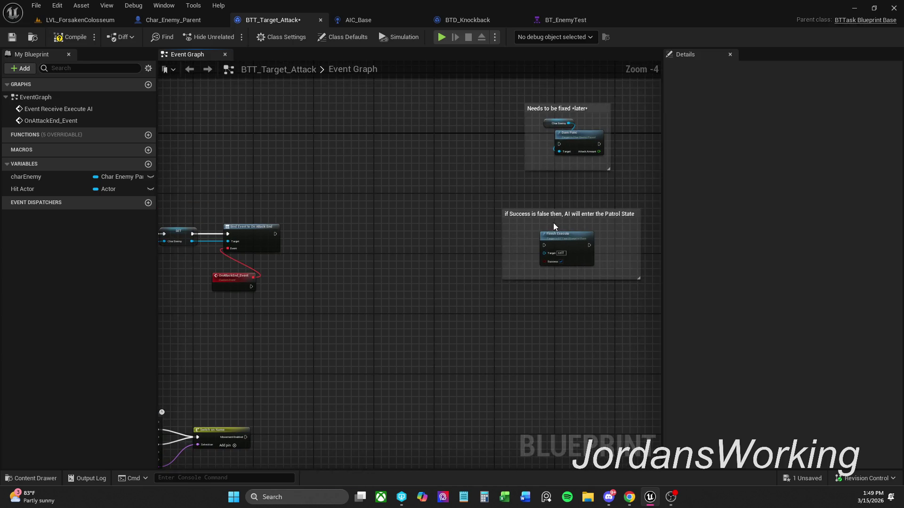
pyautogui.moveTo(563, 215)
pyautogui.mouseDown()
pyautogui.moveTo(396, 224)
pyautogui.moveTo(364, 245)
pyautogui.mouseUp()
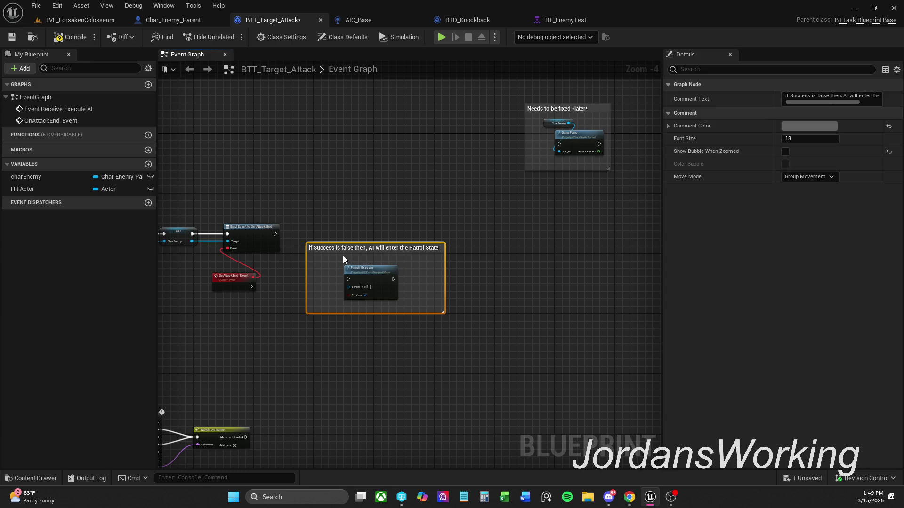
pyautogui.scroll(1, 377, 256)
pyautogui.click(521, 267)
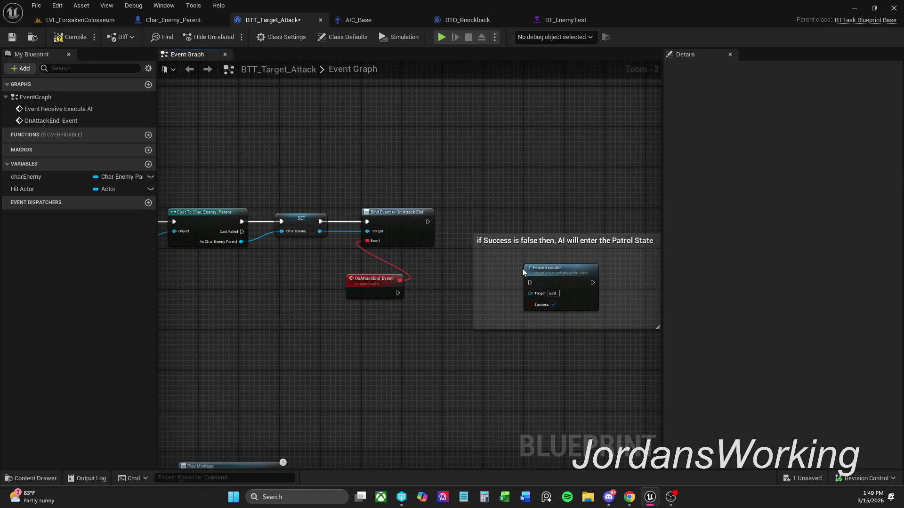
# Step: Connect OnAttackEnd_Event's exec output to Finish Execute and save BTT_Target_Attack
pyautogui.moveTo(530, 282); pyautogui.dragTo(405, 297)
pyautogui.press('Escape')
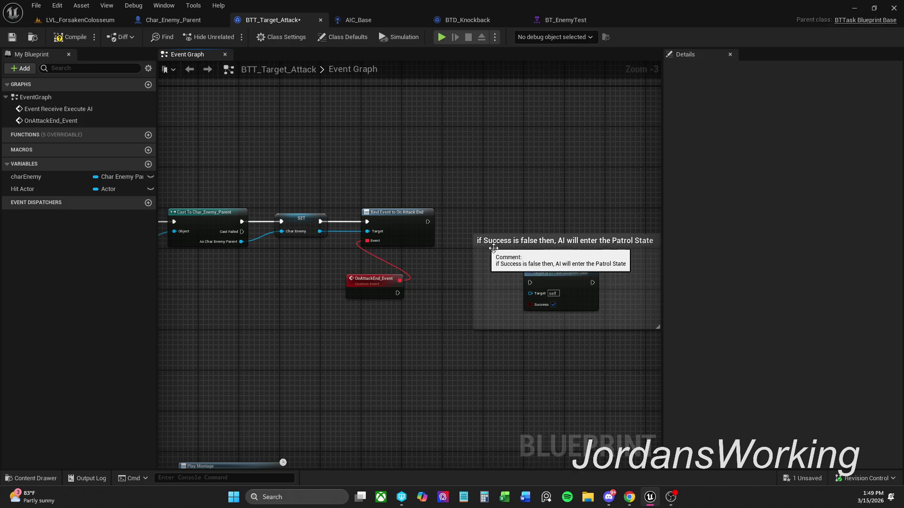
pyautogui.moveTo(530, 283); pyautogui.dragTo(398, 293)
pyautogui.moveTo(580, 244); pyautogui.dragTo(569, 253)
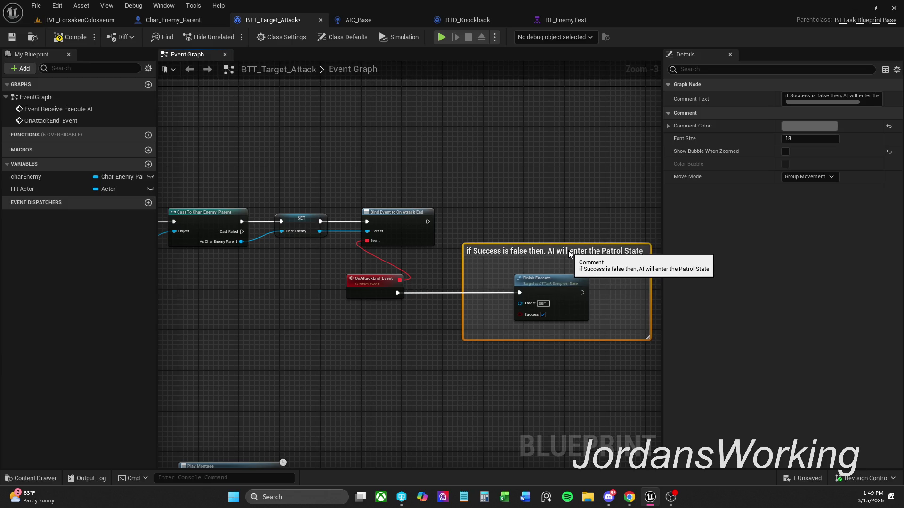
pyautogui.click(556, 199)
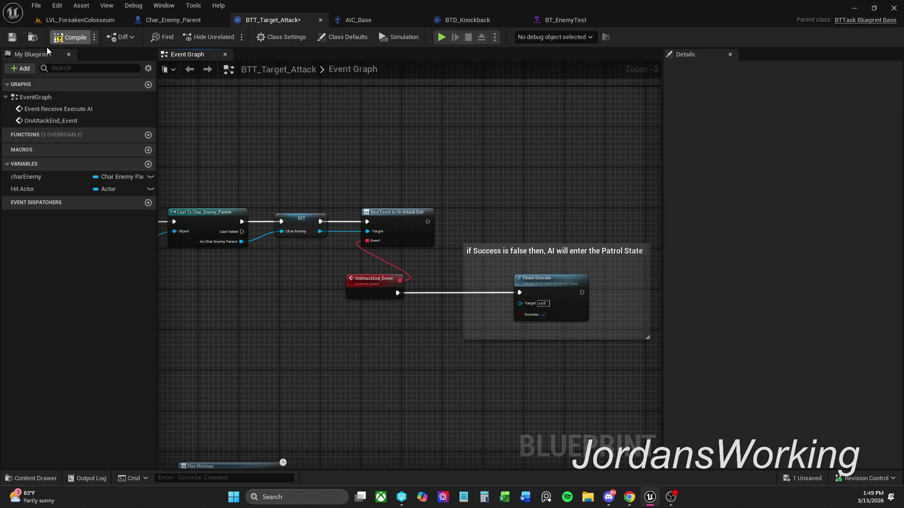
pyautogui.click(13, 37)
# Step: Play-test in LVL_ForsakenColosseum, running forward to fight the enemy, then stop
pyautogui.click(80, 20)
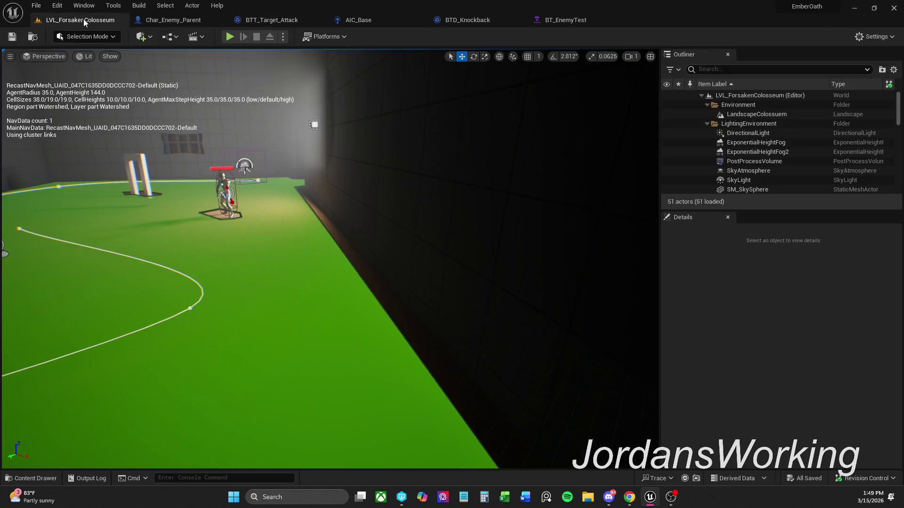
pyautogui.click(230, 36)
pyautogui.press('w')
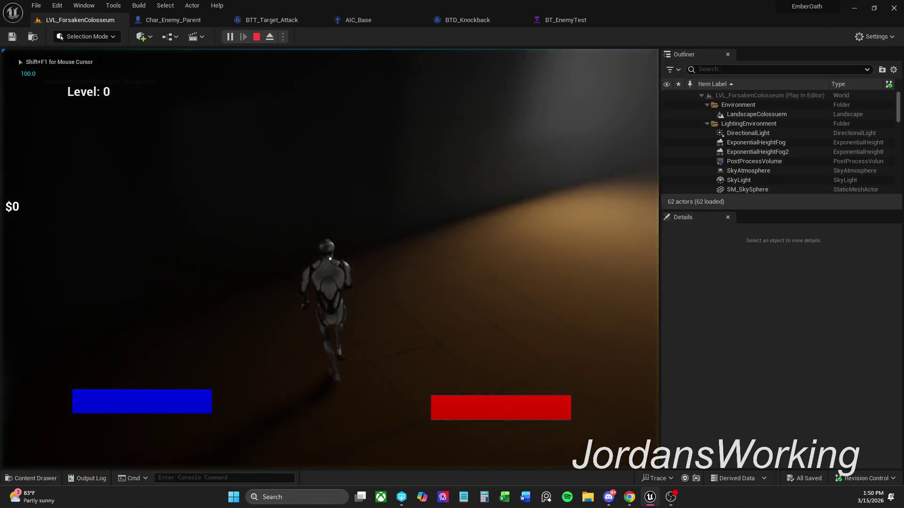
pyautogui.press('w')
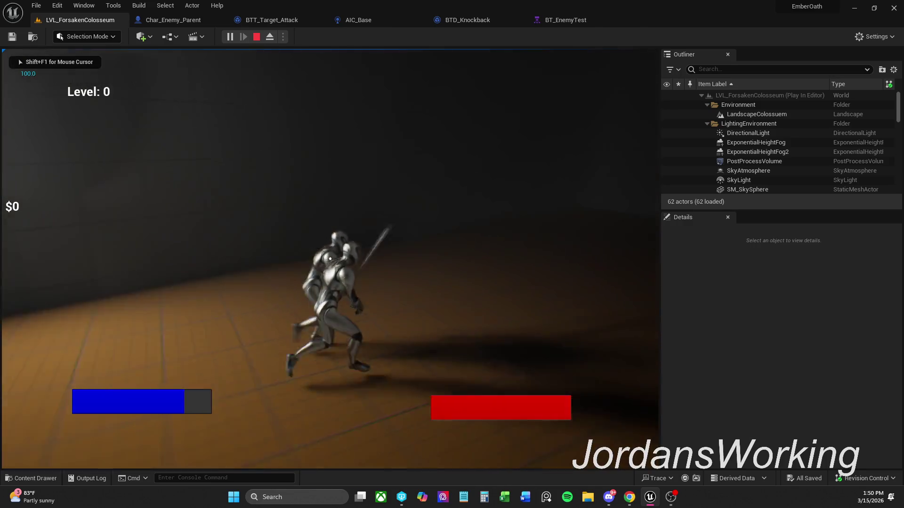
pyautogui.press('w')
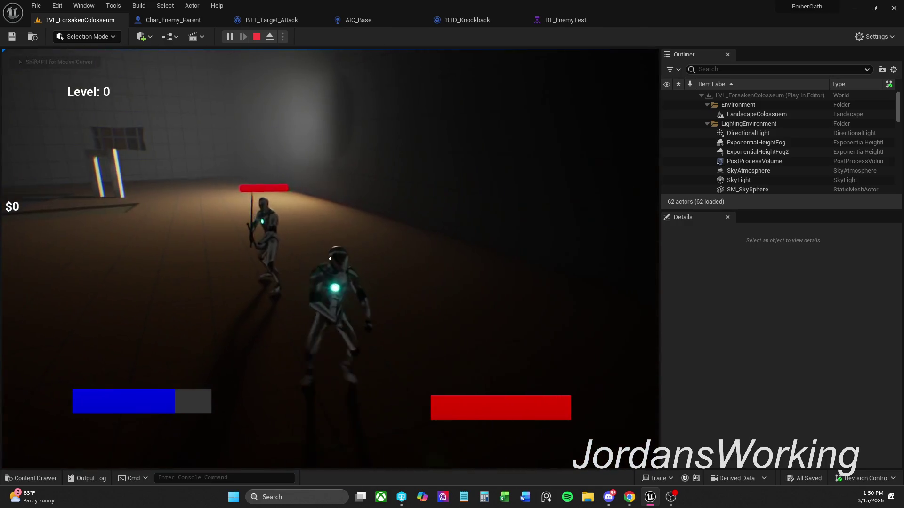
pyautogui.press('w')
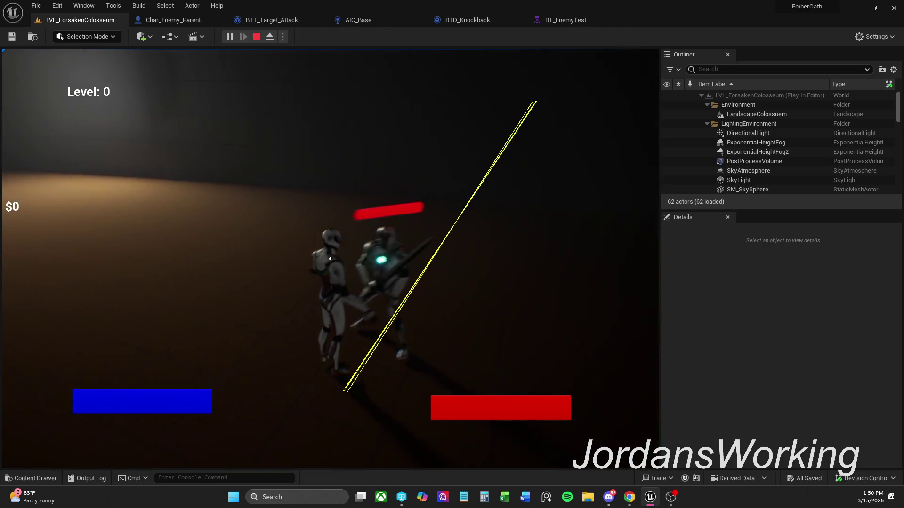
pyautogui.click(256, 37)
# Step: Close BT_EnemyTest between two more test sessions, then return to BTT_Target_Attack
pyautogui.click(229, 38)
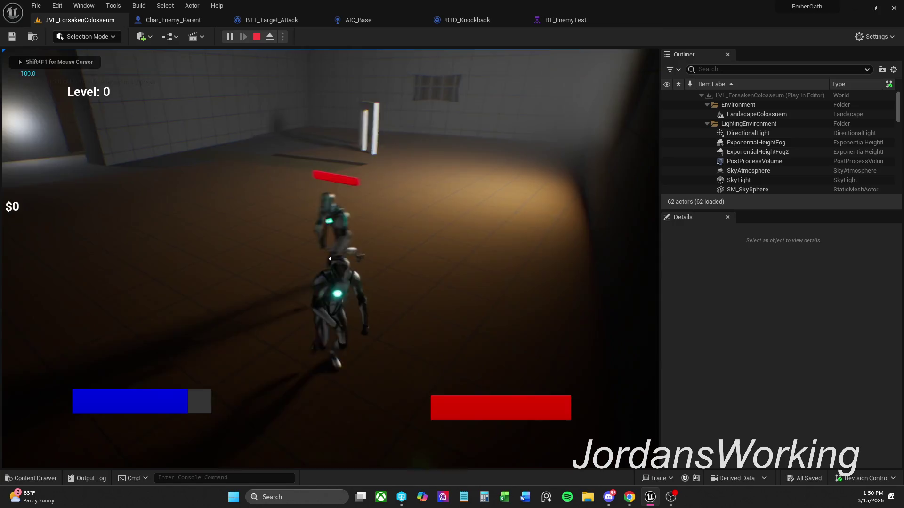
pyautogui.press('Escape')
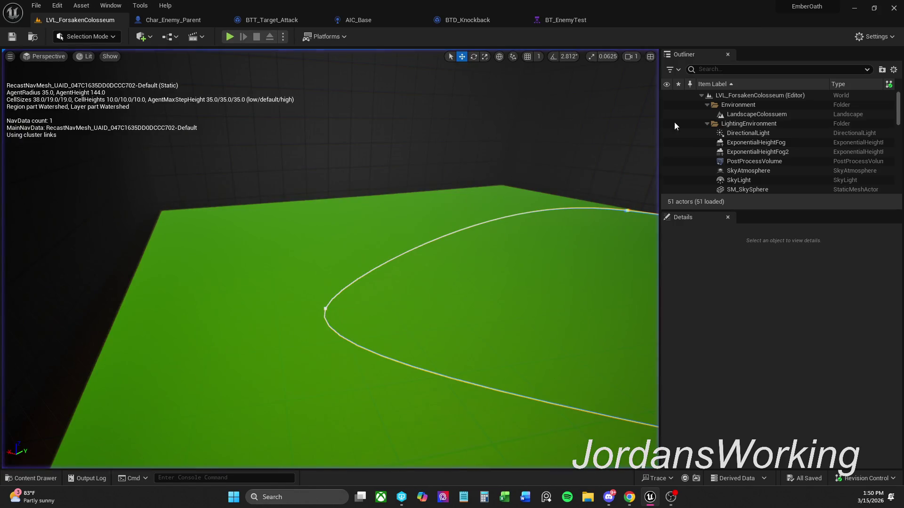
pyautogui.click(565, 20)
pyautogui.click(620, 19)
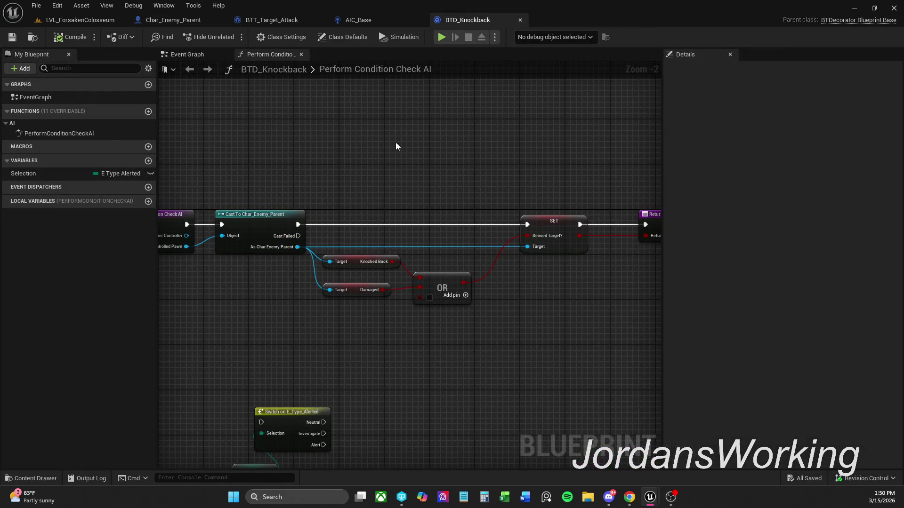
pyautogui.click(117, 21)
pyautogui.hotkey('alt', 'p')
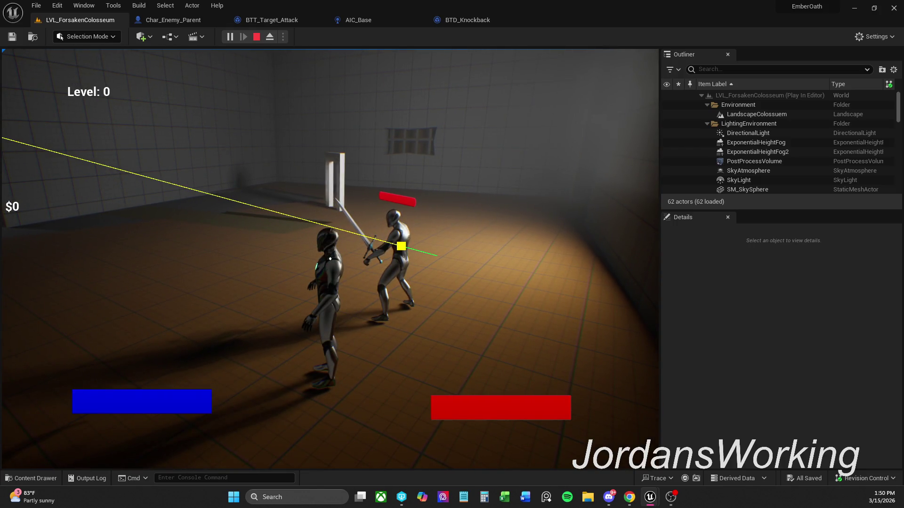
pyautogui.press('F8')
pyautogui.click(296, 18)
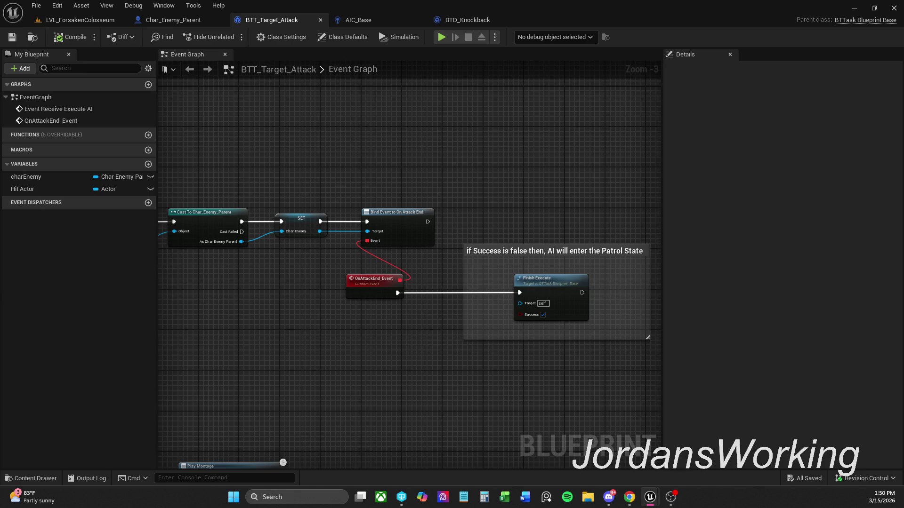
# Step: Inspect the Attack event graph in the Char_Enemy_Parent blueprint
pyautogui.scroll(-1, 593, 199)
pyautogui.moveTo(593, 199)
pyautogui.mouseDown()
pyautogui.moveTo(650, 117)
pyautogui.moveTo(634, 168)
pyautogui.moveTo(589, 164)
pyautogui.moveTo(583, 186)
pyautogui.mouseUp()
pyautogui.scroll(1, 582, 185)
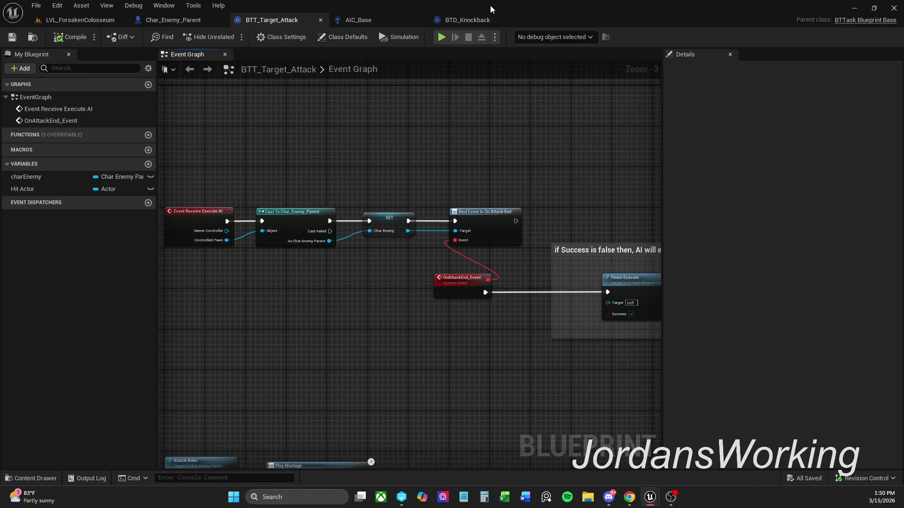
pyautogui.click(174, 23)
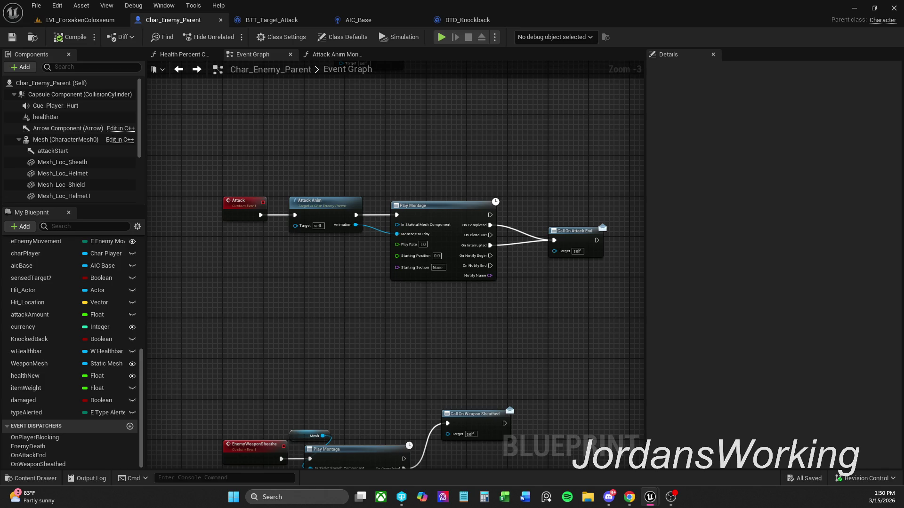
pyautogui.hotkey('alt', 'Tab')
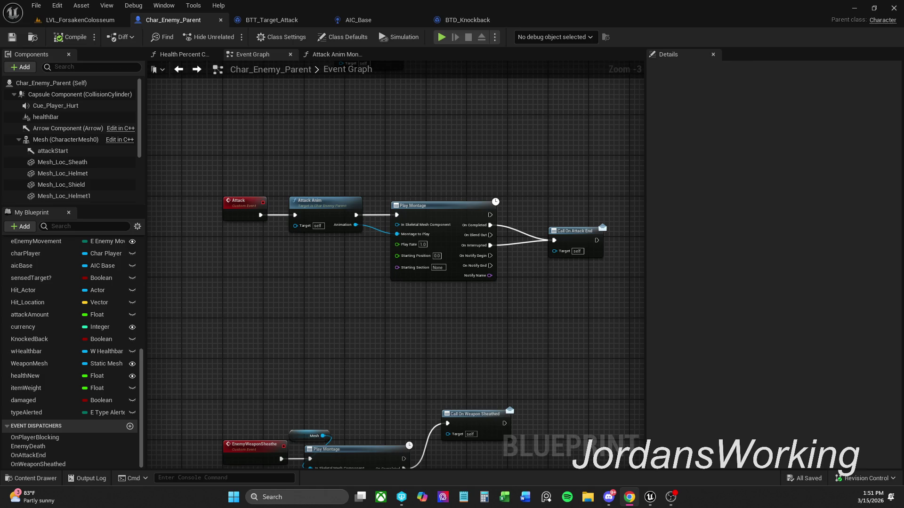
pyautogui.moveTo(490, 341); pyautogui.dragTo(500, 345)
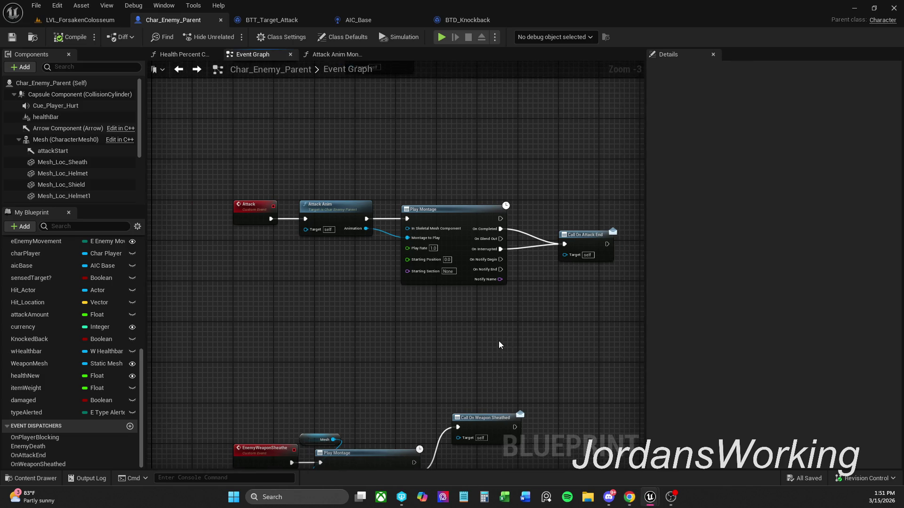
# Step: In BTT_Target_Attack, move the Bind Event, OnAttackEnd_Event and Finish Execute group to the right
pyautogui.click(266, 20)
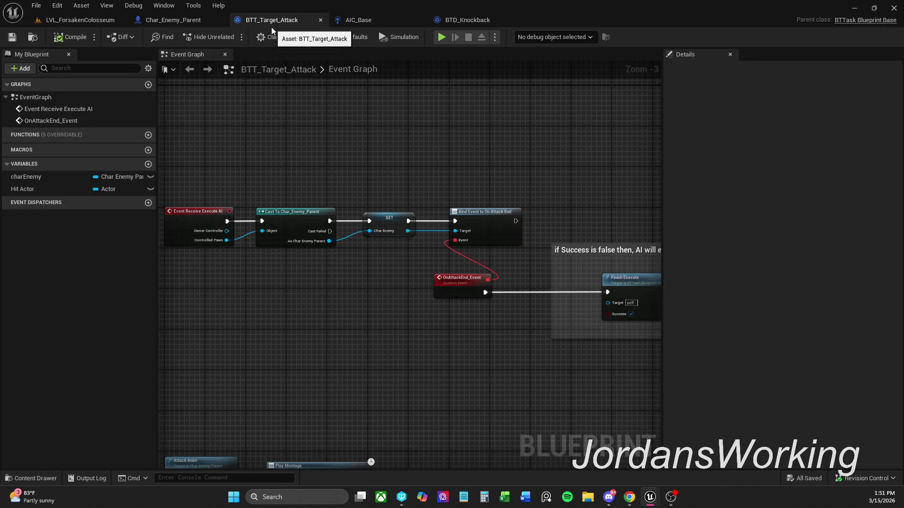
pyautogui.scroll(-1, 383, 187)
pyautogui.moveTo(383, 188)
pyautogui.mouseDown()
pyautogui.moveTo(293, 168)
pyautogui.moveTo(523, 268)
pyautogui.mouseUp()
pyautogui.moveTo(367, 194); pyautogui.dragTo(442, 194)
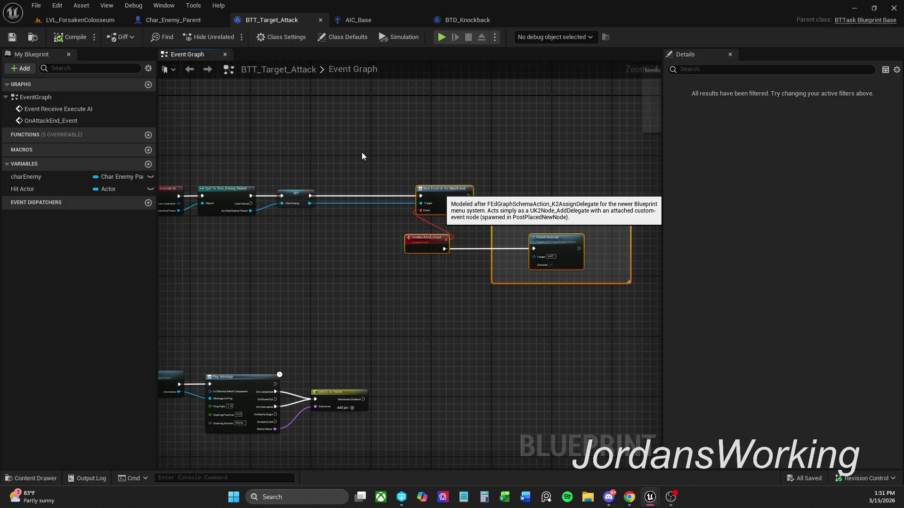
# Step: Compare Char_Enemy_Parent's Attack event with the BTT_Target_Attack graph
pyautogui.click(183, 21)
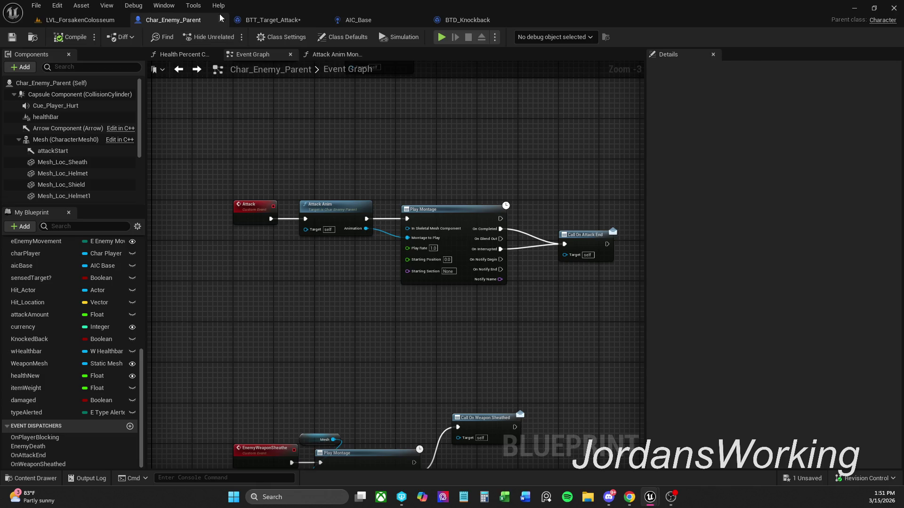
pyautogui.click(239, 21)
pyautogui.click(186, 19)
pyautogui.click(276, 20)
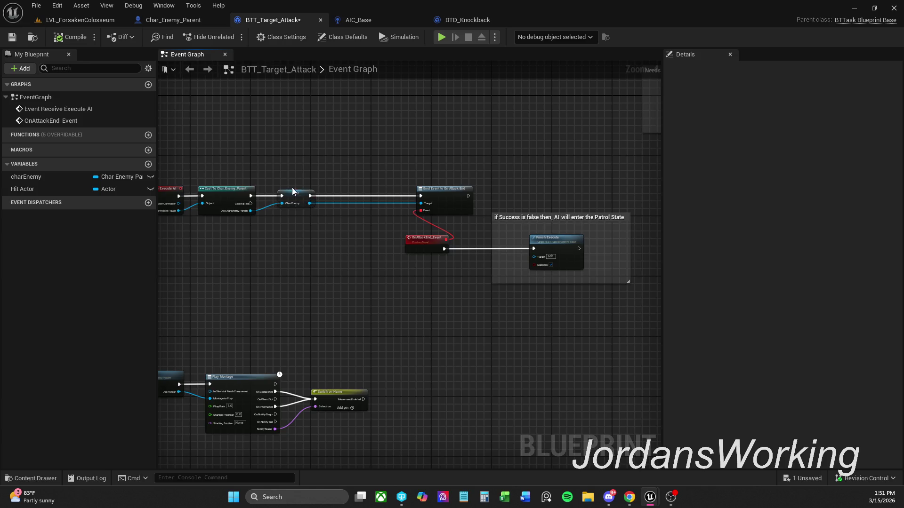
# Step: Add an Attack function call from SET's Char Enemy reference by searching 'attack'
pyautogui.scroll(3, 311, 198)
pyautogui.moveTo(315, 214); pyautogui.dragTo(368, 213)
pyautogui.write('attack')
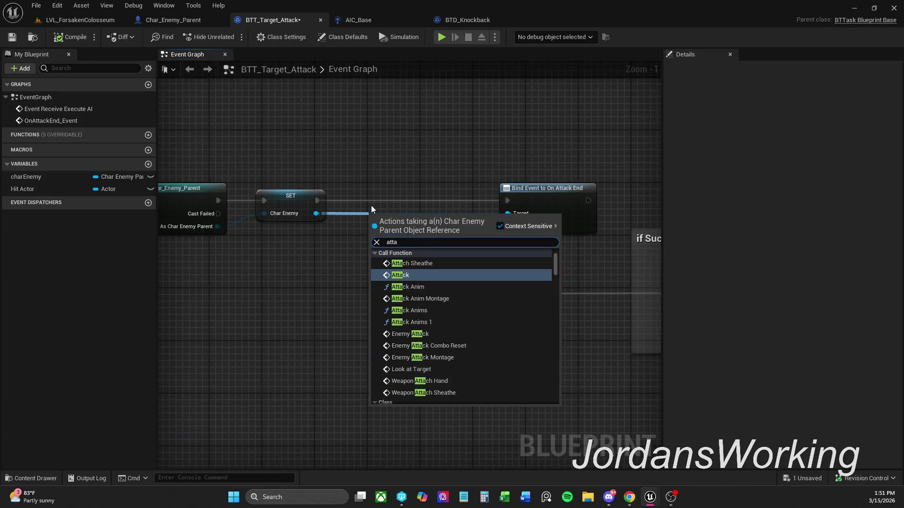
pyautogui.press('Return')
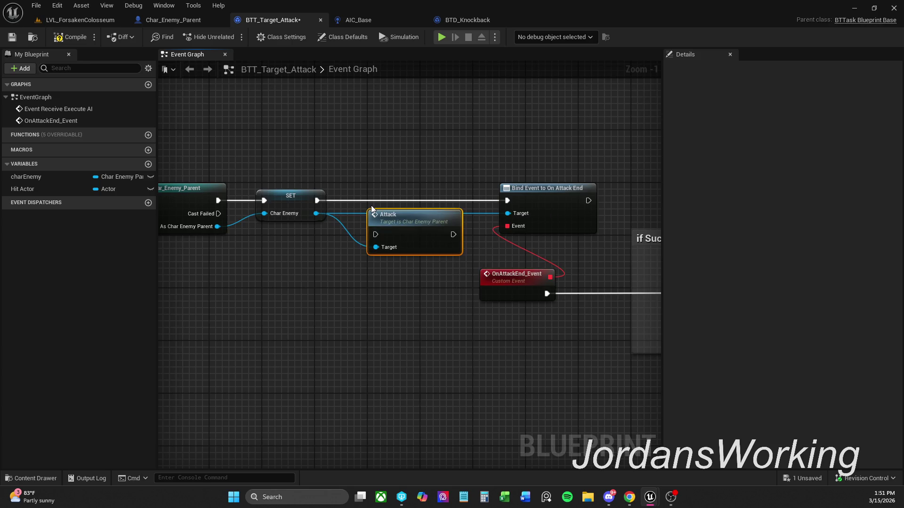
# Step: Wire the execution chain SET → Attack → Bind Event to On Attack End
pyautogui.moveTo(376, 234); pyautogui.dragTo(312, 203)
pyautogui.click(442, 176)
pyautogui.moveTo(375, 235)
pyautogui.mouseDown()
pyautogui.moveTo(326, 222)
pyautogui.moveTo(318, 200)
pyautogui.mouseUp()
pyautogui.moveTo(414, 227)
pyautogui.mouseDown()
pyautogui.moveTo(400, 193)
pyautogui.moveTo(506, 201)
pyautogui.mouseUp()
pyautogui.click(484, 200)
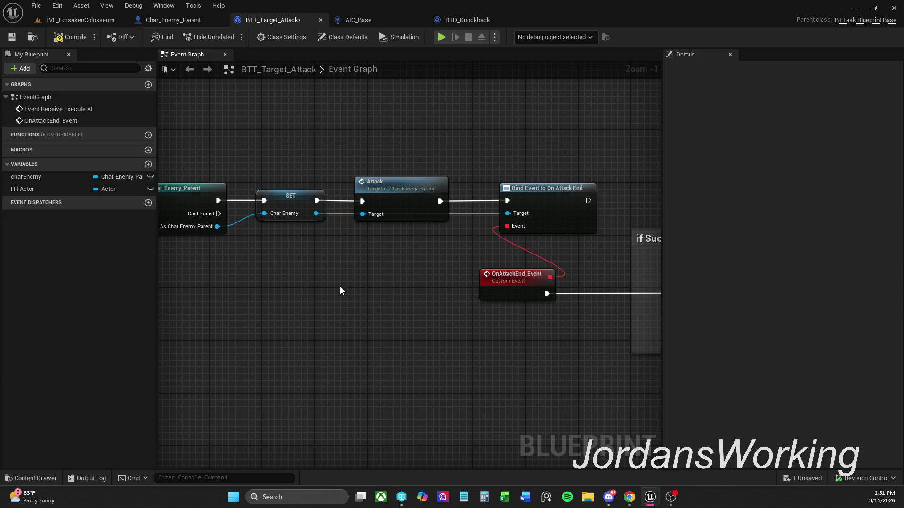
pyautogui.click(383, 196)
pyautogui.keyDown('shift'); pyautogui.click(305, 196); pyautogui.keyUp('shift')
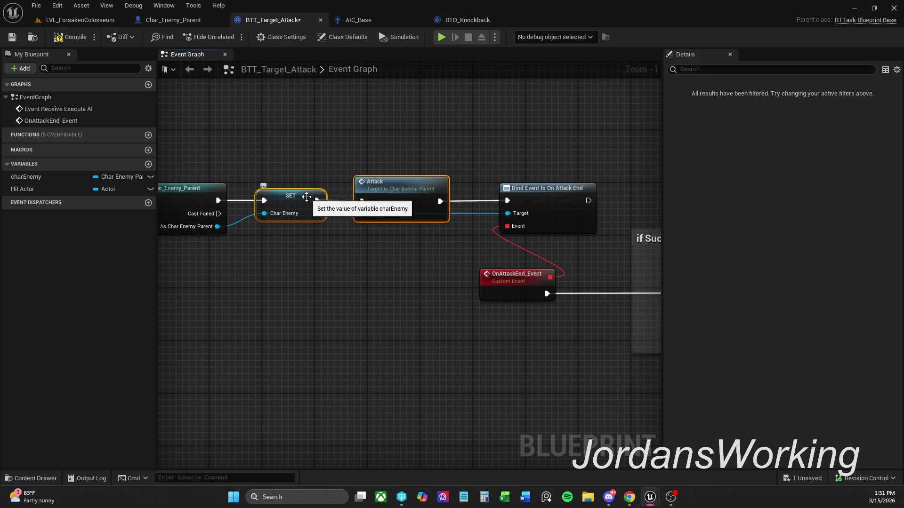
pyautogui.click(377, 126)
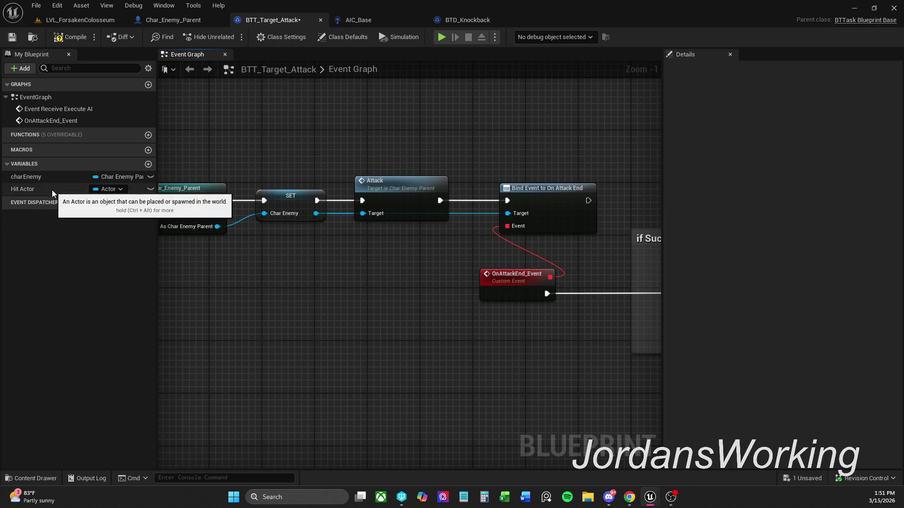
# Step: Place a charEnemy getter and connect it to Bind Event's Target pin
pyautogui.click(58, 178)
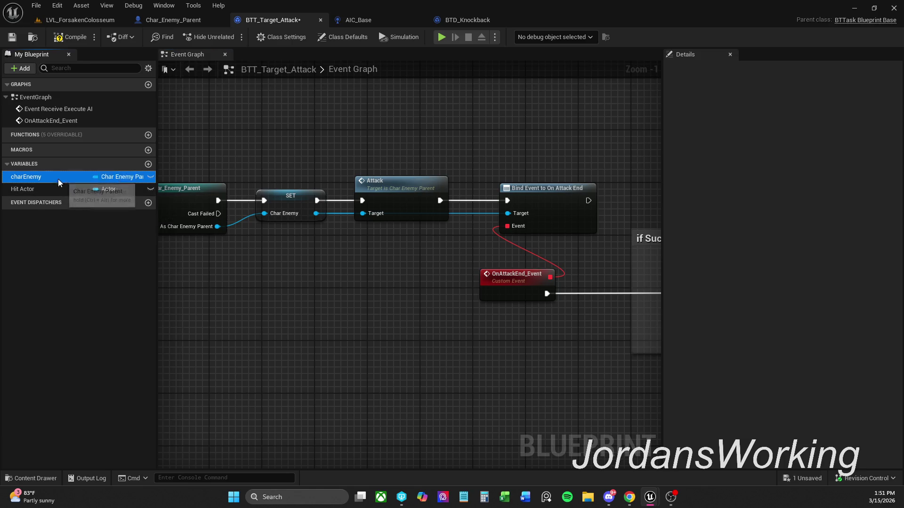
pyautogui.moveTo(55, 178)
pyautogui.mouseDown()
pyautogui.moveTo(510, 219)
pyautogui.moveTo(422, 205)
pyautogui.moveTo(541, 170)
pyautogui.moveTo(508, 213)
pyautogui.mouseUp()
pyautogui.click(335, 234)
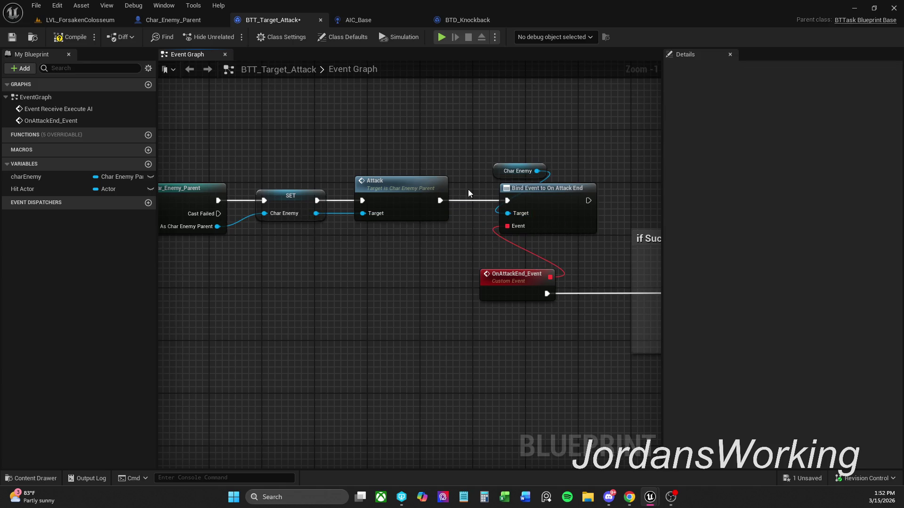
pyautogui.moveTo(568, 245); pyautogui.dragTo(505, 228)
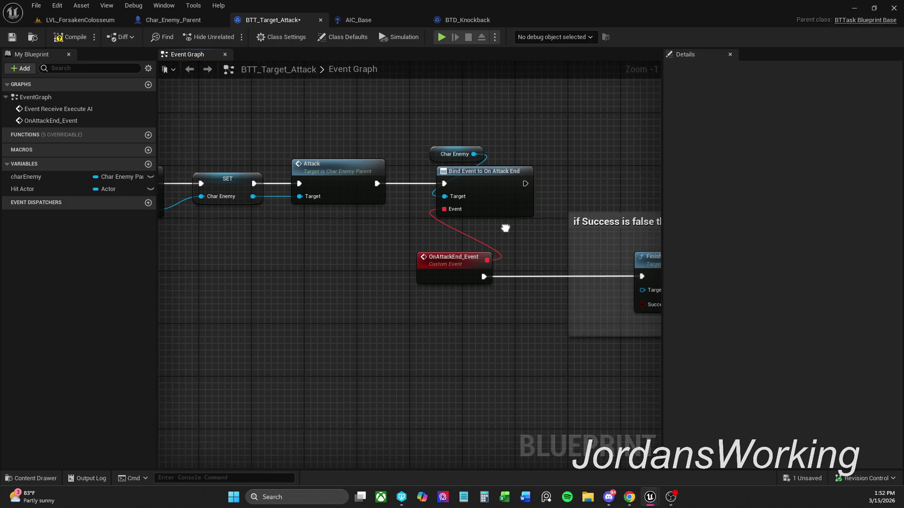
pyautogui.moveTo(443, 158); pyautogui.dragTo(435, 158)
pyautogui.click(245, 80)
# Step: Compile and save BTT_Target_Attack, then start a play test of the level
pyautogui.click(78, 41)
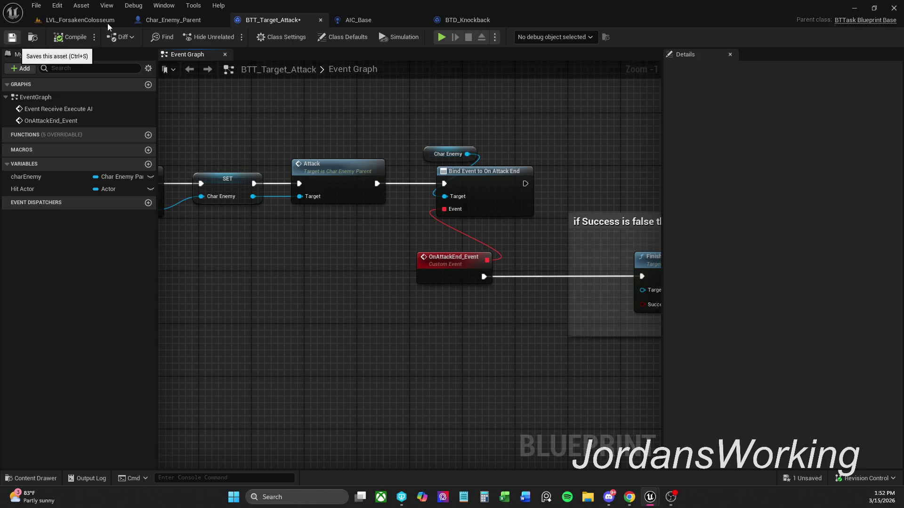
pyautogui.hotkey('ctrl', 's')
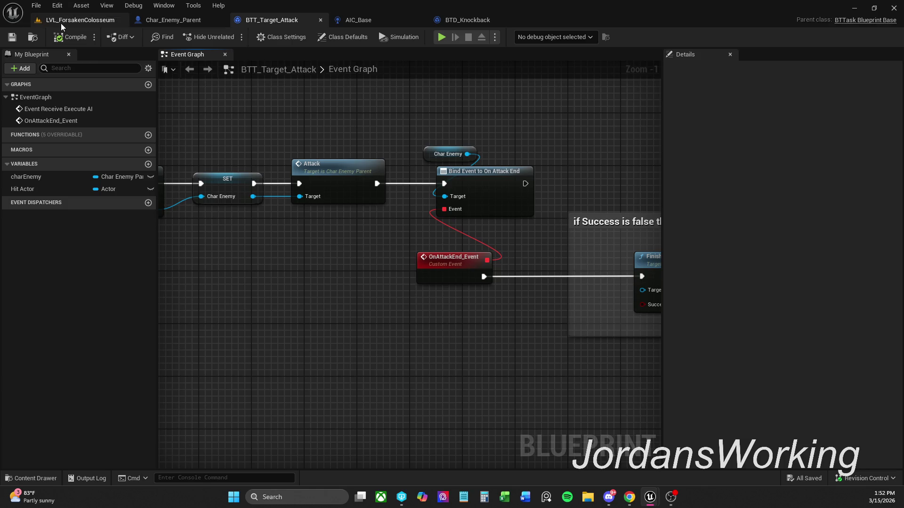
pyautogui.click(60, 18)
pyautogui.click(229, 40)
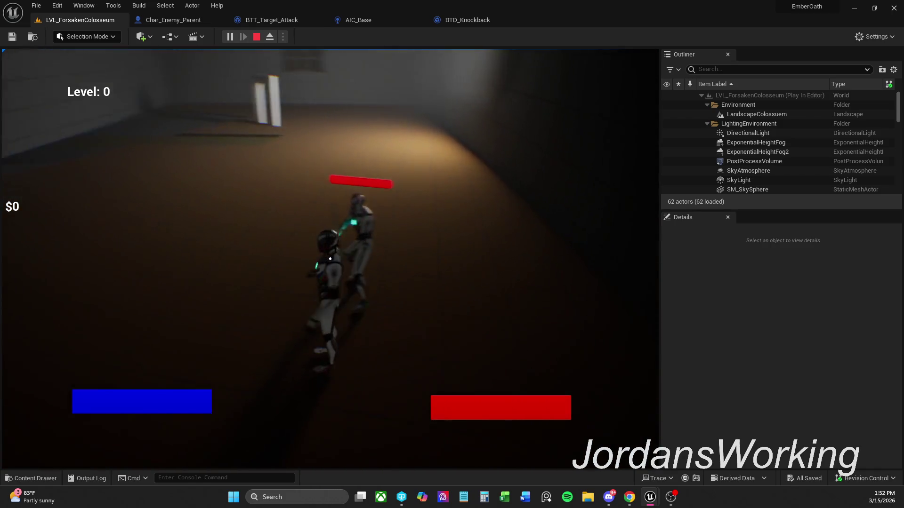
# Step: End the play test and return to the Char_Enemy_Parent blueprint
pyautogui.press('Escape')
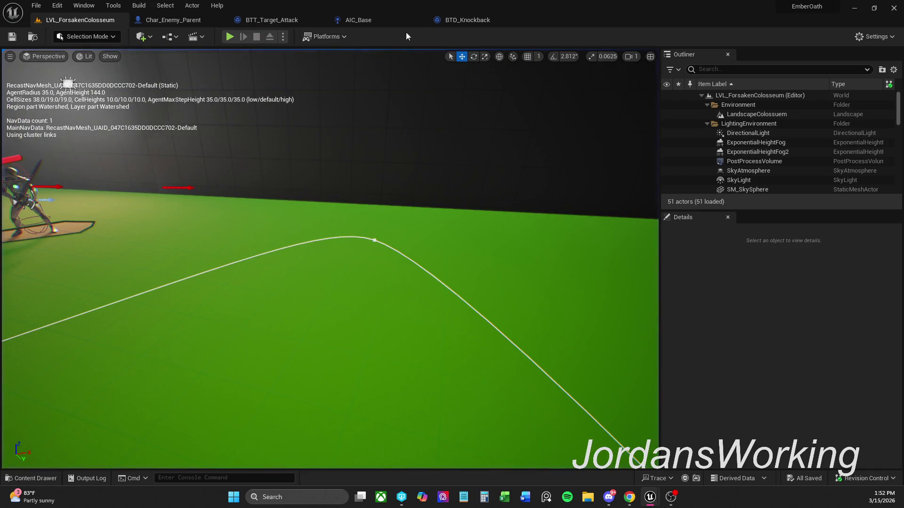
pyautogui.click(173, 20)
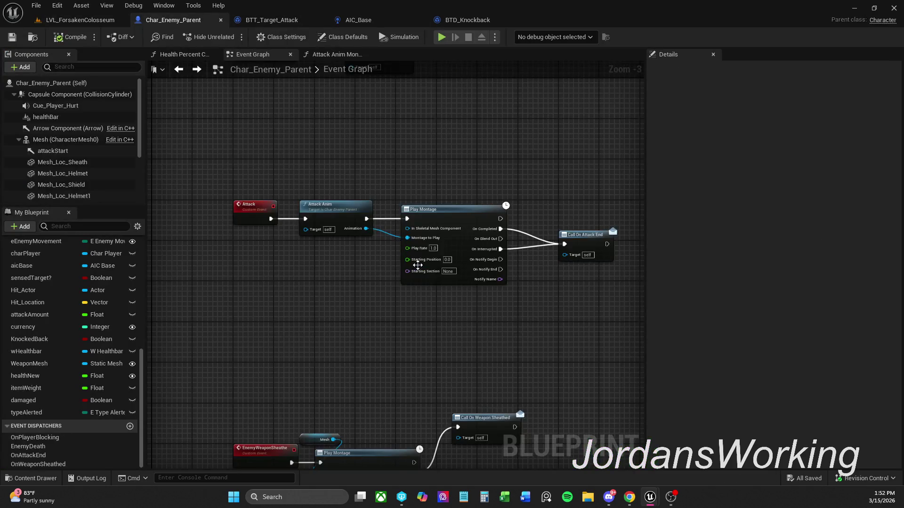
# Step: Review the BTT_Target_Attack task graph
pyautogui.click(289, 22)
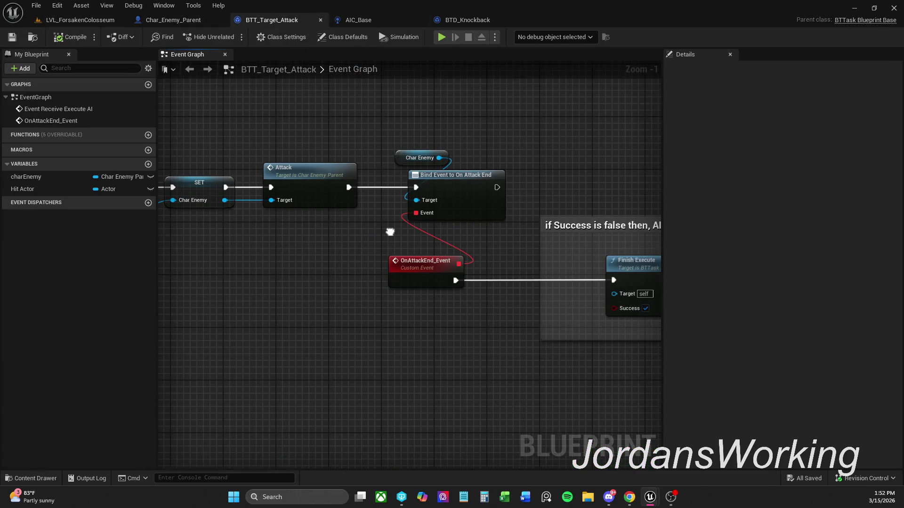
pyautogui.moveTo(390, 232); pyautogui.dragTo(394, 246)
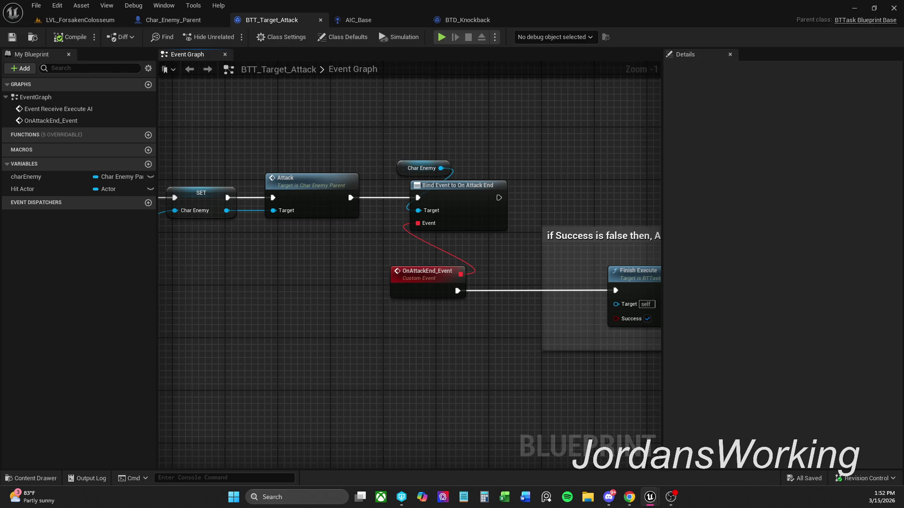
pyautogui.hotkey('alt', 'Tab')
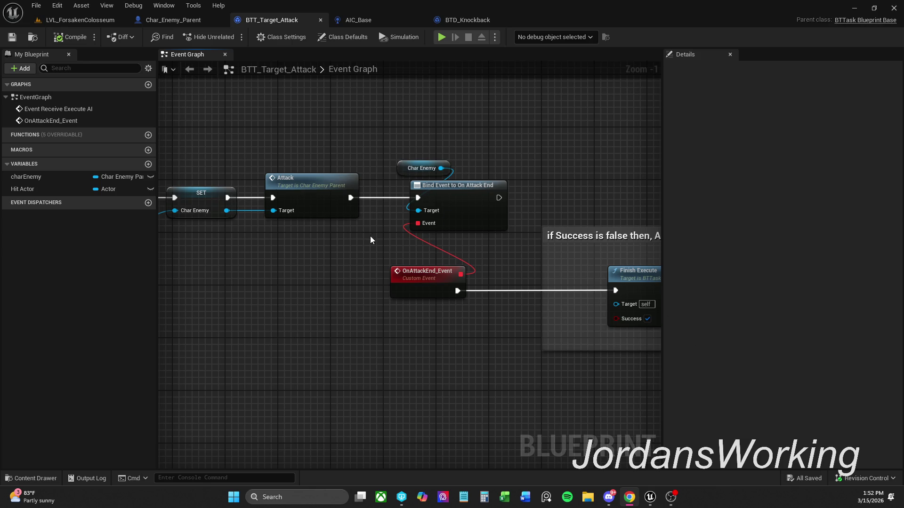
pyautogui.moveTo(422, 228); pyautogui.dragTo(374, 247)
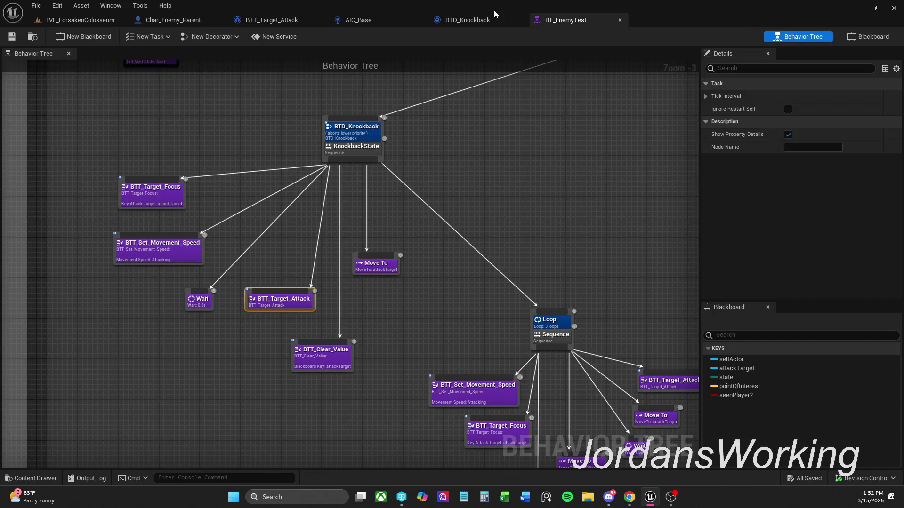
# Step: Check the BTD_Knockback decorator, then return to Char_Enemy_Parent's Event Graph
pyautogui.click(494, 19)
pyautogui.click(629, 497)
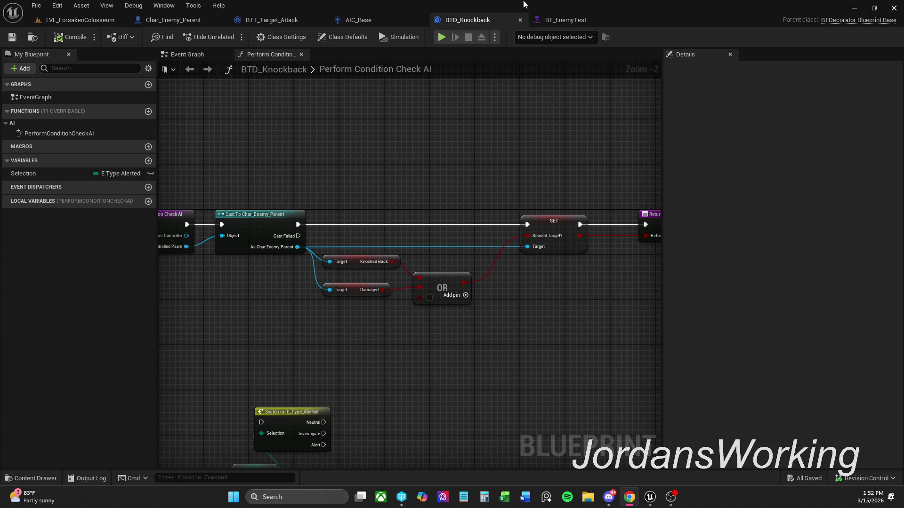
pyautogui.click(174, 21)
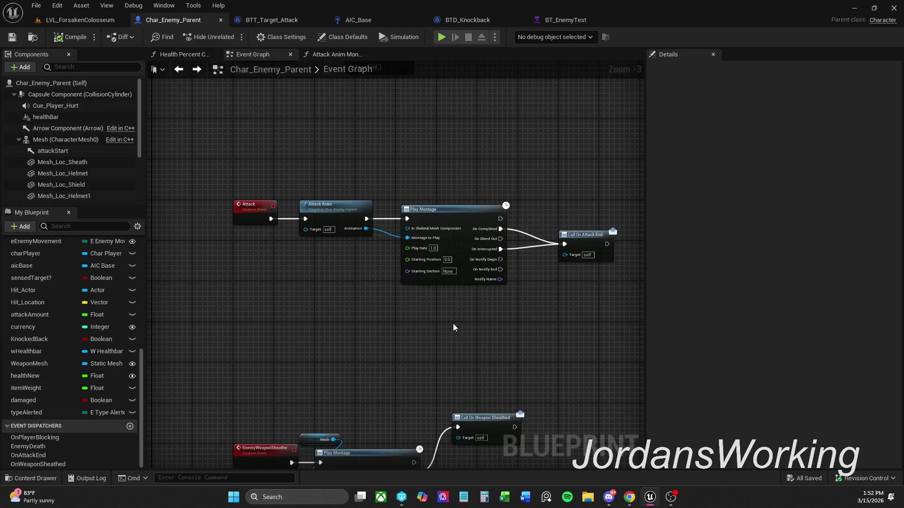
pyautogui.click(629, 497)
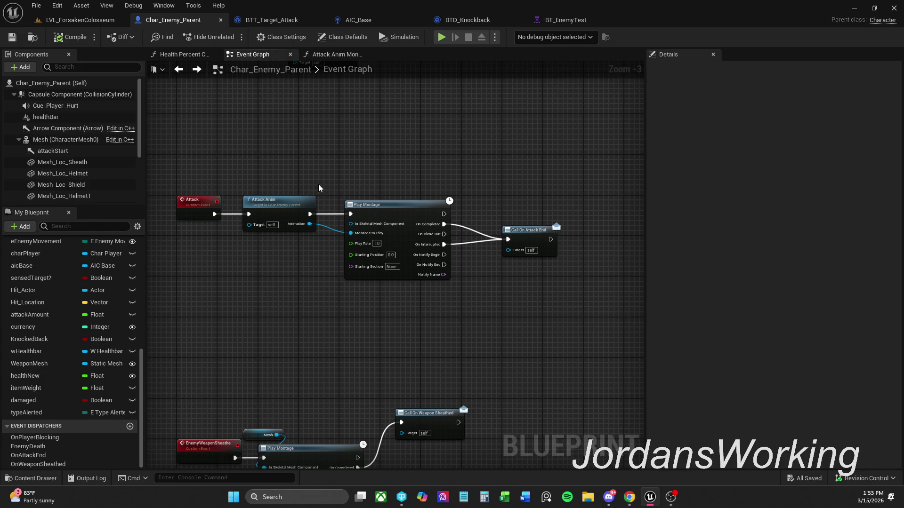
# Step: Open the Attack Anim function graph and view its Return Node
pyautogui.doubleClick(292, 214)
pyautogui.scroll(-1, 447, 229)
pyautogui.moveTo(446, 229)
pyautogui.mouseDown()
pyautogui.moveTo(355, 151)
pyautogui.moveTo(557, 149)
pyautogui.moveTo(454, 148)
pyautogui.mouseUp()
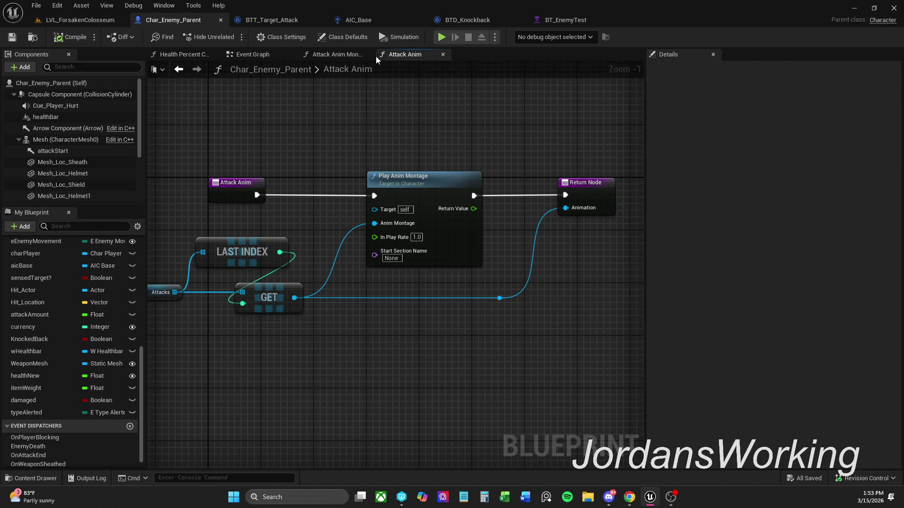
# Step: In the Attack Anim Montage graph, move the Movement Input SET node slightly left
pyautogui.click(341, 56)
pyautogui.scroll(-1, 461, 149)
pyautogui.moveTo(462, 149)
pyautogui.mouseDown()
pyautogui.moveTo(593, 135)
pyautogui.moveTo(499, 135)
pyautogui.moveTo(530, 145)
pyautogui.mouseUp()
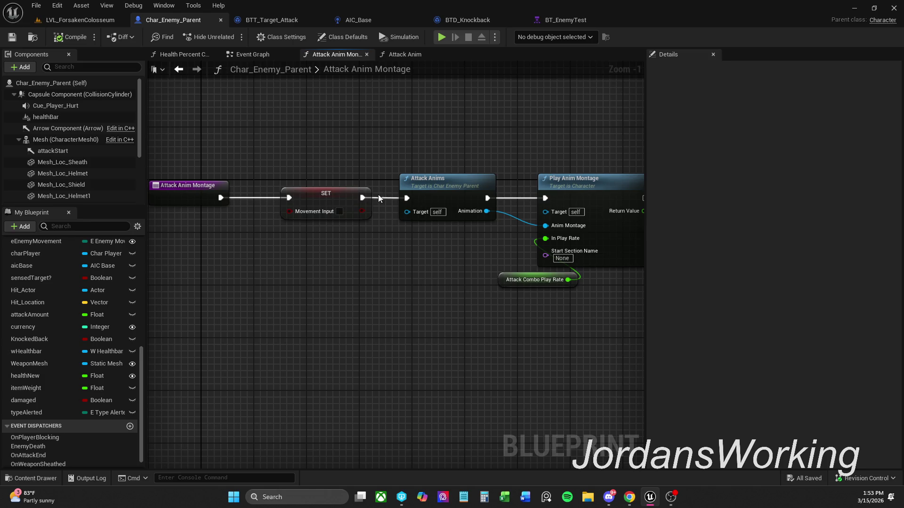
pyautogui.moveTo(338, 199); pyautogui.dragTo(319, 199)
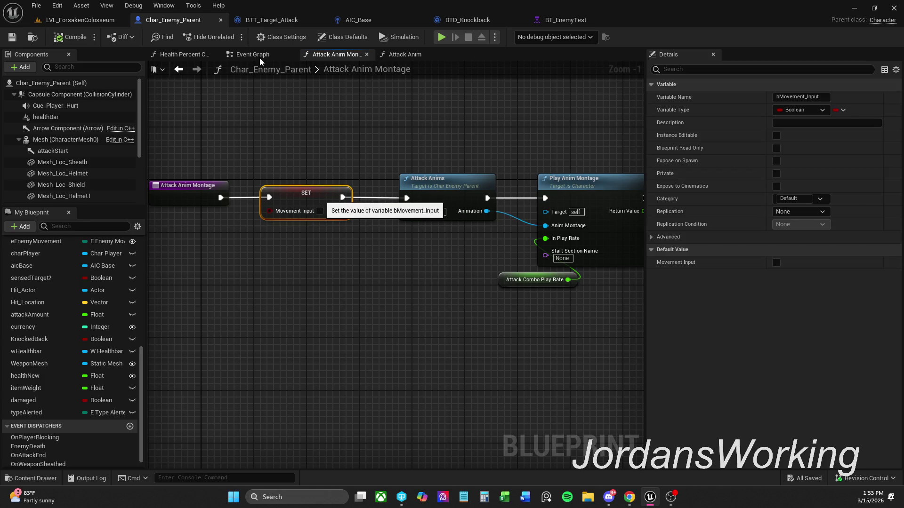
# Step: Open and inspect the Attack Anims function graph, then return to the level
pyautogui.click(438, 193)
pyautogui.doubleClick(438, 193)
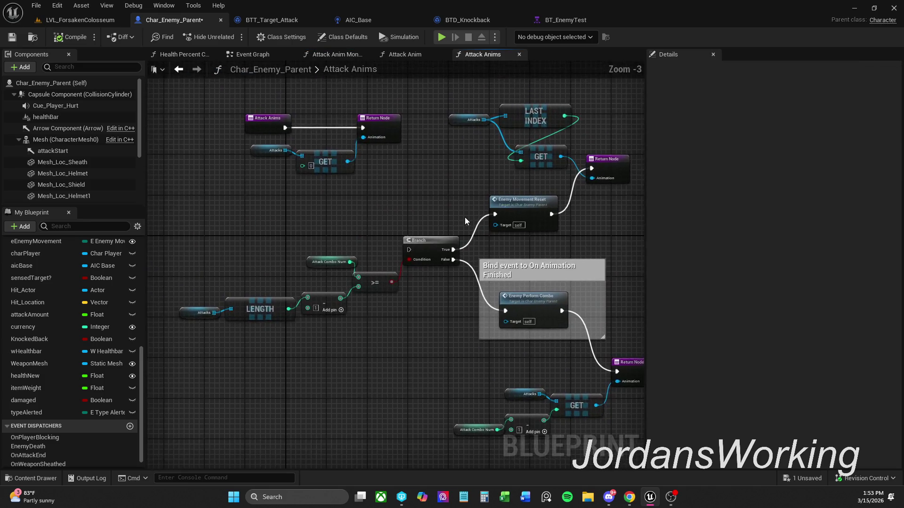
pyautogui.moveTo(459, 134)
pyautogui.mouseDown()
pyautogui.moveTo(525, 325)
pyautogui.moveTo(482, 309)
pyautogui.mouseUp()
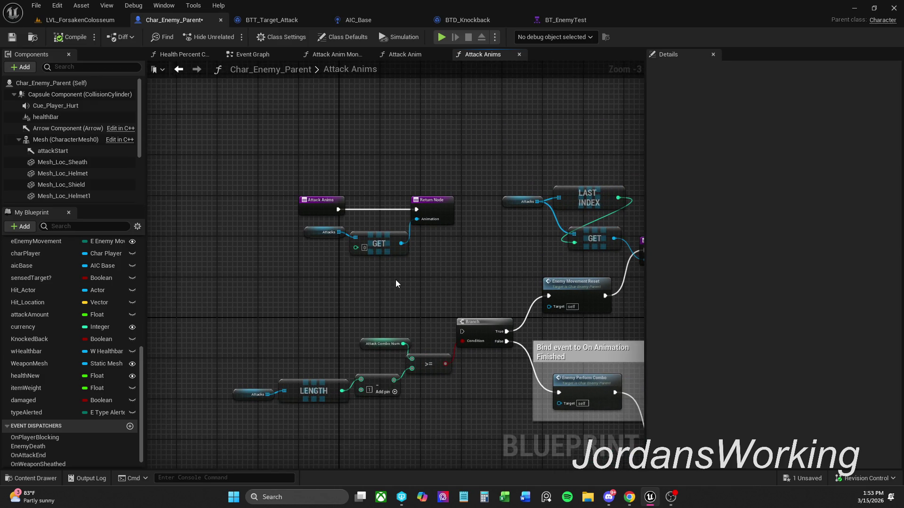
pyautogui.moveTo(396, 283); pyautogui.dragTo(365, 224)
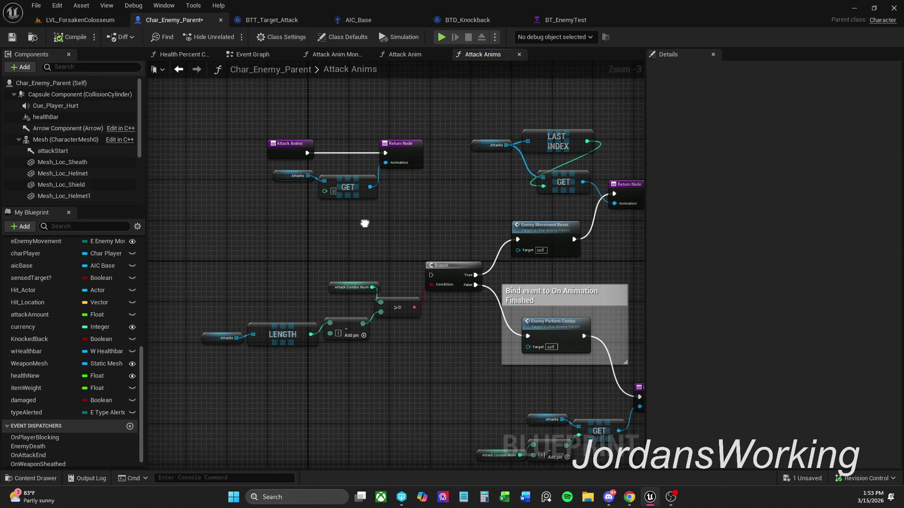
pyautogui.moveTo(428, 277)
pyautogui.mouseDown()
pyautogui.moveTo(339, 182)
pyautogui.moveTo(377, 290)
pyautogui.mouseUp()
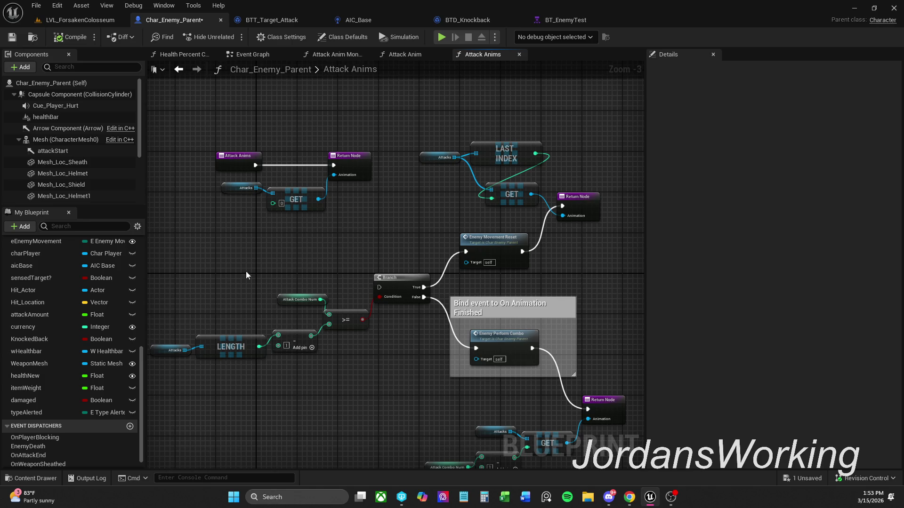
pyautogui.click(95, 20)
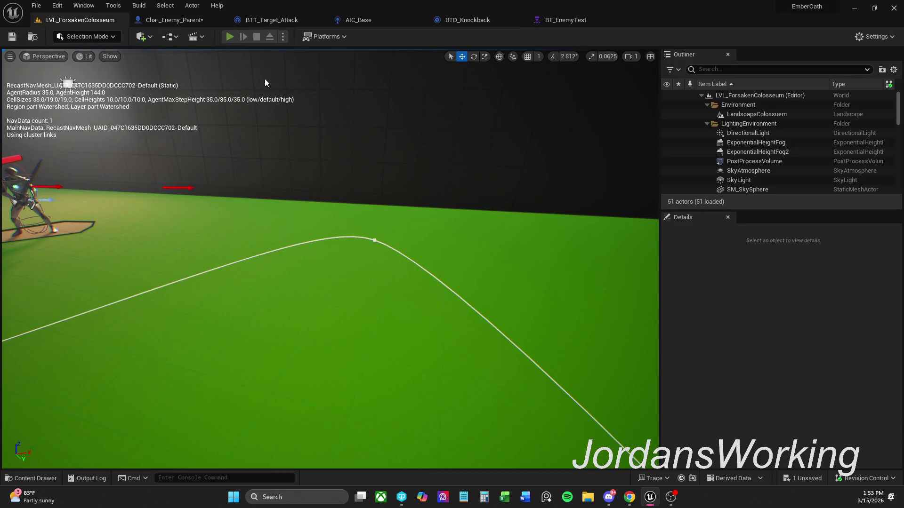
# Step: Play-test the enemy again, then view BT_EnemyTest and the BTD_Knockback decorator
pyautogui.click(230, 37)
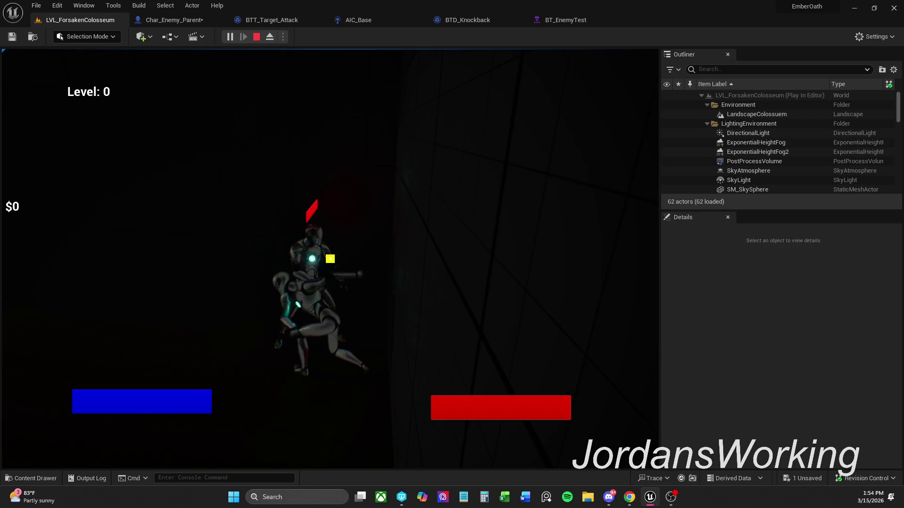
pyautogui.press('Escape')
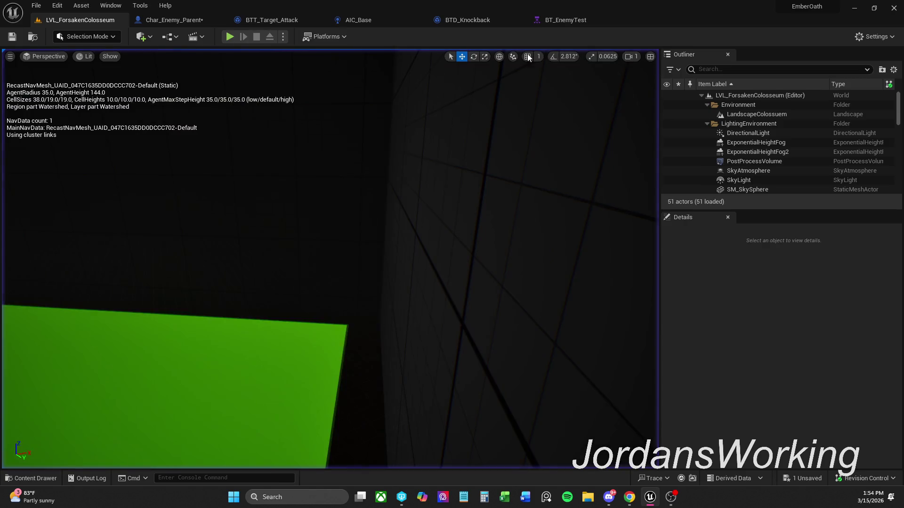
pyautogui.click(552, 28)
pyautogui.click(473, 21)
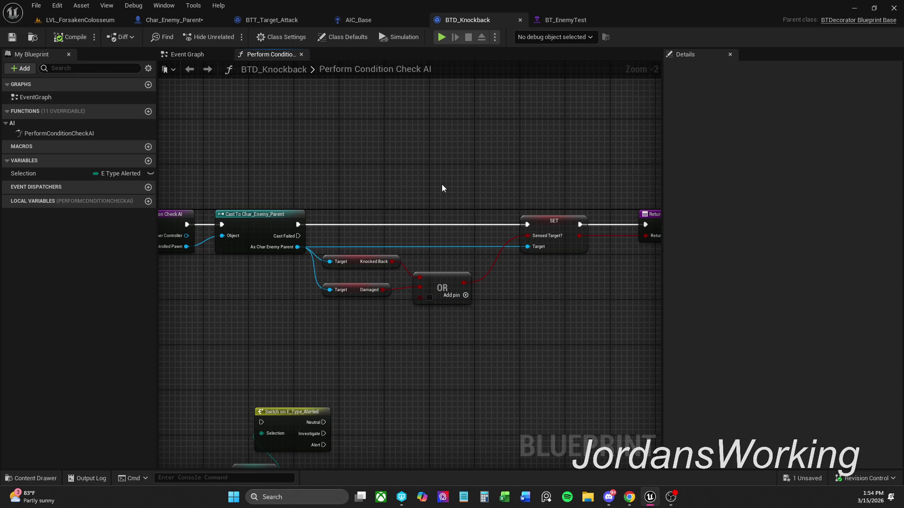
# Step: Review AIC_Base, Char_Enemy_Parent and BTT_Target_Attack, then return to BTD_Knockback's condition check
pyautogui.moveTo(398, 206)
pyautogui.mouseDown()
pyautogui.moveTo(453, 196)
pyautogui.moveTo(422, 196)
pyautogui.moveTo(437, 196)
pyautogui.mouseUp()
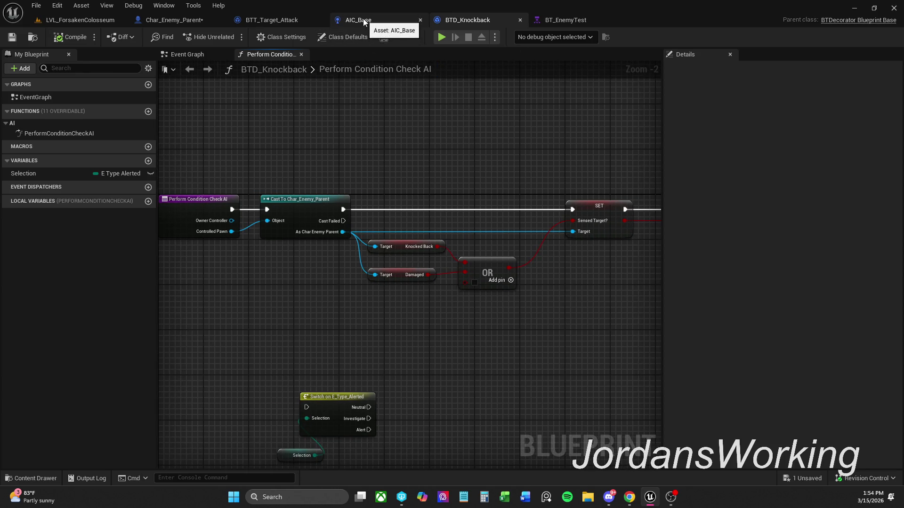
pyautogui.click(360, 20)
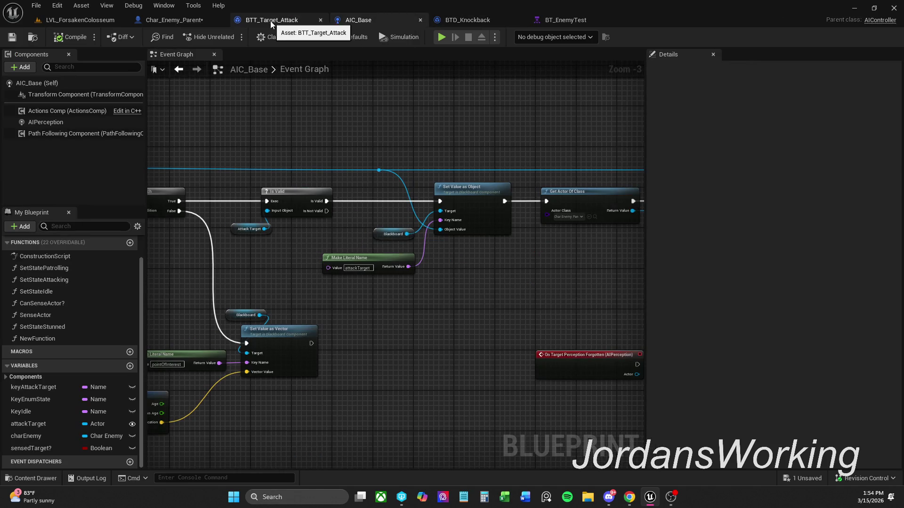
pyautogui.click(174, 19)
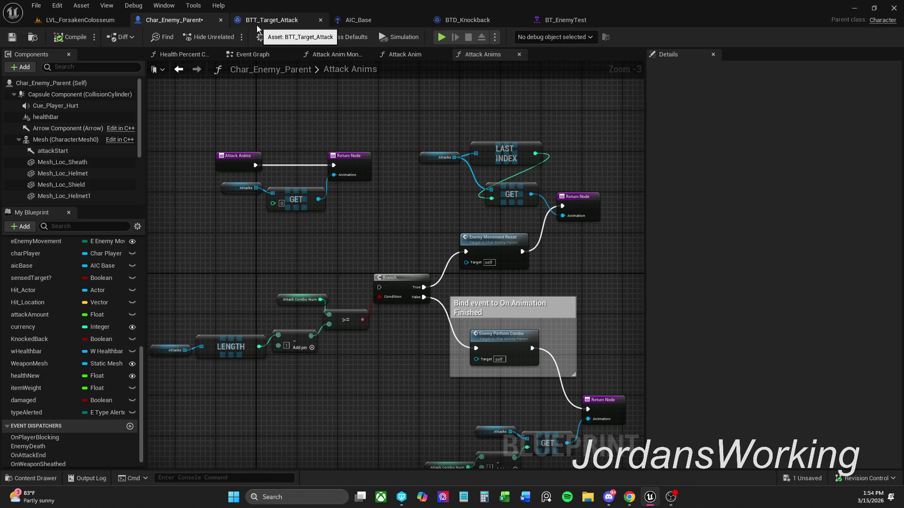
pyautogui.click(359, 20)
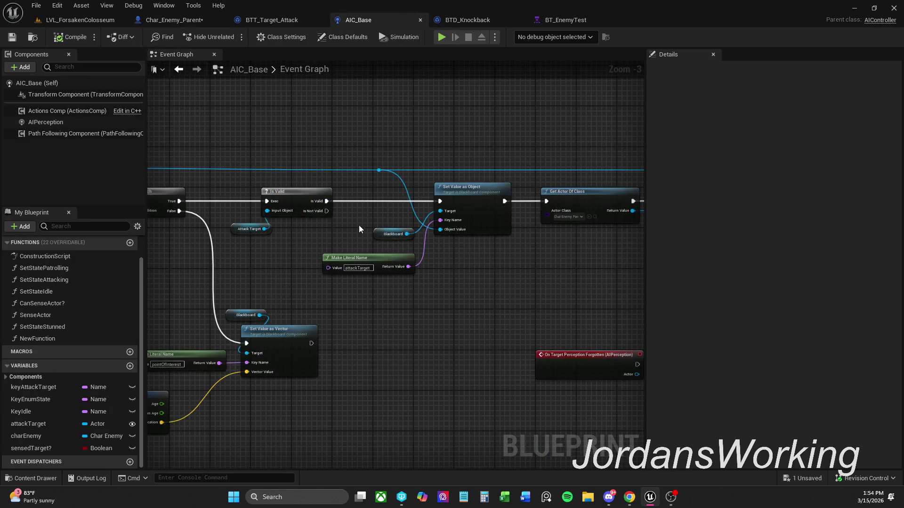
pyautogui.scroll(1, 495, 197)
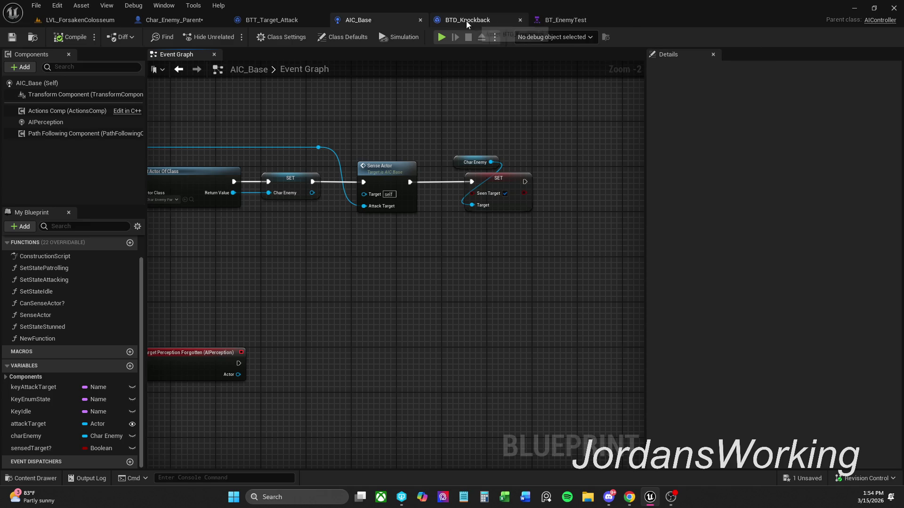
pyautogui.click(241, 24)
pyautogui.scroll(2, 490, 245)
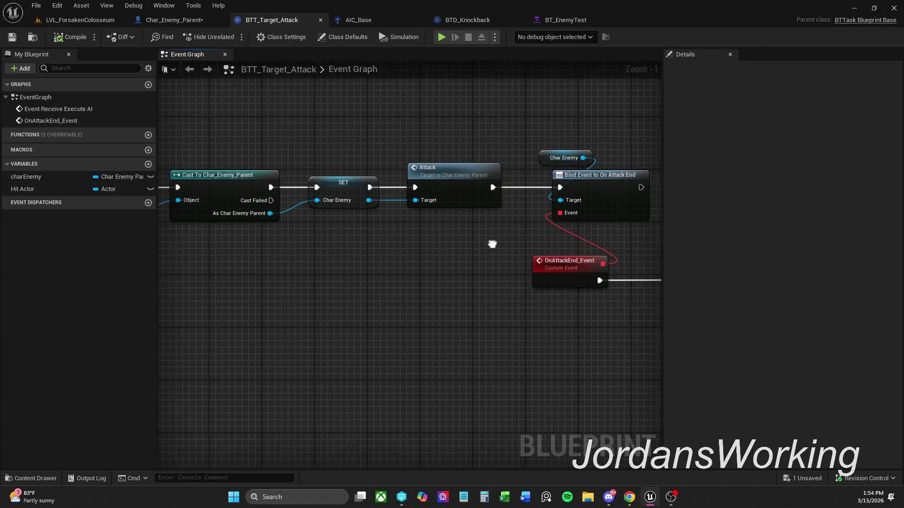
pyautogui.click(468, 20)
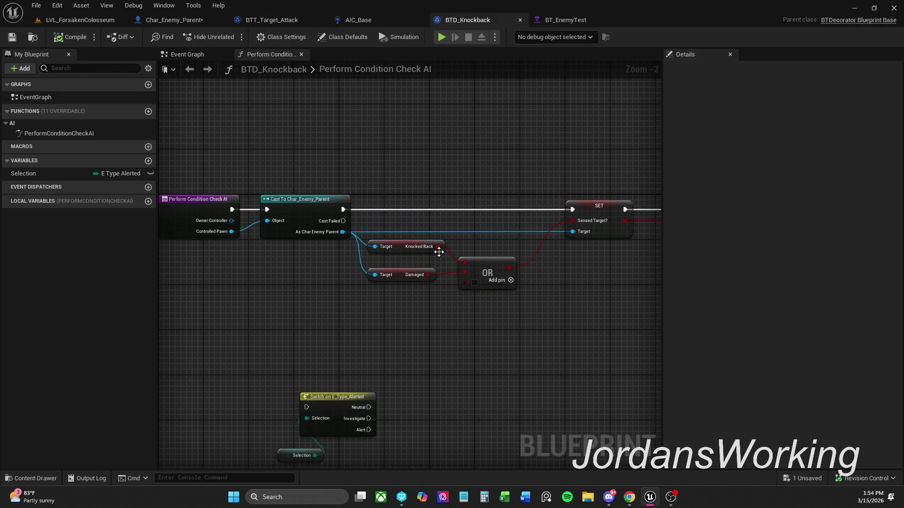
# Step: Add a Get Seen Target node from As Char Enemy Parent and wire it into the OR
pyautogui.moveTo(428, 293); pyautogui.dragTo(428, 291)
pyautogui.moveTo(355, 205)
pyautogui.mouseDown()
pyautogui.moveTo(366, 262)
pyautogui.moveTo(374, 281)
pyautogui.moveTo(379, 276)
pyautogui.mouseUp()
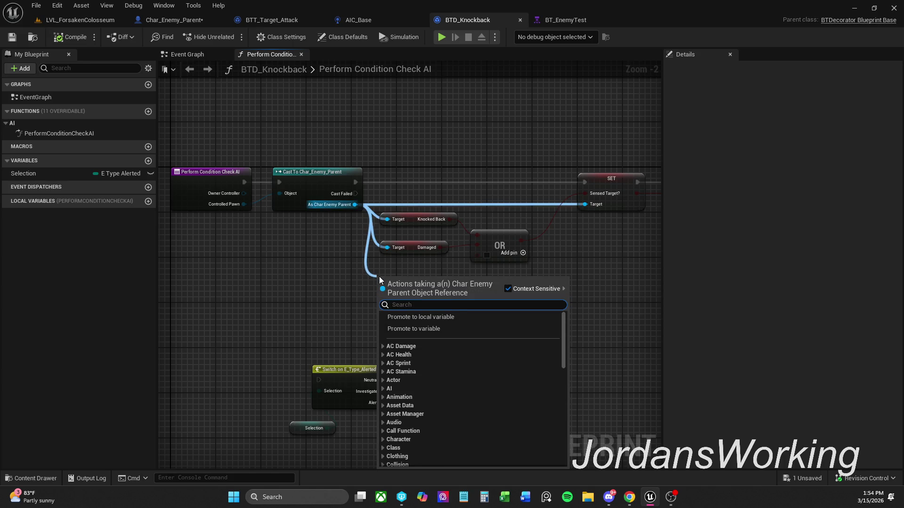
pyautogui.write('seen')
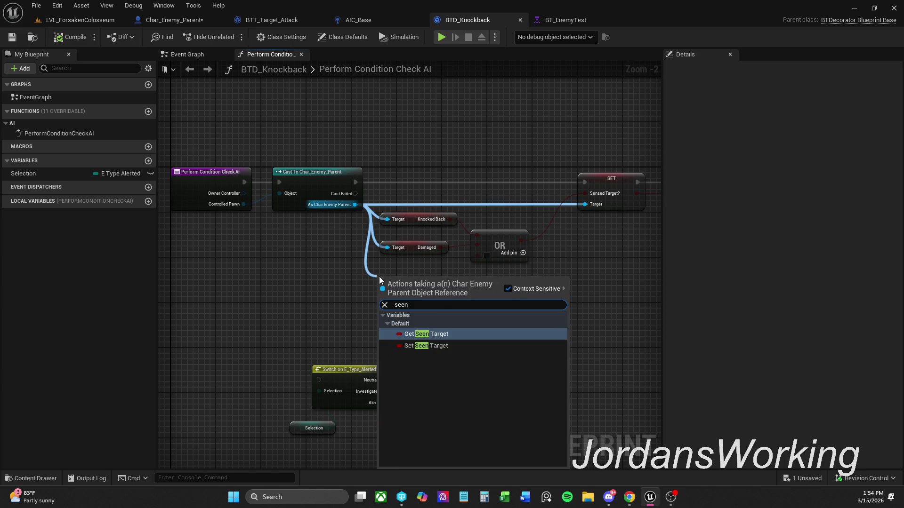
pyautogui.press('Return')
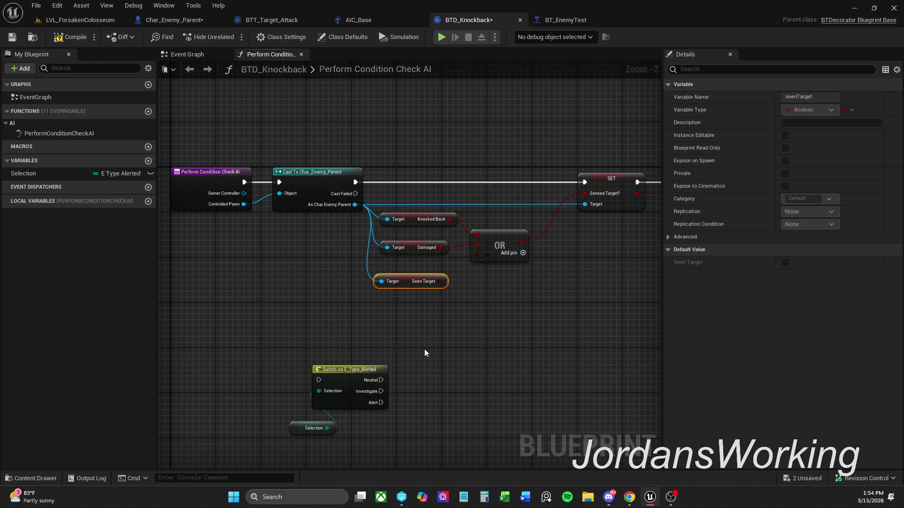
pyautogui.moveTo(438, 282); pyautogui.dragTo(478, 256)
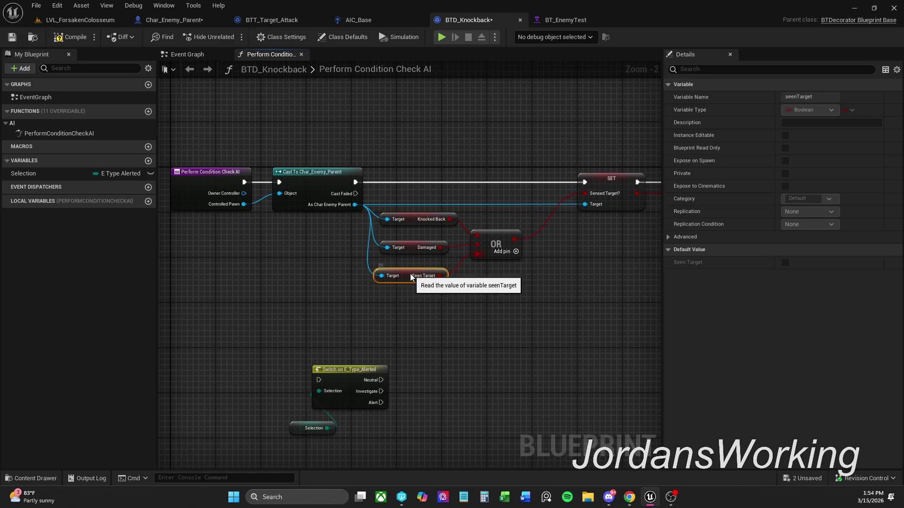
pyautogui.moveTo(411, 279); pyautogui.dragTo(501, 282)
pyautogui.click(434, 307)
# Step: Add a Select node from Seen Target, then delete it as unneeded
pyautogui.write('s')
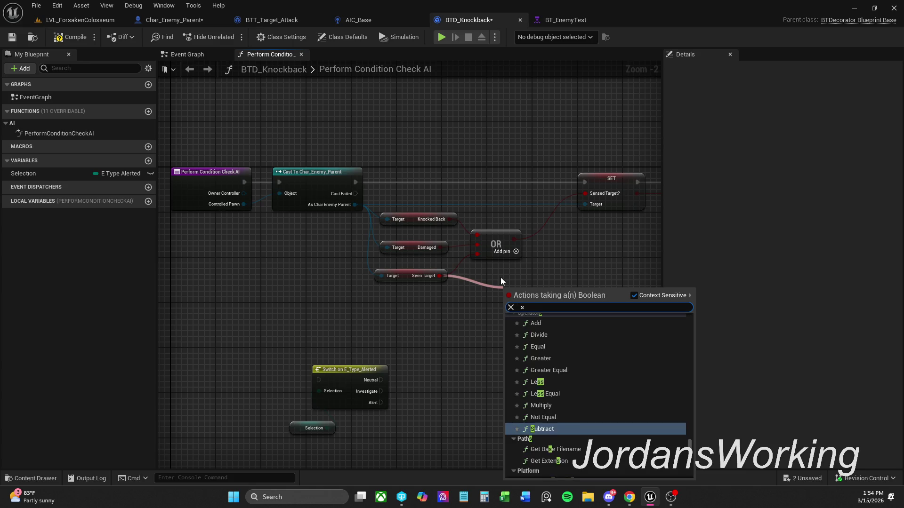
pyautogui.write('elect')
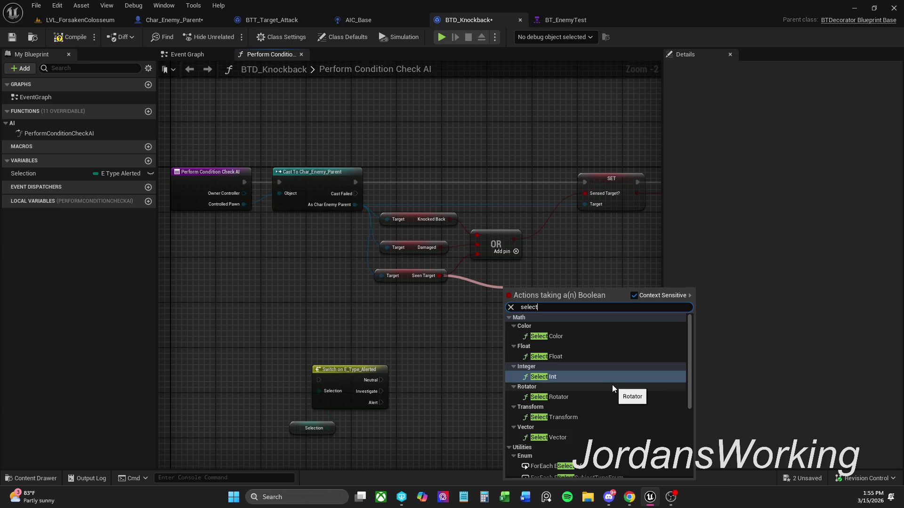
pyautogui.scroll(-4, 605, 379)
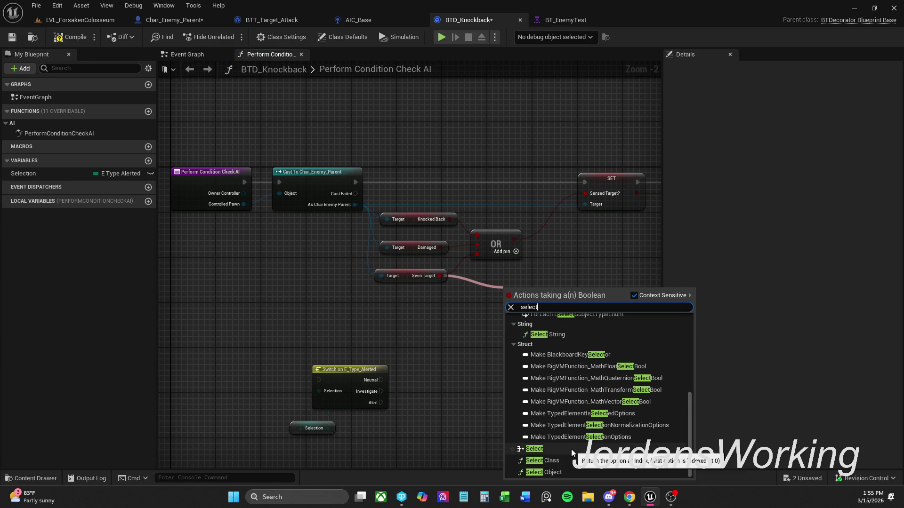
pyautogui.click(572, 449)
pyautogui.moveTo(547, 314); pyautogui.dragTo(559, 310)
pyautogui.click(573, 266)
pyautogui.moveTo(549, 265); pyautogui.dragTo(595, 309)
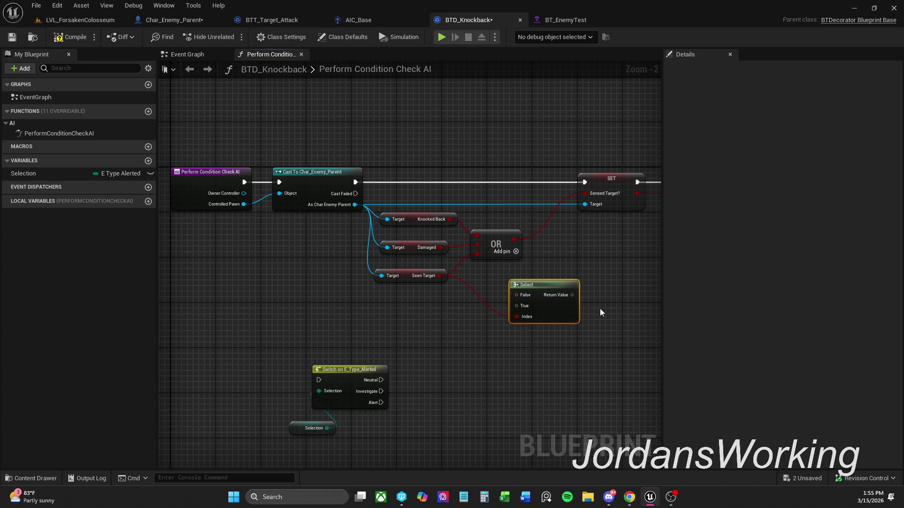
pyautogui.moveTo(440, 276); pyautogui.dragTo(456, 337)
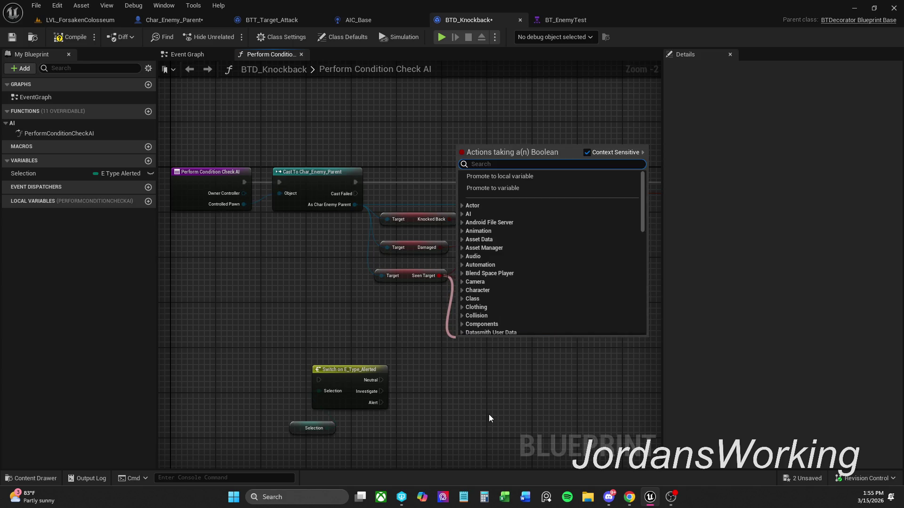
pyautogui.write('select')
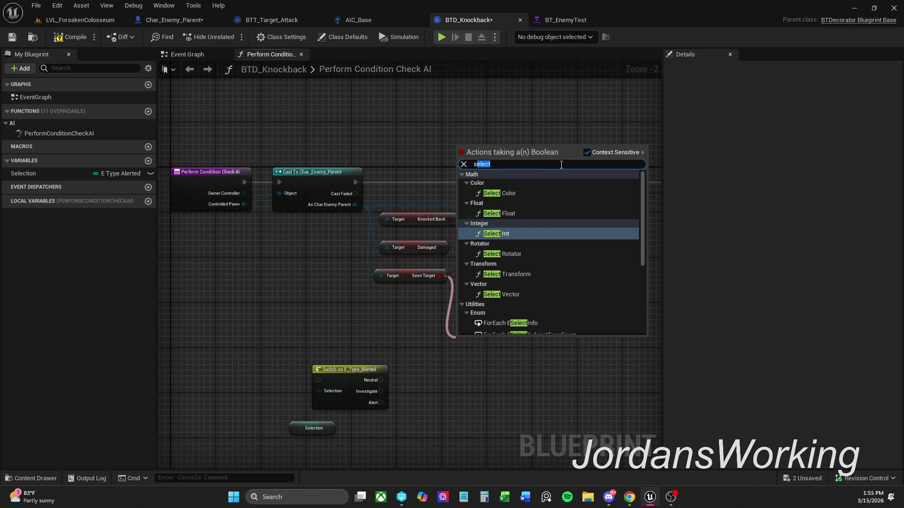
pyautogui.write('witch')
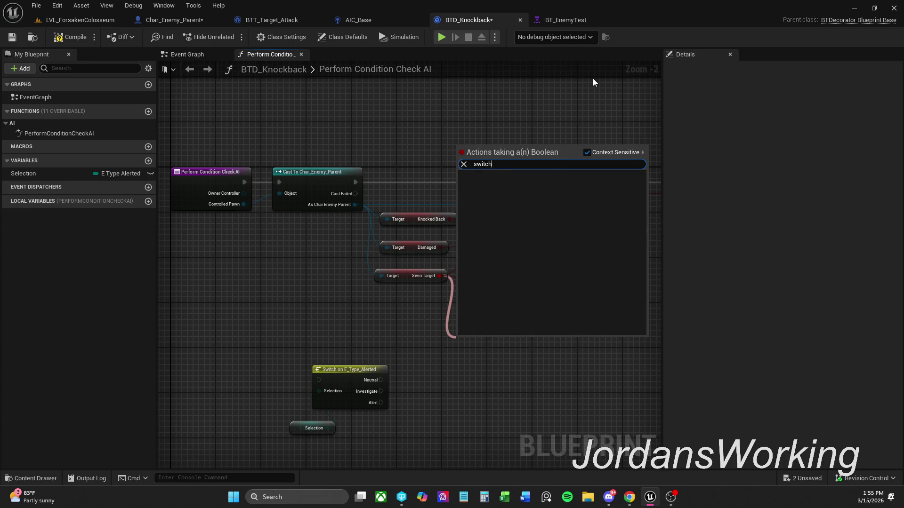
pyautogui.press('Escape')
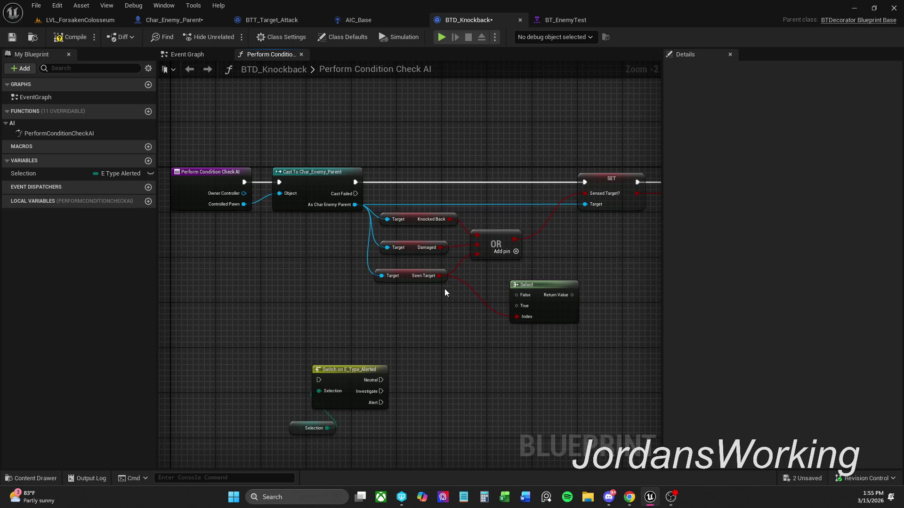
pyautogui.click(558, 300)
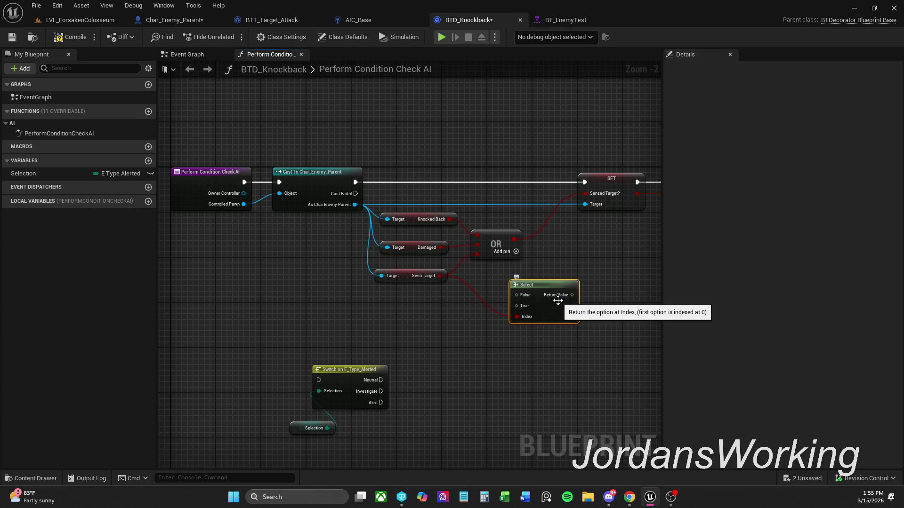
pyautogui.press('Delete')
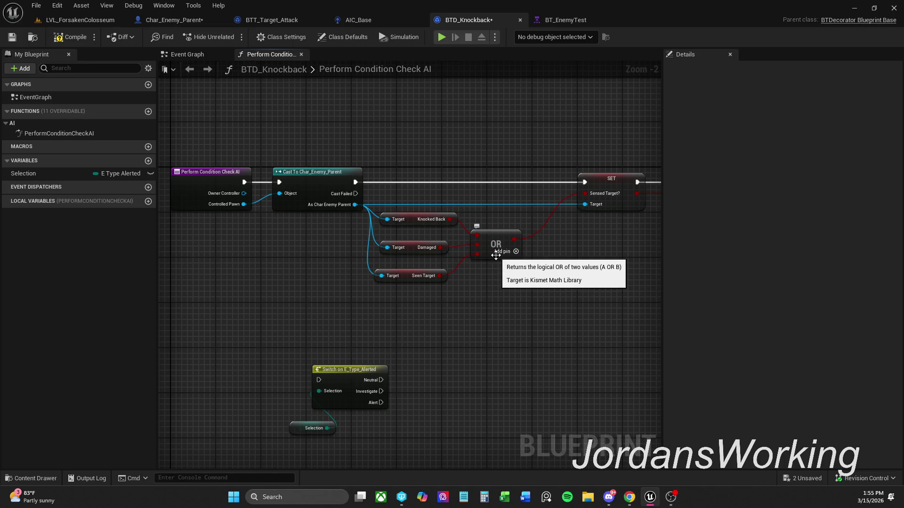
# Step: Save BTD_Knockback and view the LVL_ForsakenColosseum level's green floor
pyautogui.moveTo(536, 308); pyautogui.dragTo(485, 315)
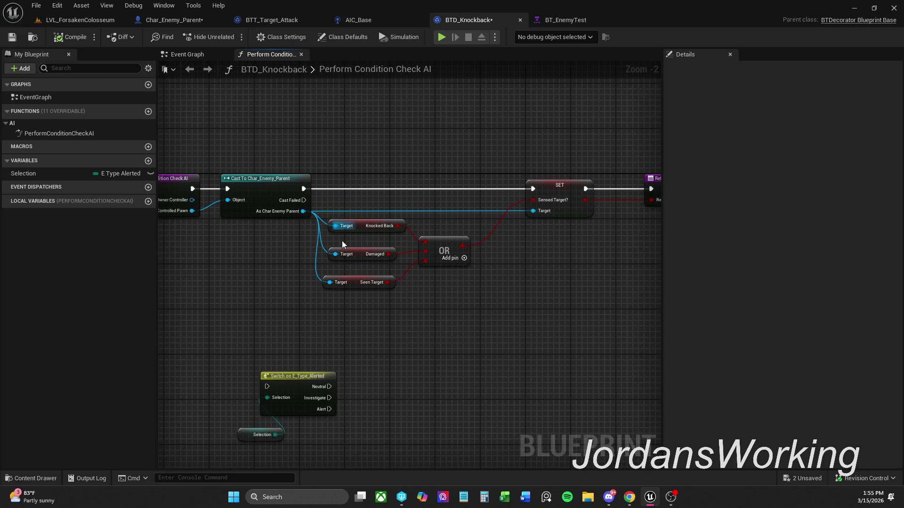
pyautogui.click(19, 41)
pyautogui.click(100, 21)
pyautogui.moveTo(513, 182); pyautogui.dragTo(388, 57)
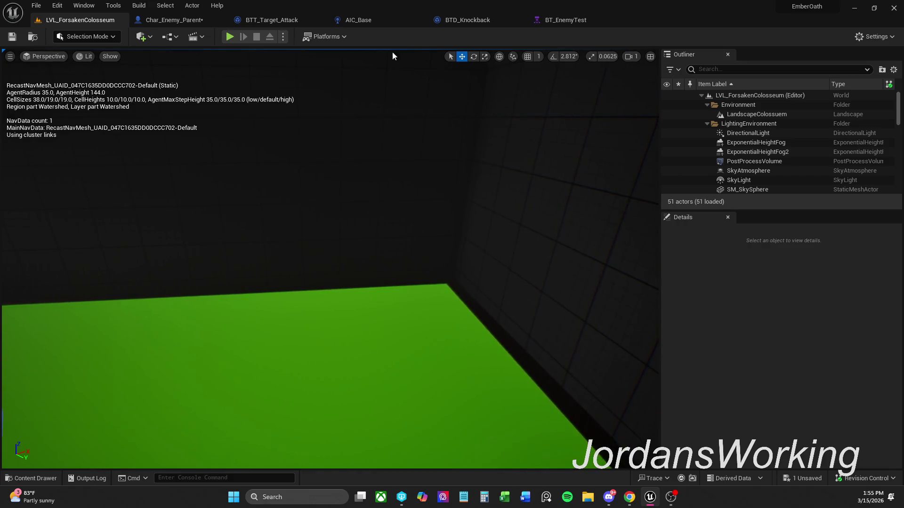
# Step: Look over BTD_Knockback's three Target getter nodes, then return to the level
pyautogui.click(446, 21)
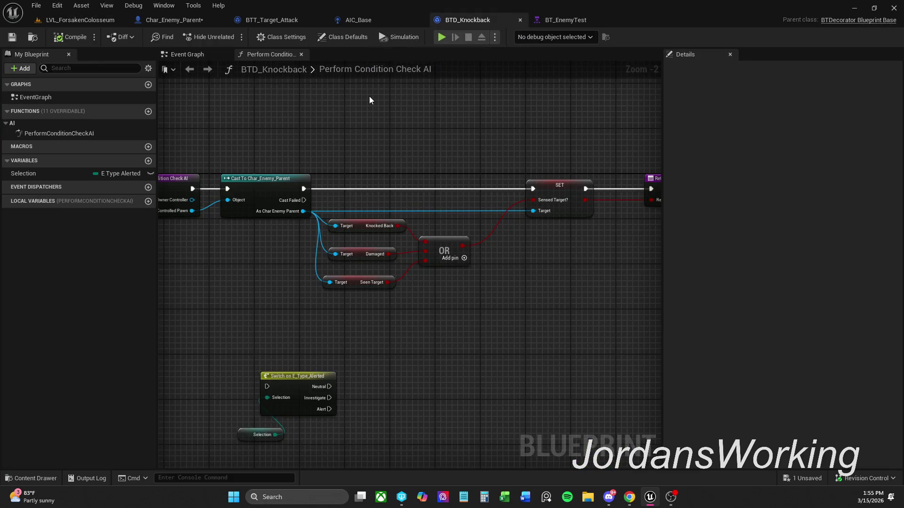
pyautogui.click(355, 20)
pyautogui.click(479, 20)
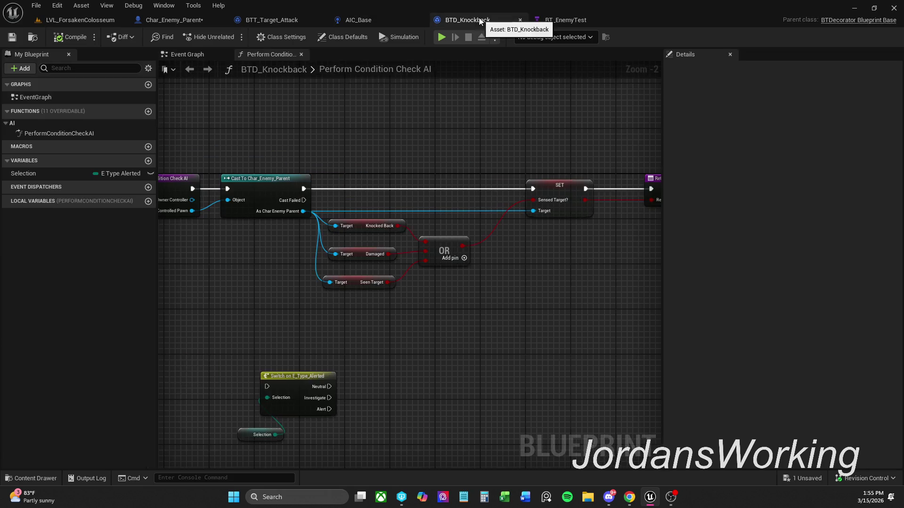
pyautogui.moveTo(415, 183)
pyautogui.mouseDown()
pyautogui.moveTo(339, 253)
pyautogui.moveTo(323, 310)
pyautogui.mouseUp()
pyautogui.click(373, 335)
pyautogui.moveTo(372, 342)
pyautogui.mouseDown()
pyautogui.moveTo(409, 155)
pyautogui.moveTo(389, 320)
pyautogui.mouseUp()
pyautogui.click(389, 320)
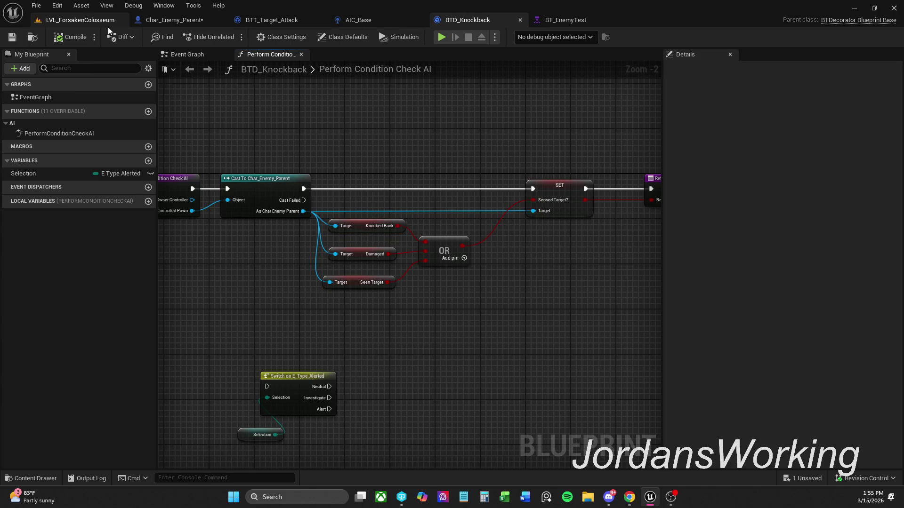
pyautogui.click(113, 21)
# Step: Reposition Char_Enemy_Parent's Attack Anims nodes up and left and save the blueprint
pyautogui.click(190, 20)
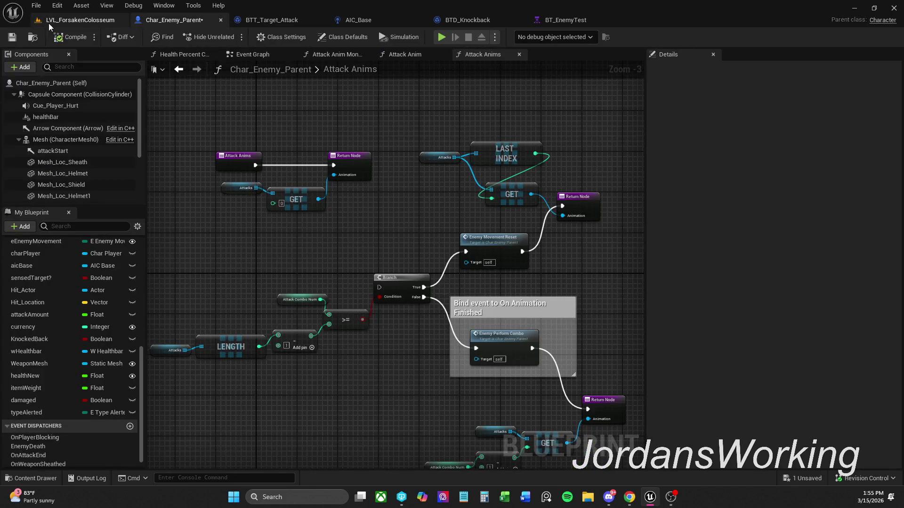
pyautogui.hotkey('ctrl', 's')
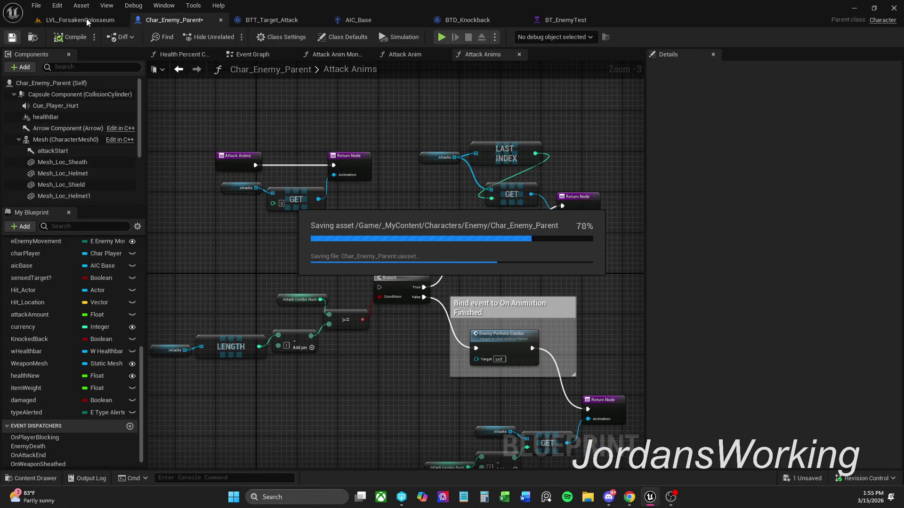
pyautogui.moveTo(190, 114)
pyautogui.mouseDown()
pyautogui.moveTo(355, 179)
pyautogui.moveTo(358, 214)
pyautogui.moveTo(292, 202)
pyautogui.moveTo(270, 181)
pyautogui.mouseUp()
pyautogui.click(301, 224)
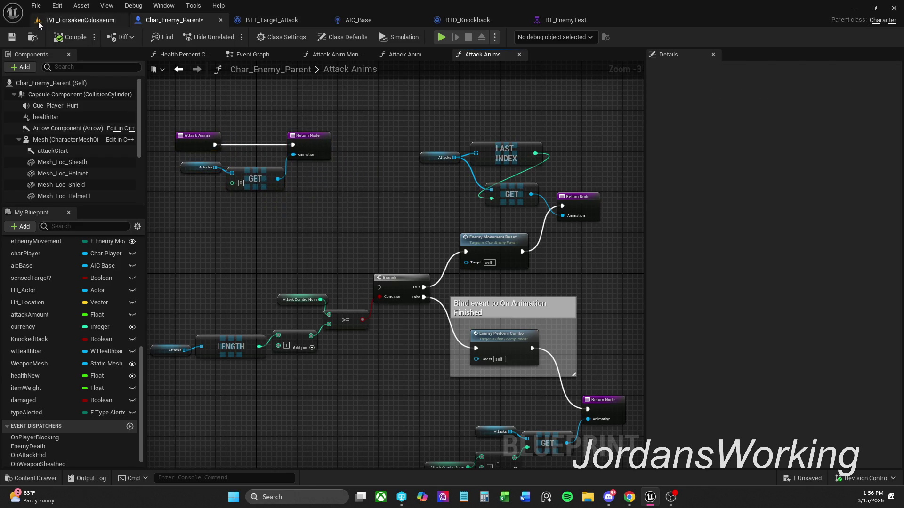
pyautogui.click(12, 36)
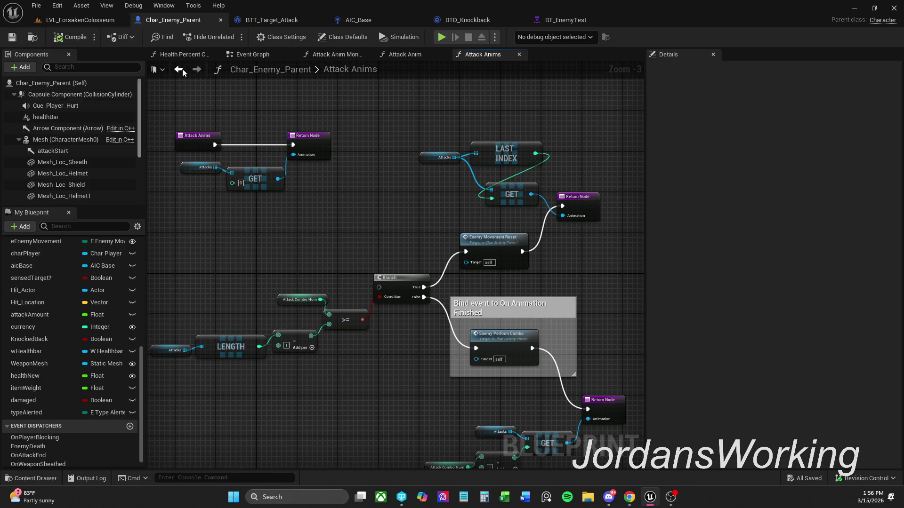
pyautogui.moveTo(313, 180)
pyautogui.mouseDown()
pyautogui.moveTo(419, 122)
pyautogui.moveTo(400, 178)
pyautogui.moveTo(365, 187)
pyautogui.mouseUp()
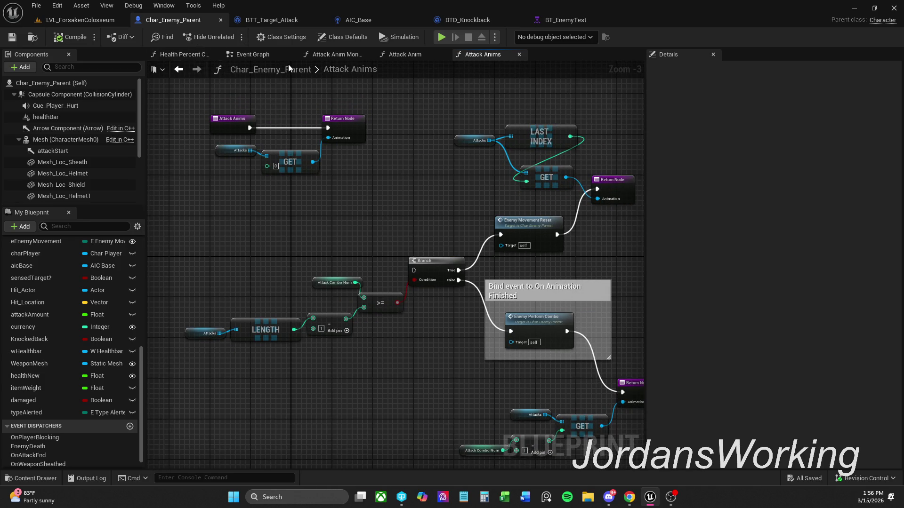
# Step: Close the Attack Anim and Health Percent Current function tabs
pyautogui.click(417, 56)
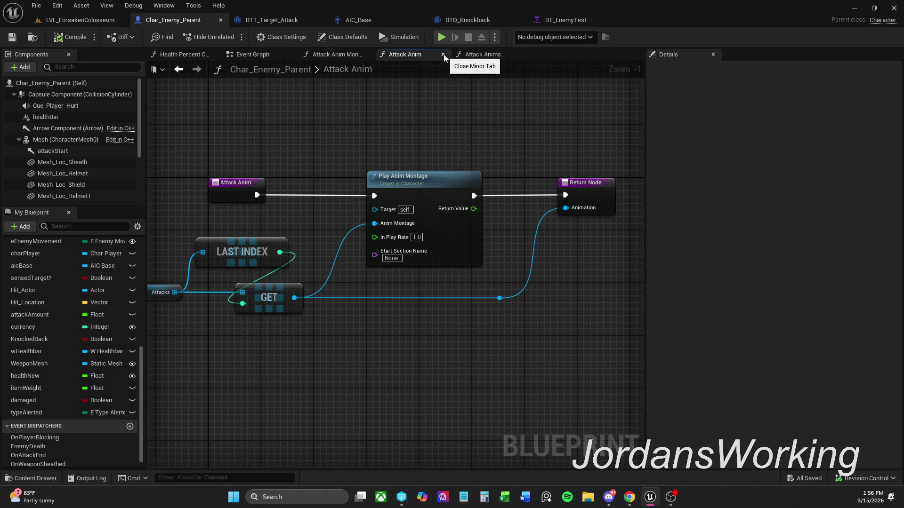
pyautogui.click(443, 55)
pyautogui.scroll(-1, 395, 97)
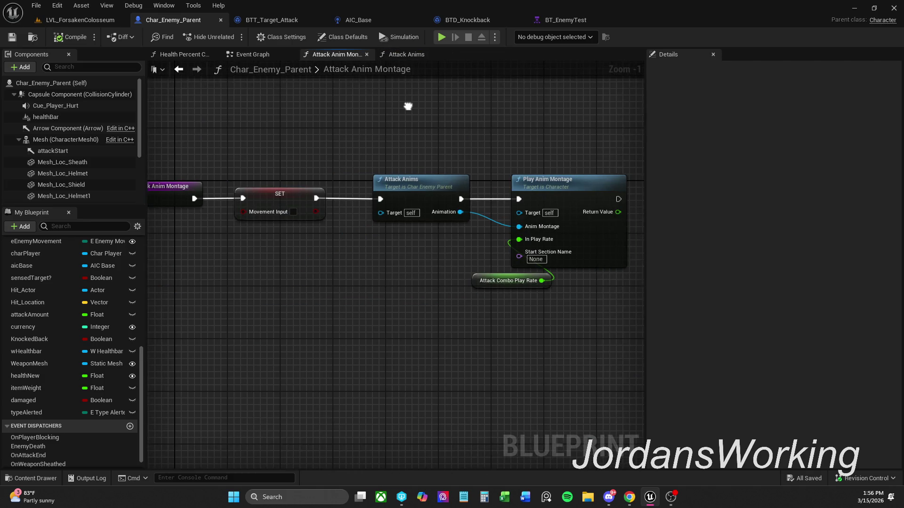
pyautogui.click(188, 55)
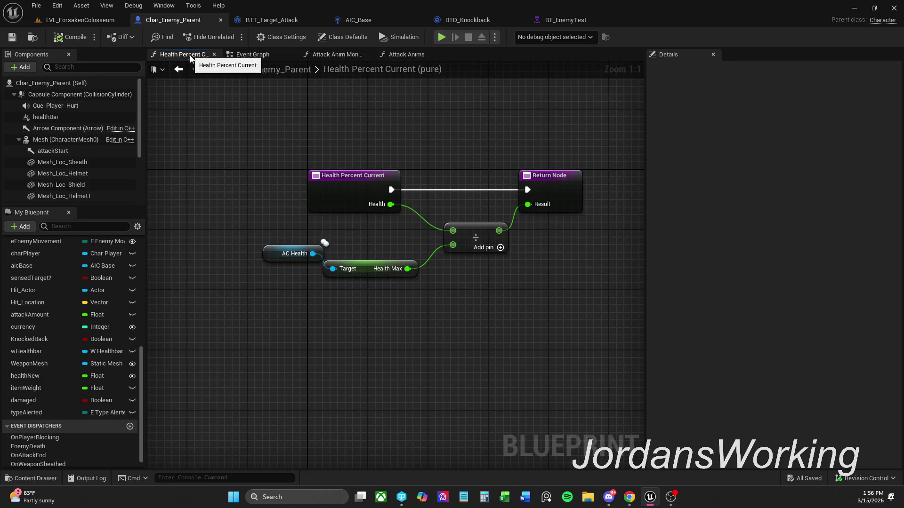
pyautogui.click(214, 54)
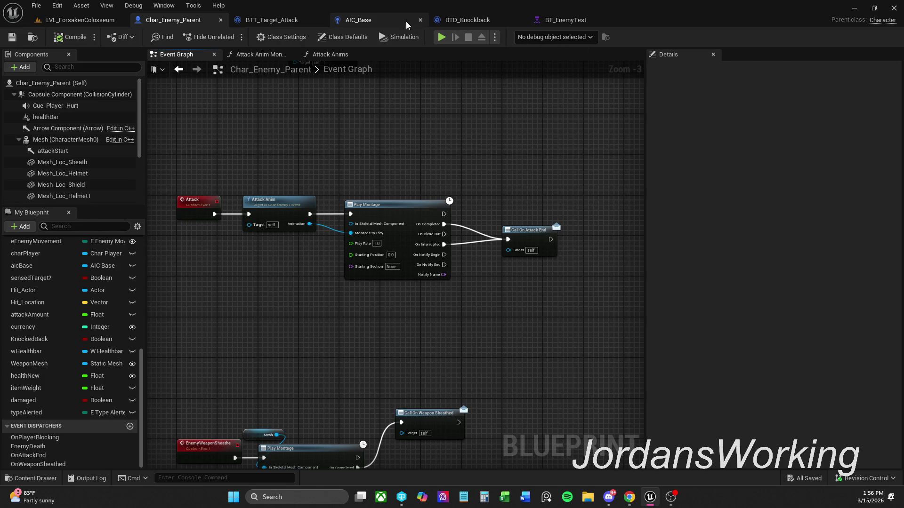
# Step: Cycle through BTT_Target_Attack and BTD_Knockback, ending on AIC_Base's Event Graph
pyautogui.click(374, 21)
pyautogui.click(282, 21)
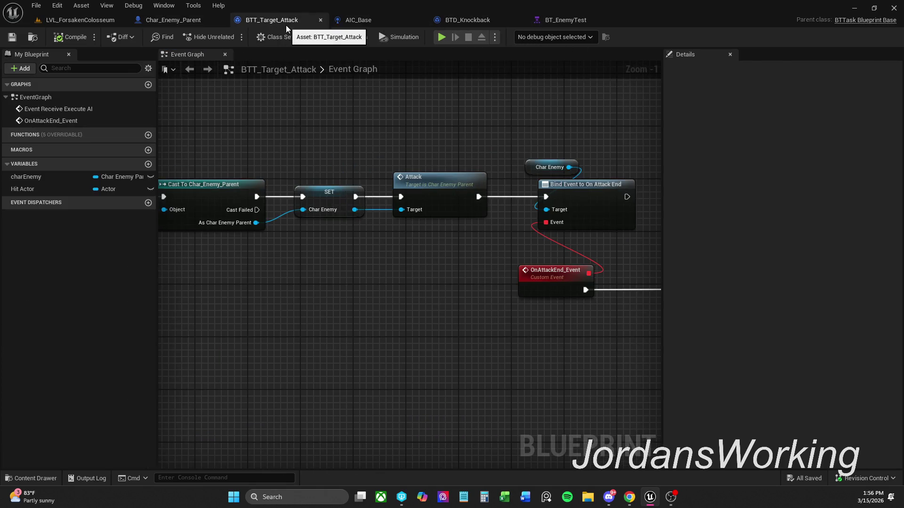
pyautogui.click(476, 25)
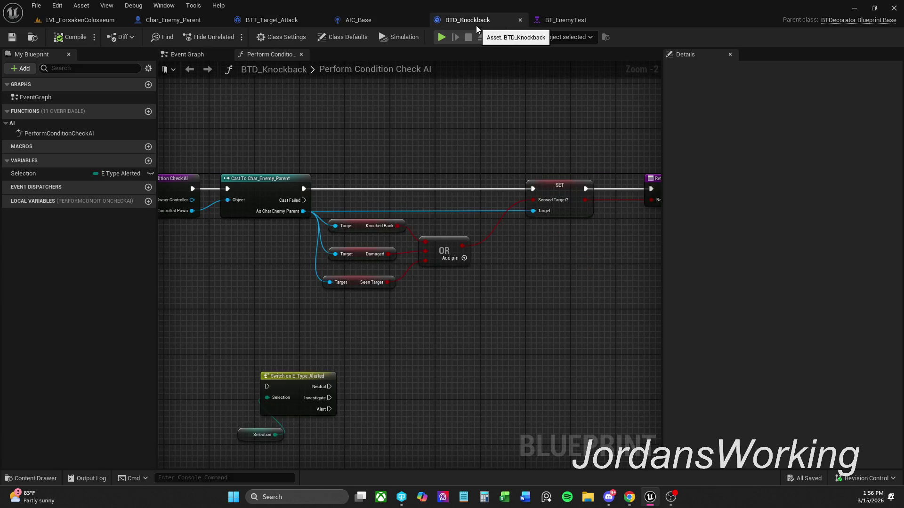
pyautogui.moveTo(70, 501)
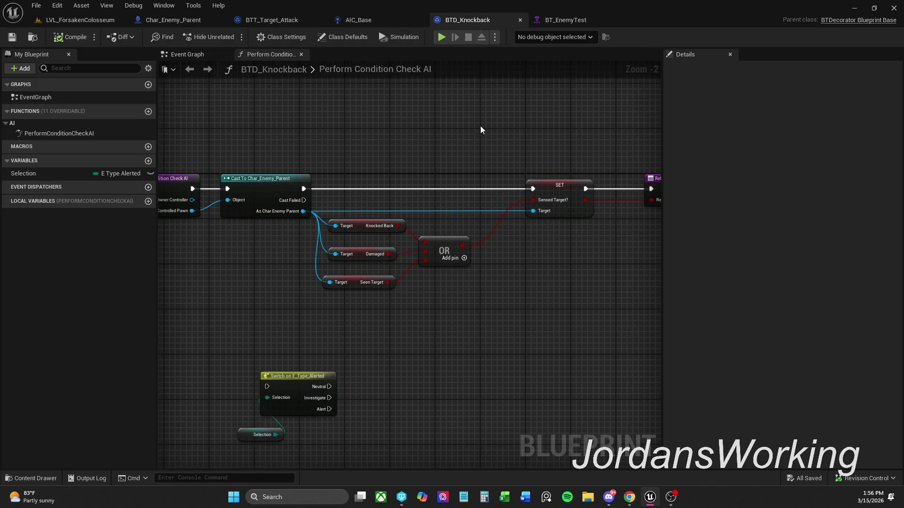
pyautogui.click(377, 21)
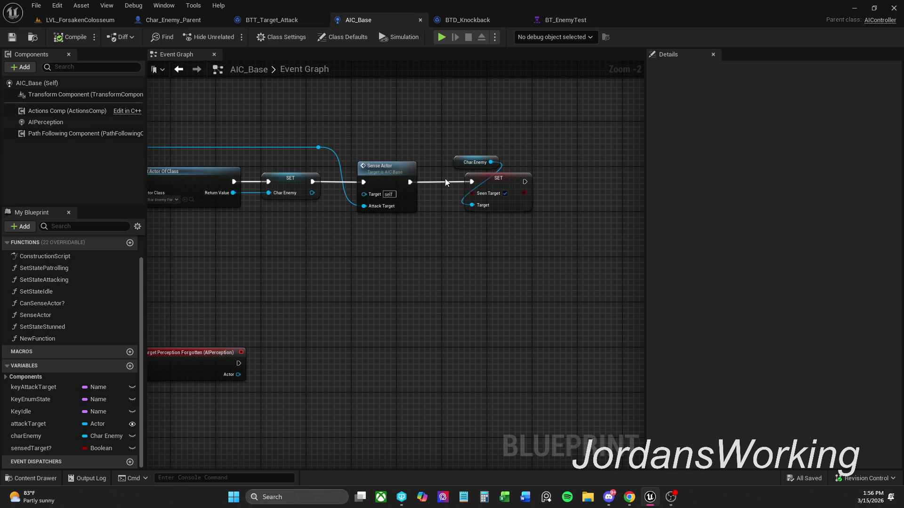
# Step: Add a breakpoint on AIC_Base's SET seenTarget node
pyautogui.click(508, 191)
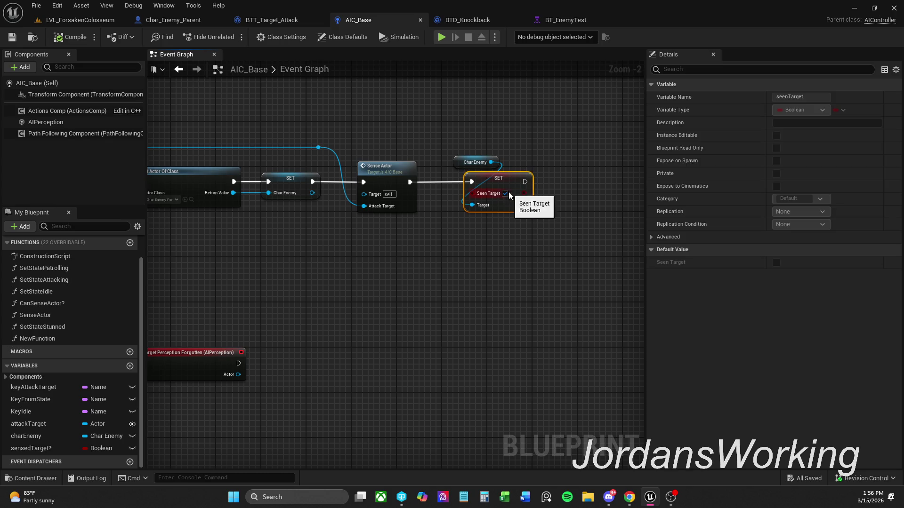
pyautogui.rightClick(512, 182)
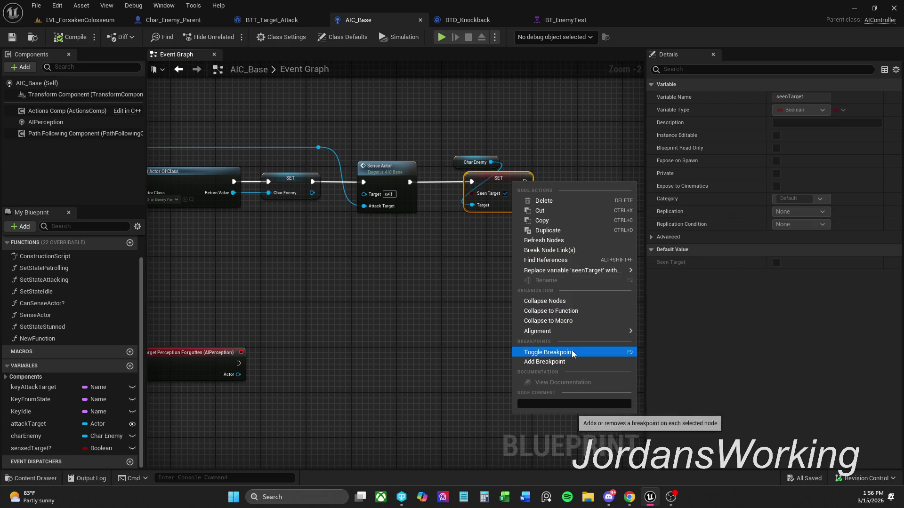
pyautogui.click(556, 352)
pyautogui.moveTo(612, 263)
pyautogui.mouseDown()
pyautogui.moveTo(485, 245)
pyautogui.moveTo(339, 281)
pyautogui.mouseUp()
# Step: Play-test the level, resume past the breakpoint, stop, and open BT_EnemyTest
pyautogui.click(80, 20)
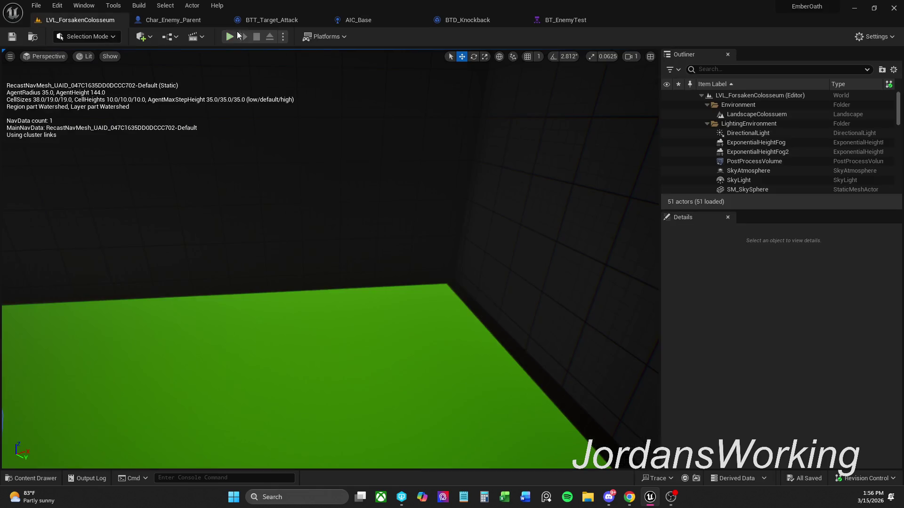
pyautogui.click(230, 36)
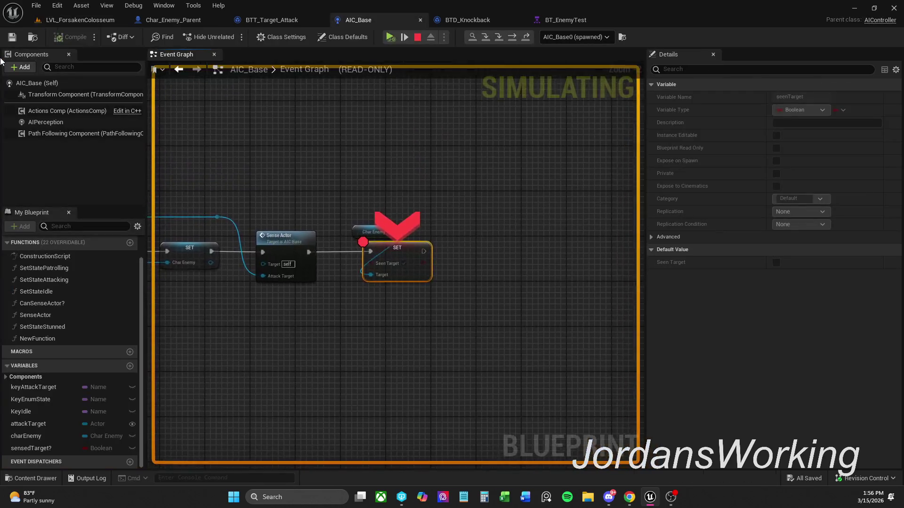
pyautogui.click(390, 37)
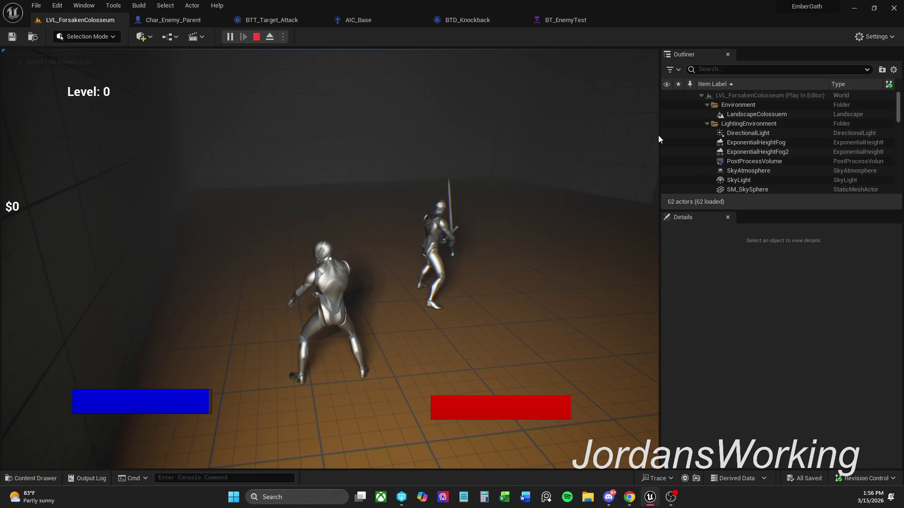
pyautogui.press('Escape')
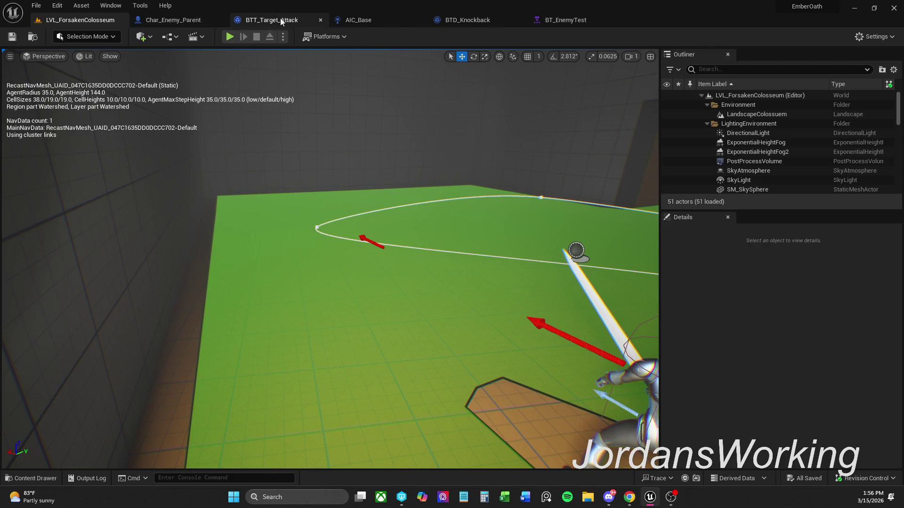
pyautogui.click(572, 23)
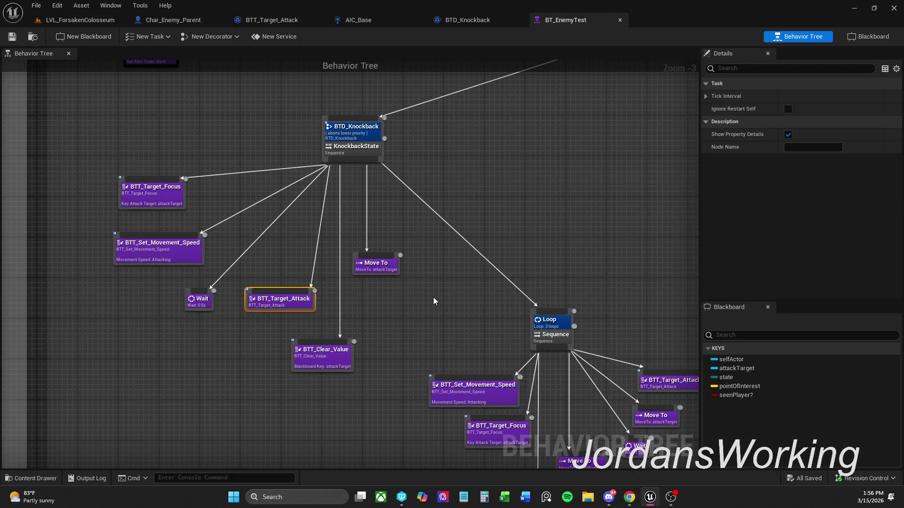
# Step: Move the Move To task ahead of Wait in the knockback sequence
pyautogui.moveTo(396, 321); pyautogui.dragTo(455, 309)
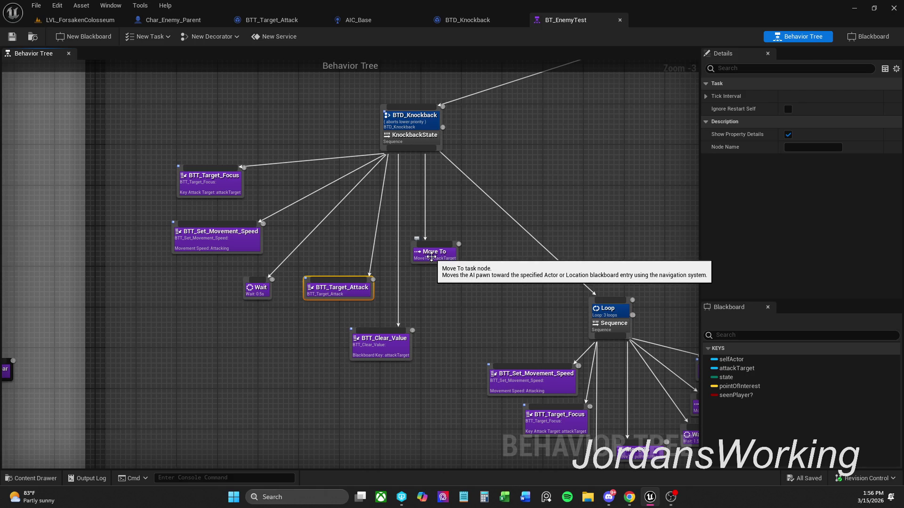
pyautogui.moveTo(432, 257); pyautogui.dragTo(252, 343)
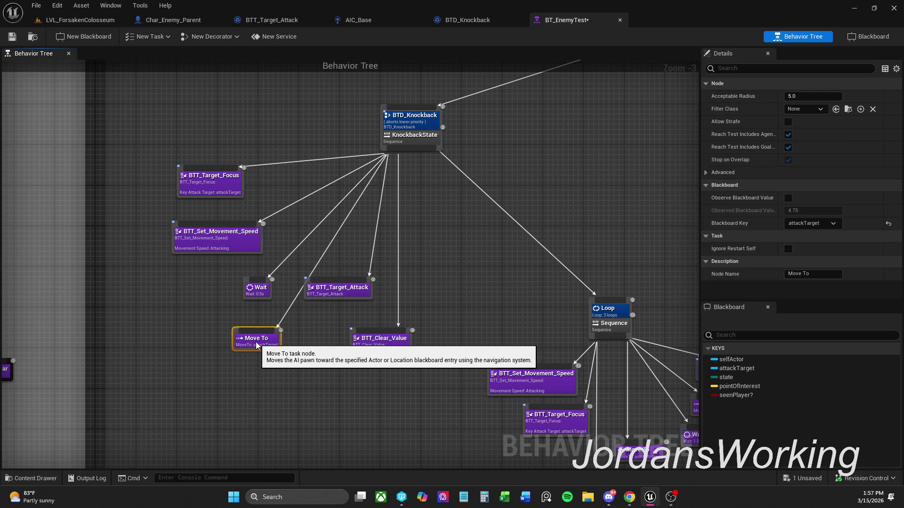
pyautogui.moveTo(372, 376)
pyautogui.mouseDown()
pyautogui.moveTo(332, 285)
pyautogui.moveTo(360, 293)
pyautogui.mouseUp()
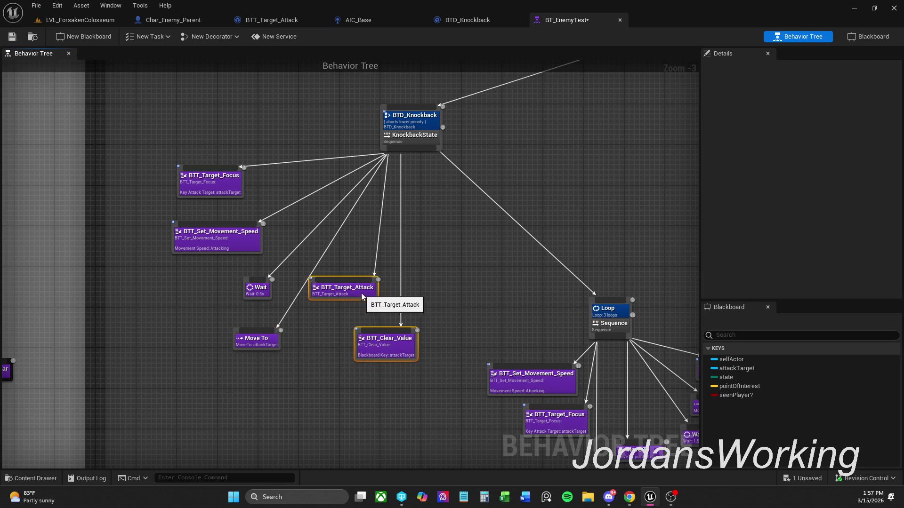
pyautogui.click(439, 266)
pyautogui.moveTo(404, 337); pyautogui.dragTo(415, 337)
pyautogui.click(434, 298)
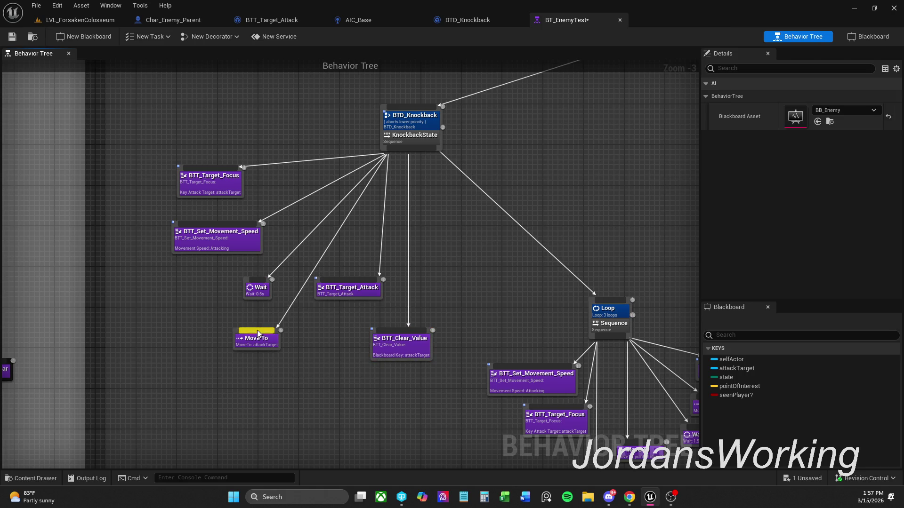
pyautogui.moveTo(263, 346)
pyautogui.mouseDown()
pyautogui.moveTo(219, 305)
pyautogui.moveTo(128, 255)
pyautogui.moveTo(146, 255)
pyautogui.moveTo(171, 293)
pyautogui.moveTo(203, 314)
pyautogui.mouseUp()
# Step: Tidy the BTT_Set_Movement_Speed, Move To and Wait positions, then save BT_EnemyTest
pyautogui.moveTo(214, 244); pyautogui.dragTo(177, 229)
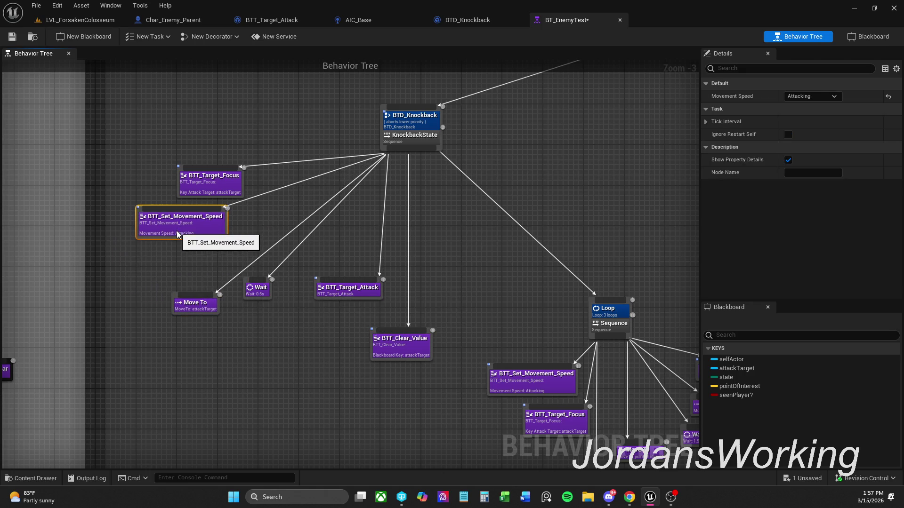
pyautogui.moveTo(198, 302)
pyautogui.mouseDown()
pyautogui.moveTo(188, 282)
pyautogui.moveTo(207, 262)
pyautogui.mouseUp()
pyautogui.moveTo(258, 288); pyautogui.dragTo(258, 308)
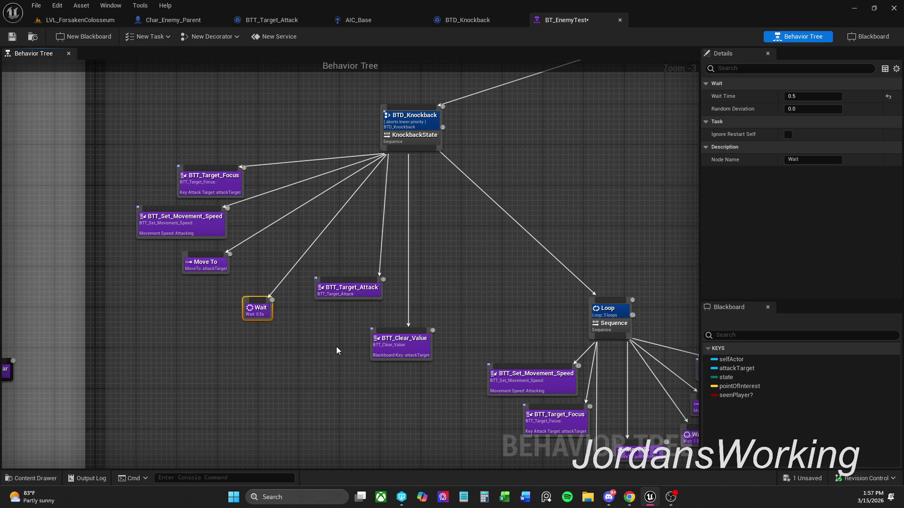
pyautogui.click(12, 36)
pyautogui.moveTo(553, 336)
pyautogui.mouseDown()
pyautogui.moveTo(473, 222)
pyautogui.moveTo(401, 220)
pyautogui.moveTo(476, 273)
pyautogui.mouseUp()
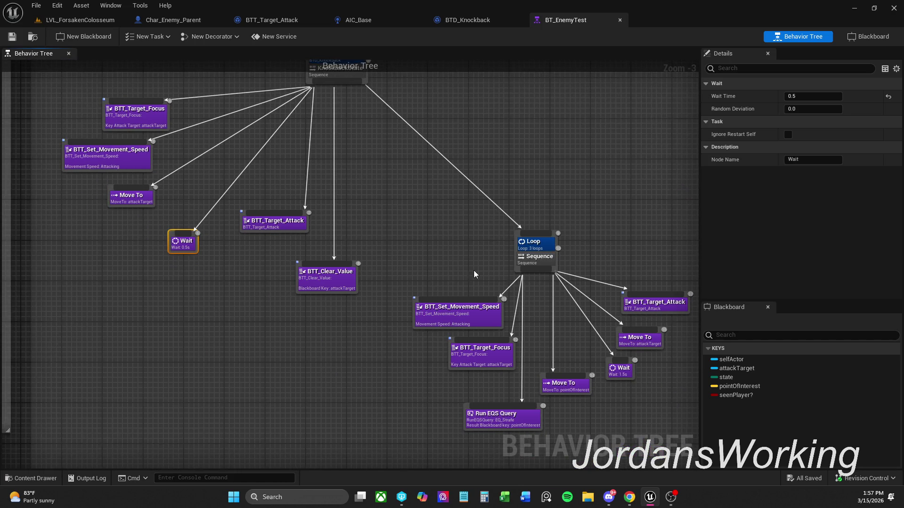
pyautogui.click(96, 20)
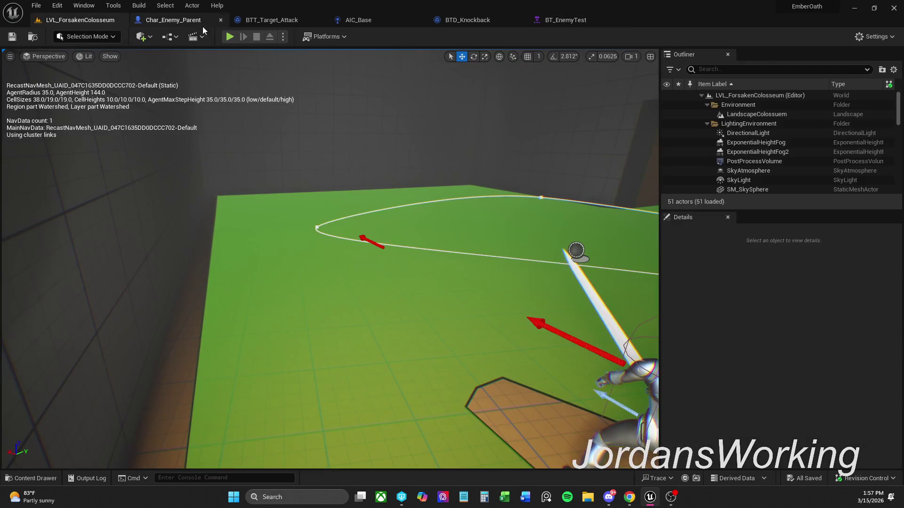
# Step: Play-test the level with Alt+P, resuming twice past the breakpoint, then stop
pyautogui.hotkey('alt', 'p')
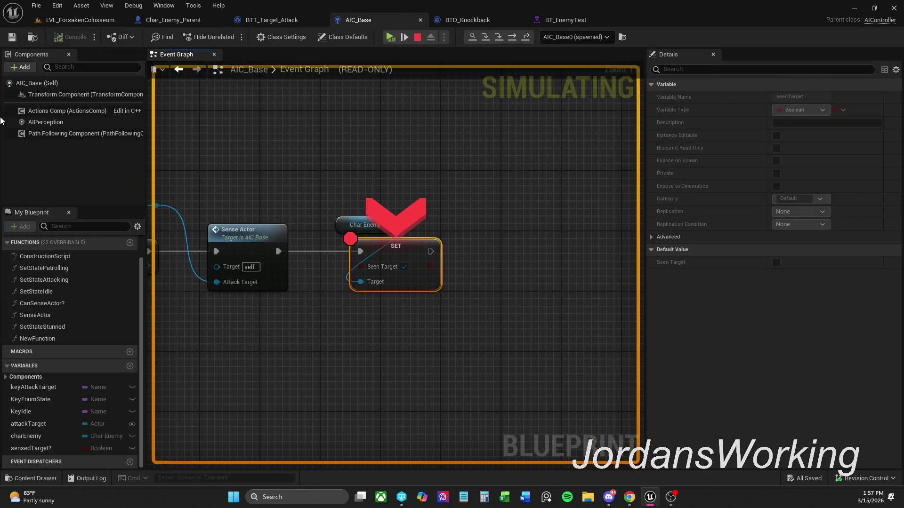
pyautogui.click(389, 40)
pyautogui.click(391, 41)
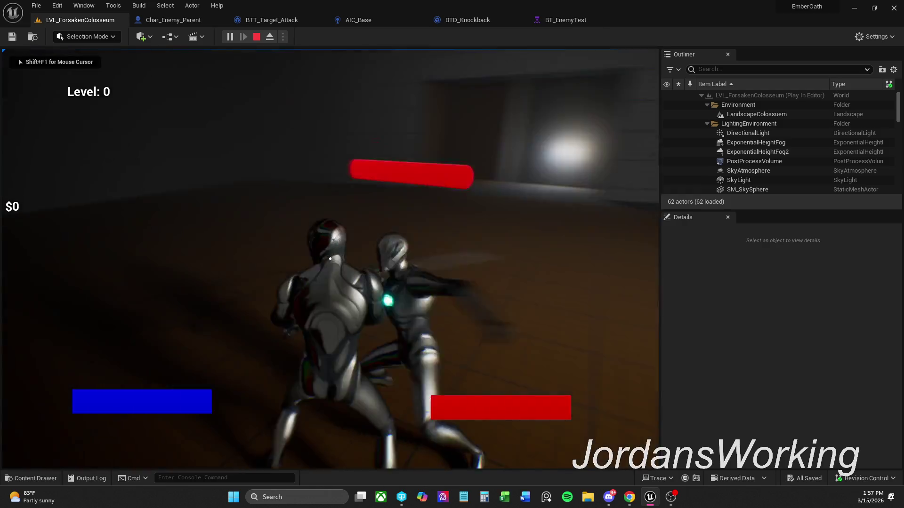
pyautogui.press('Escape')
# Step: Remove the breakpoint from AIC_Base's SET seenTarget node
pyautogui.click(579, 20)
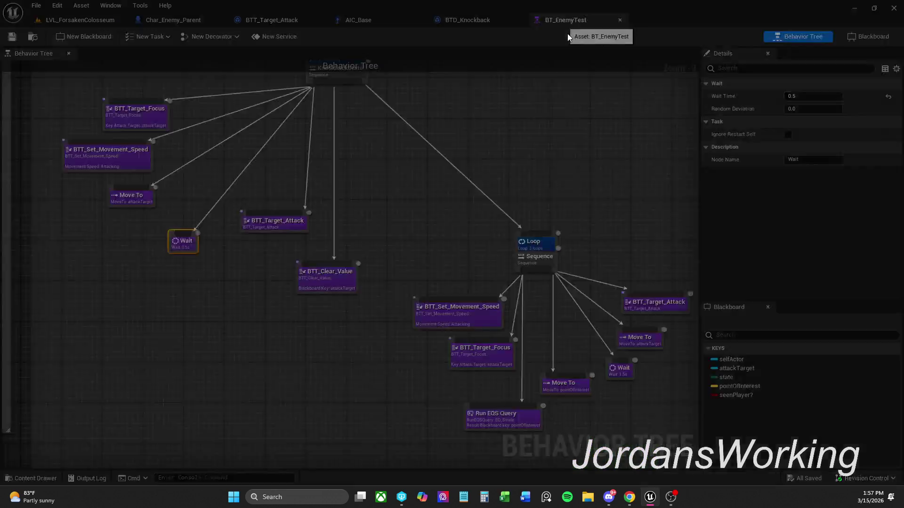
pyautogui.click(466, 21)
pyautogui.click(373, 19)
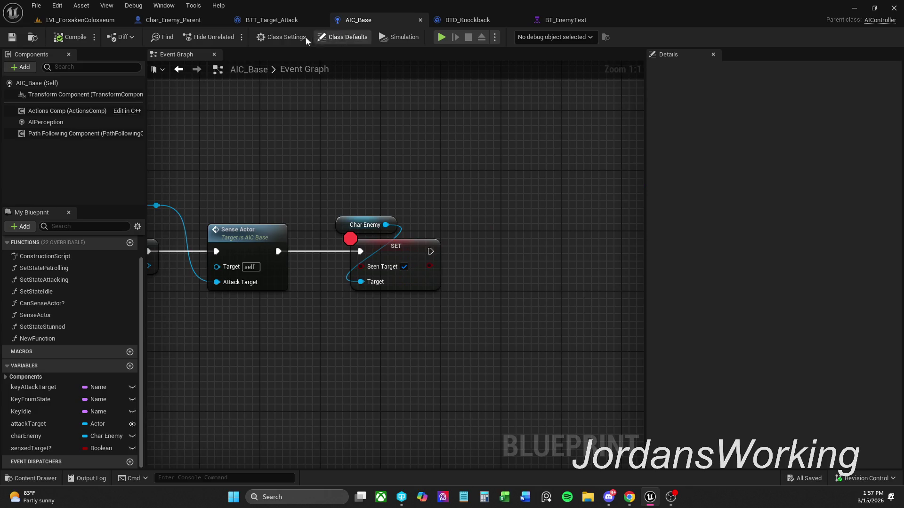
pyautogui.rightClick(415, 259)
pyautogui.click(486, 198)
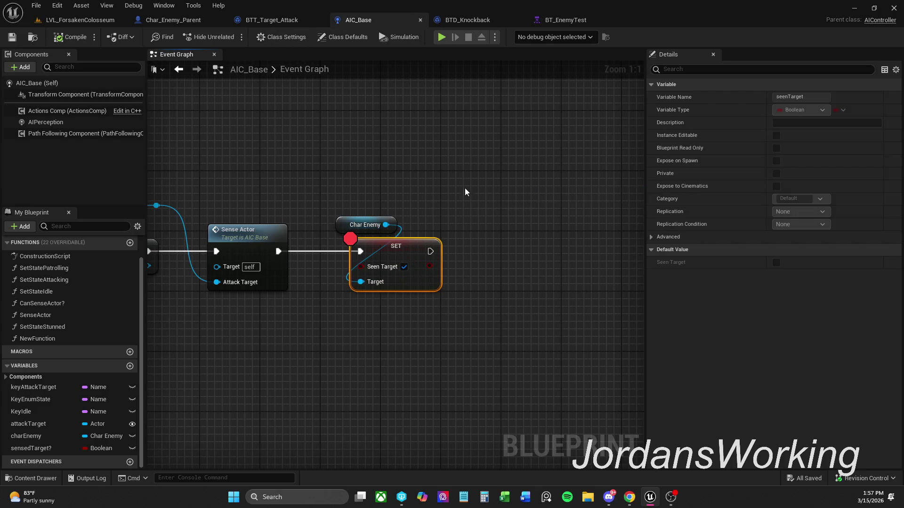
# Step: Play-test the level again without the breakpoint, then return to BT_EnemyTest
pyautogui.click(113, 20)
pyautogui.click(234, 37)
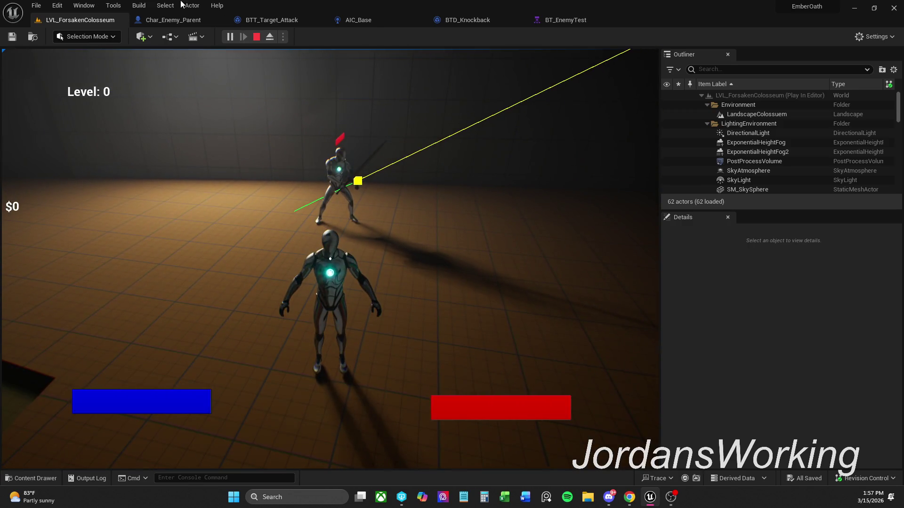
pyautogui.press('Escape')
pyautogui.click(565, 20)
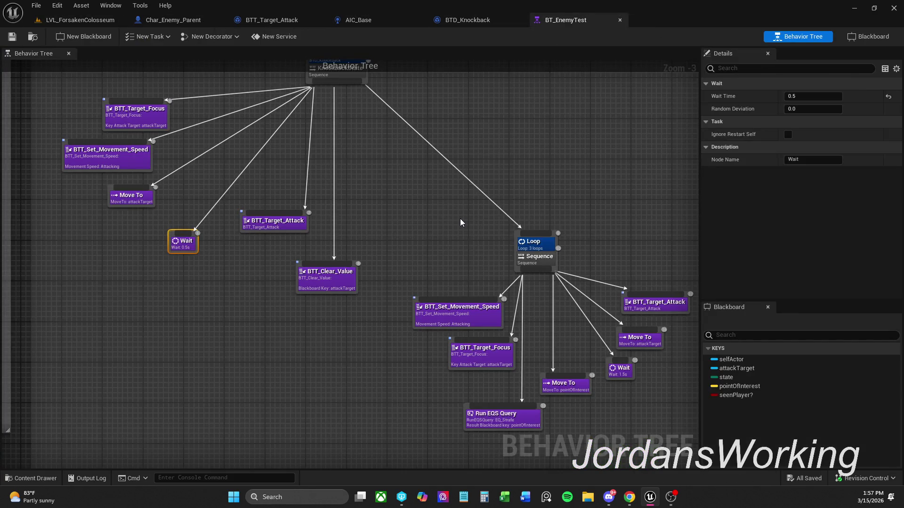
# Step: Delete the BTT_Clear_Value task from the knockback sequence
pyautogui.moveTo(355, 350); pyautogui.dragTo(304, 221)
pyautogui.click(341, 326)
pyautogui.click(379, 291)
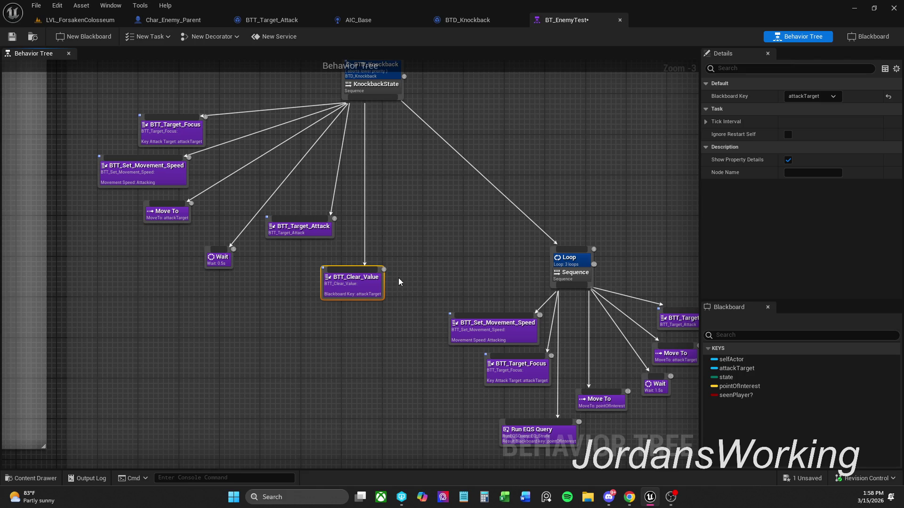
pyautogui.press('Delete')
# Step: Shift the whole Loop sequence branch left and save BT_EnemyTest
pyautogui.moveTo(442, 269); pyautogui.dragTo(407, 279)
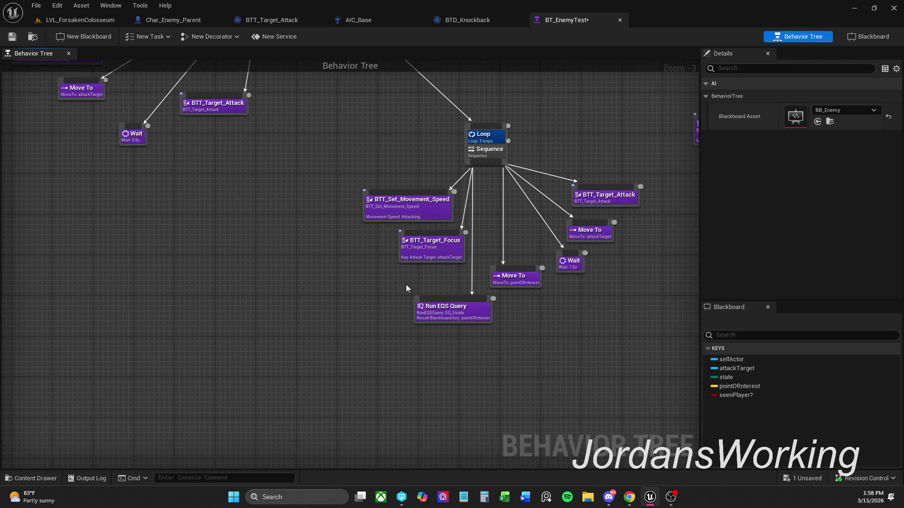
pyautogui.moveTo(369, 367); pyautogui.dragTo(573, 151)
pyautogui.moveTo(498, 155)
pyautogui.mouseDown()
pyautogui.moveTo(400, 149)
pyautogui.moveTo(471, 216)
pyautogui.moveTo(475, 281)
pyautogui.mouseUp()
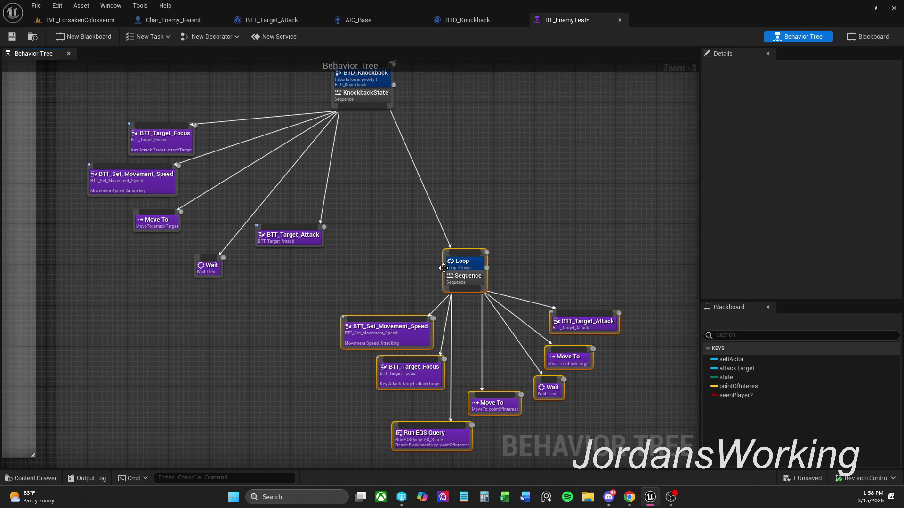
pyautogui.click(12, 36)
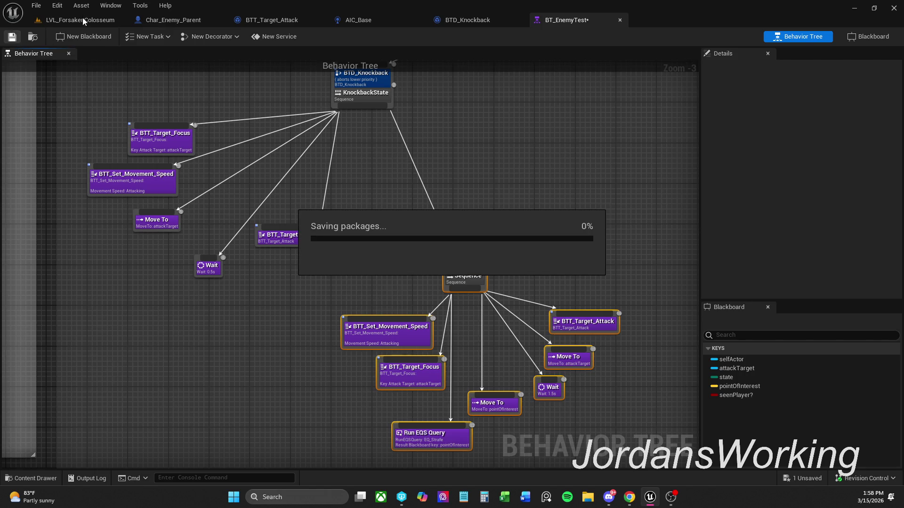
pyautogui.click(102, 20)
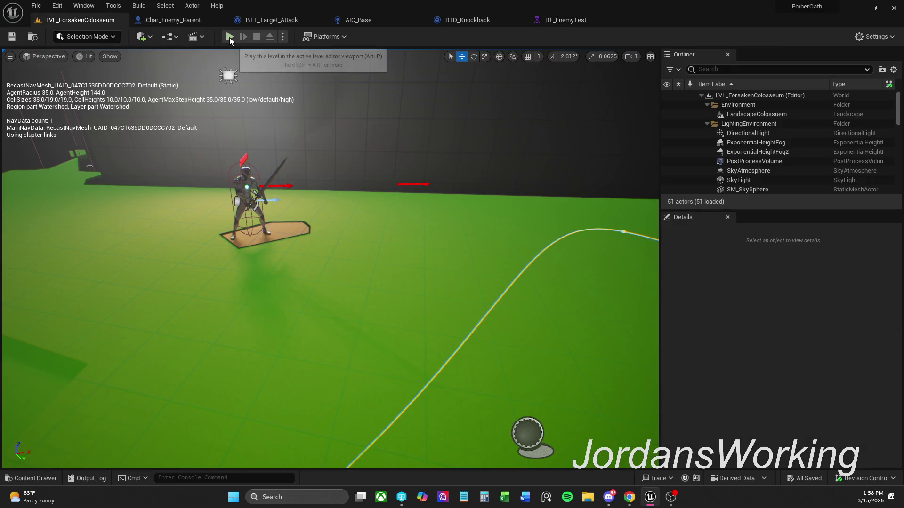
# Step: Play-test LVL_ForsakenColosseum twice, then bring up Char_Enemy_Parent's Attack montage graph
pyautogui.hotkey('alt', 'p')
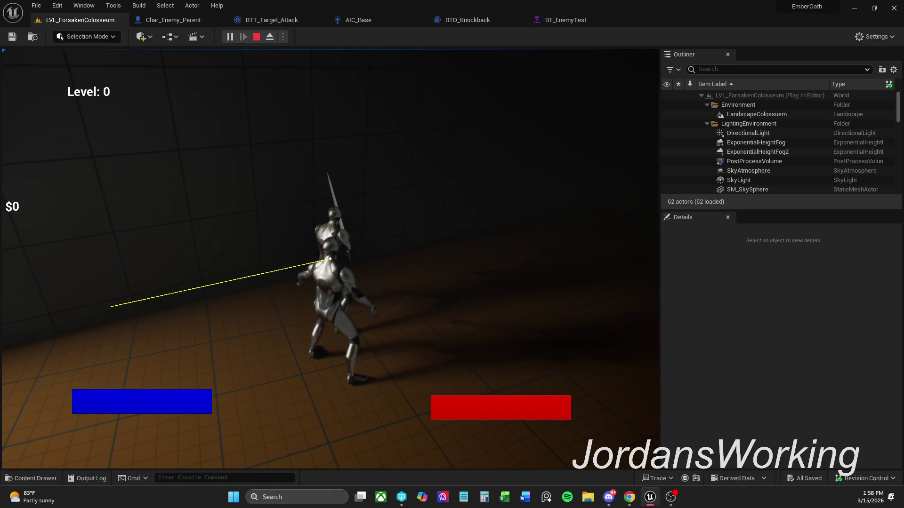
pyautogui.press('Escape')
pyautogui.click(238, 37)
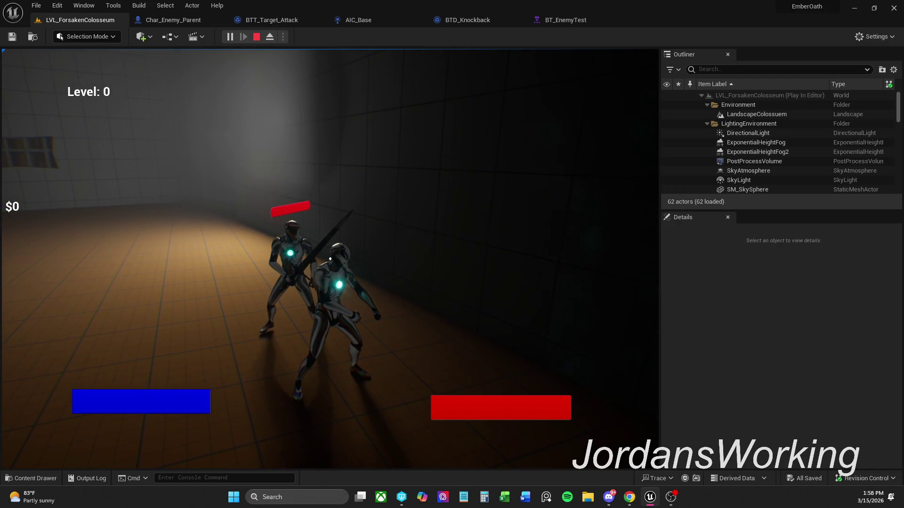
pyautogui.press('Escape')
pyautogui.click(195, 24)
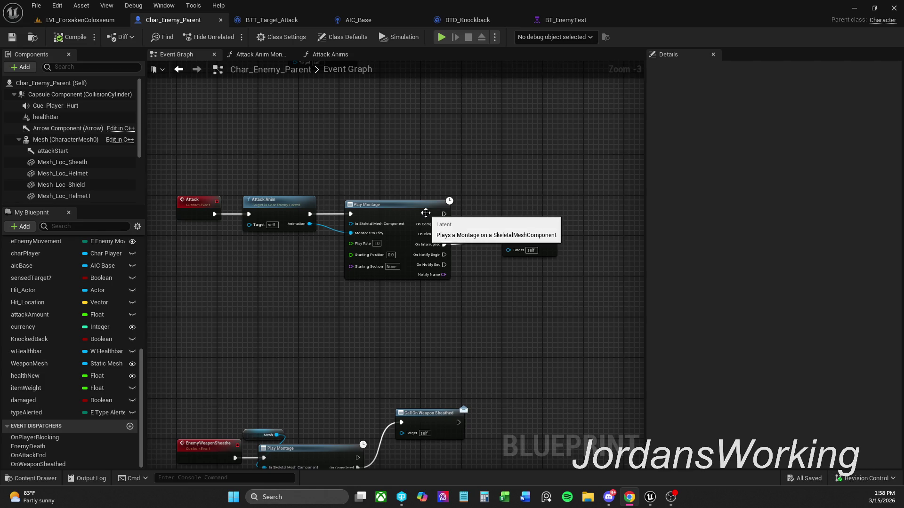
# Step: In BTD_Knockback's condition check, move the Switch on E_Type_Alerted and Selection nodes right
pyautogui.click(470, 24)
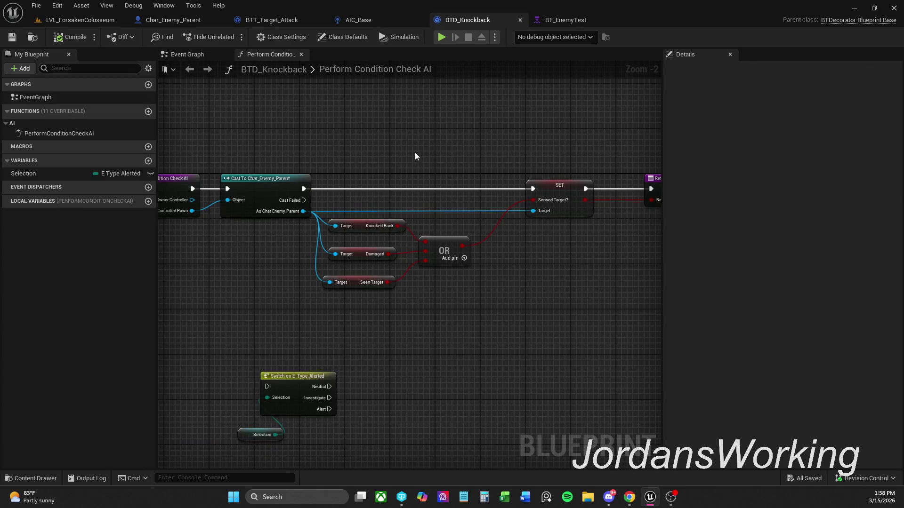
pyautogui.scroll(-1, 414, 152)
pyautogui.moveTo(379, 149); pyautogui.dragTo(504, 115)
pyautogui.moveTo(341, 375)
pyautogui.mouseDown()
pyautogui.moveTo(493, 289)
pyautogui.moveTo(466, 315)
pyautogui.mouseUp()
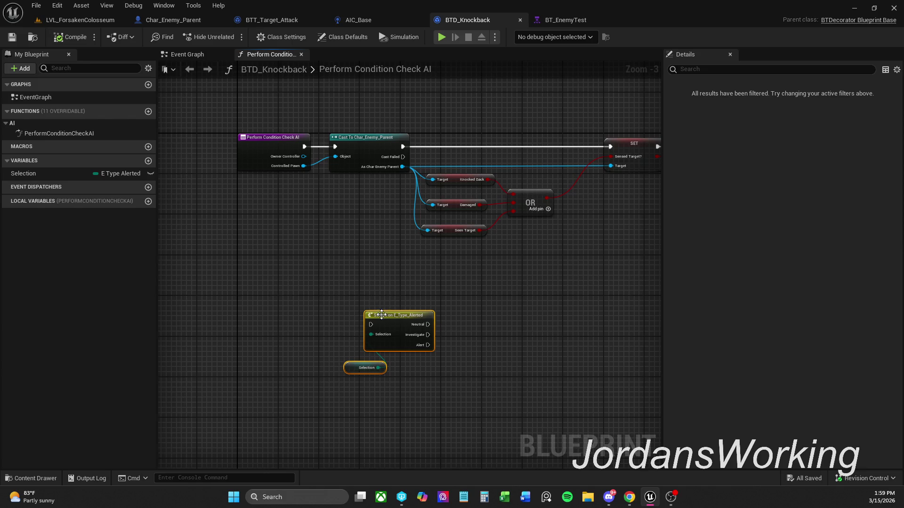
pyautogui.moveTo(458, 285); pyautogui.dragTo(394, 264)
pyautogui.click(276, 409)
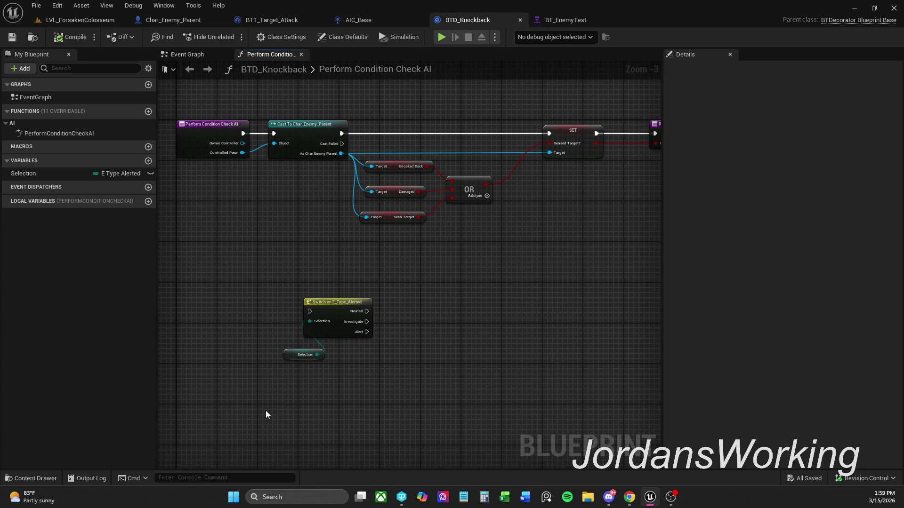
pyautogui.moveTo(276, 374)
pyautogui.mouseDown()
pyautogui.moveTo(344, 313)
pyautogui.moveTo(358, 327)
pyautogui.moveTo(454, 312)
pyautogui.mouseUp()
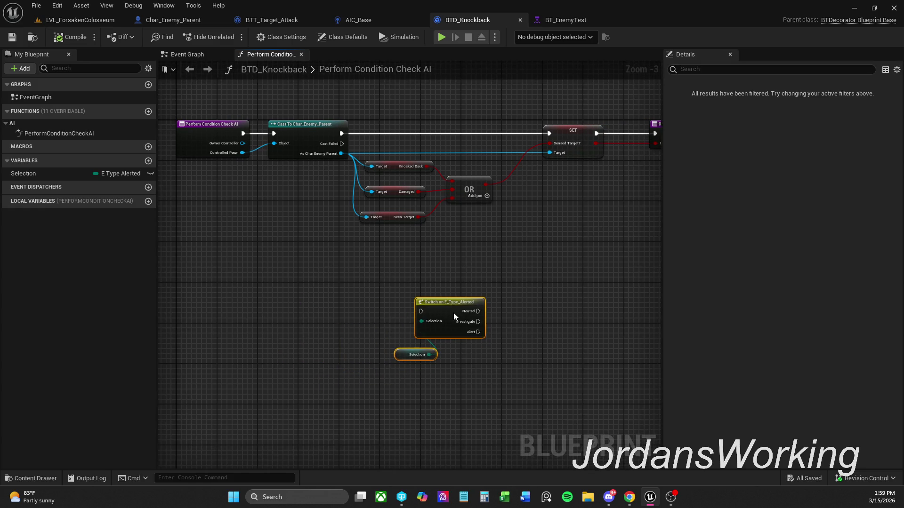
# Step: Move the Return Node right and SET Sensed Target? left, then drag in a SET Selection node
pyautogui.rightClick(450, 266)
pyautogui.moveTo(450, 267)
pyautogui.mouseDown()
pyautogui.moveTo(541, 212)
pyautogui.moveTo(507, 185)
pyautogui.mouseUp()
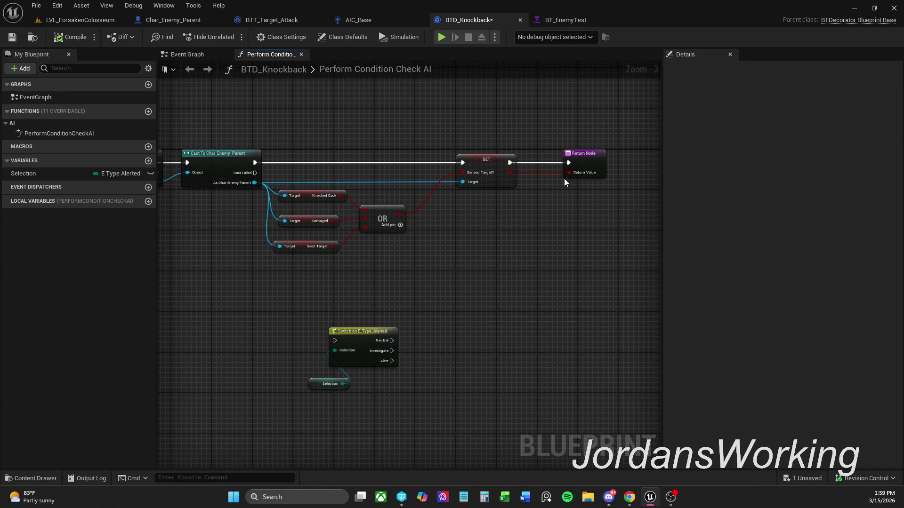
pyautogui.moveTo(591, 163)
pyautogui.mouseDown()
pyautogui.moveTo(671, 161)
pyautogui.moveTo(595, 165)
pyautogui.mouseUp()
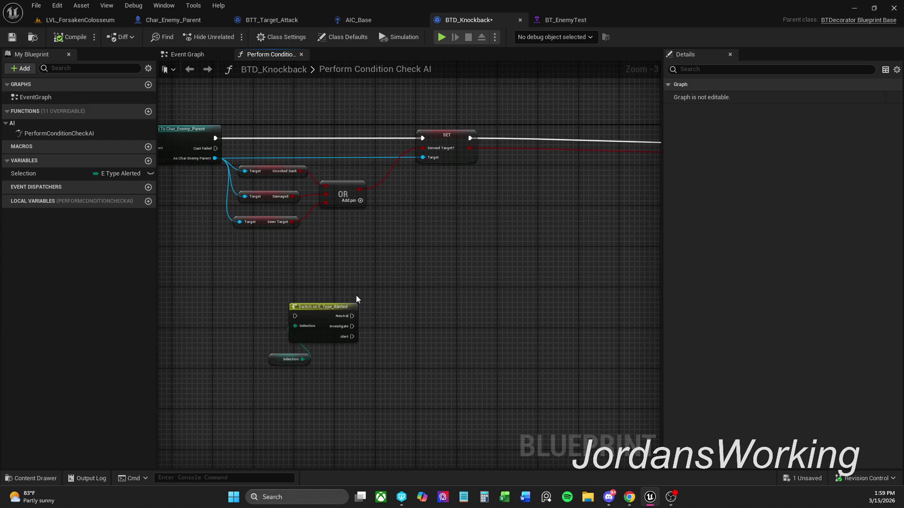
pyautogui.moveTo(450, 187)
pyautogui.mouseDown()
pyautogui.moveTo(317, 226)
pyautogui.moveTo(343, 225)
pyautogui.mouseUp()
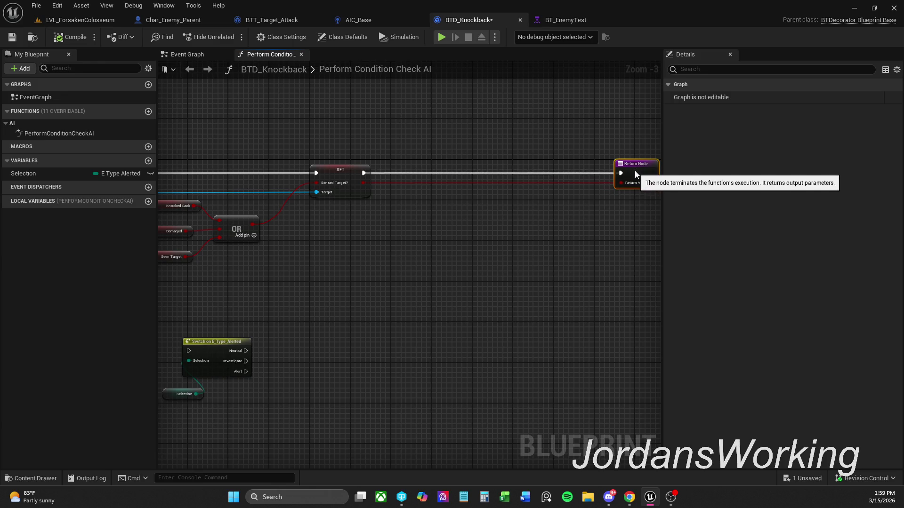
pyautogui.moveTo(286, 287); pyautogui.dragTo(354, 255)
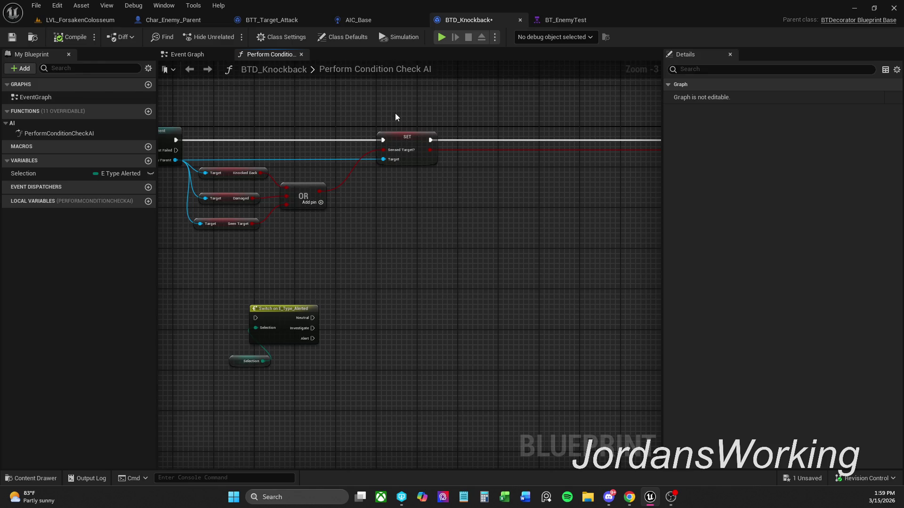
pyautogui.moveTo(413, 138); pyautogui.dragTo(389, 137)
pyautogui.click(282, 226)
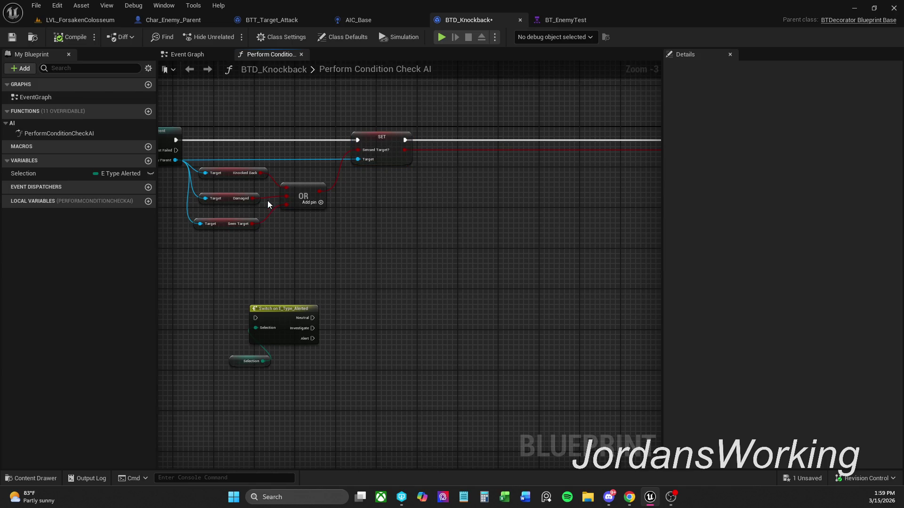
pyautogui.scroll(2, 267, 200)
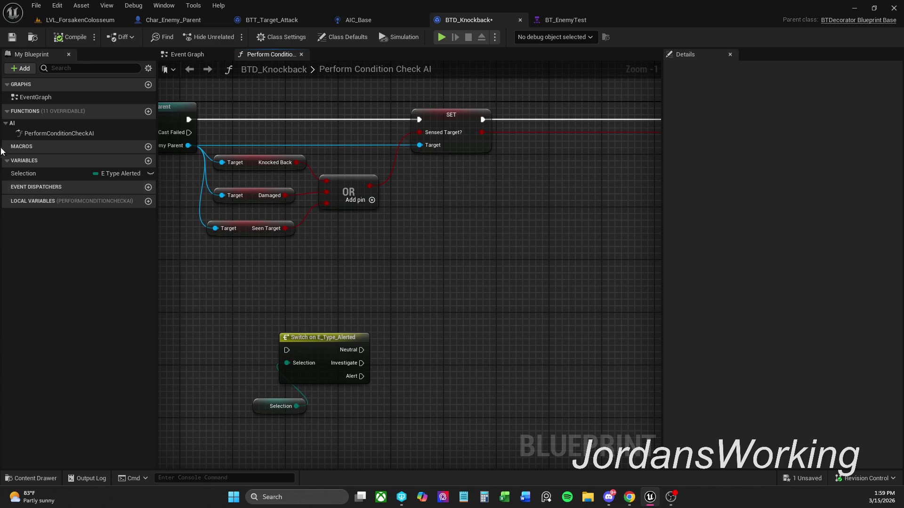
pyautogui.moveTo(43, 173)
pyautogui.mouseDown()
pyautogui.moveTo(579, 162)
pyautogui.moveTo(490, 121)
pyautogui.moveTo(583, 115)
pyautogui.mouseUp()
# Step: Set the new SET Selection node's value to Alert
pyautogui.moveTo(617, 203); pyautogui.dragTo(594, 204)
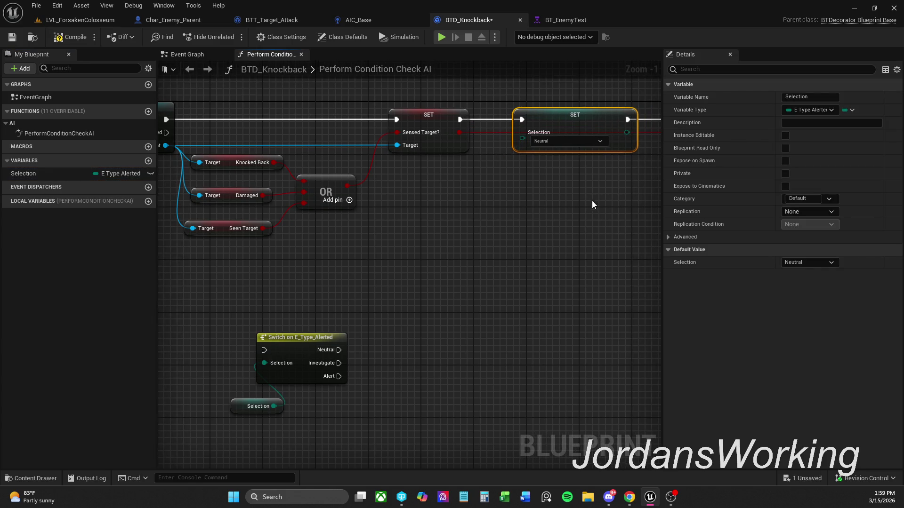
pyautogui.click(571, 143)
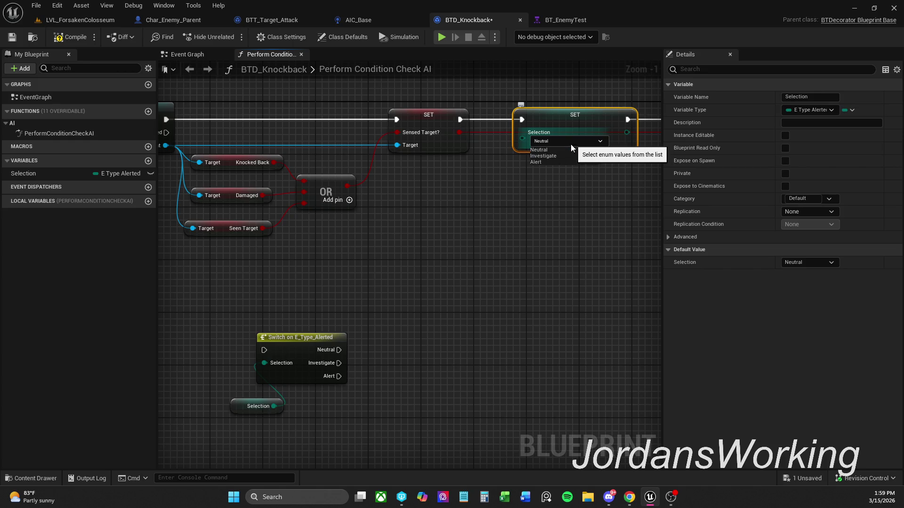
pyautogui.click(547, 162)
# Step: Straighten the red wire by repositioning its reroute points
pyautogui.moveTo(547, 162)
pyautogui.mouseDown()
pyautogui.moveTo(521, 164)
pyautogui.moveTo(524, 174)
pyautogui.moveTo(455, 163)
pyautogui.moveTo(395, 173)
pyautogui.mouseUp()
pyautogui.click(546, 171)
pyautogui.moveTo(546, 171); pyautogui.dragTo(544, 176)
pyautogui.moveTo(634, 207); pyautogui.dragTo(542, 215)
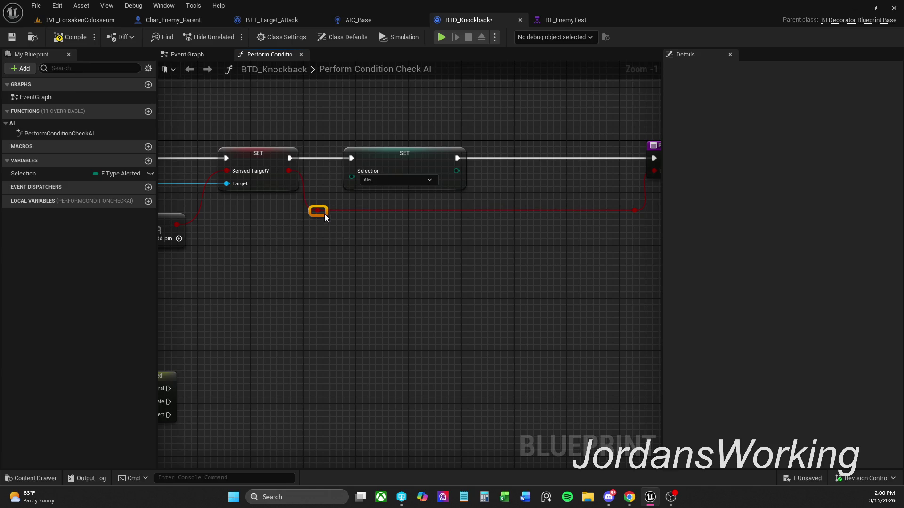
pyautogui.click(634, 239)
# Step: Check the Switch on E_Type_Alerted and Selection nodes, then save BTD_Knockback
pyautogui.scroll(-1, 437, 230)
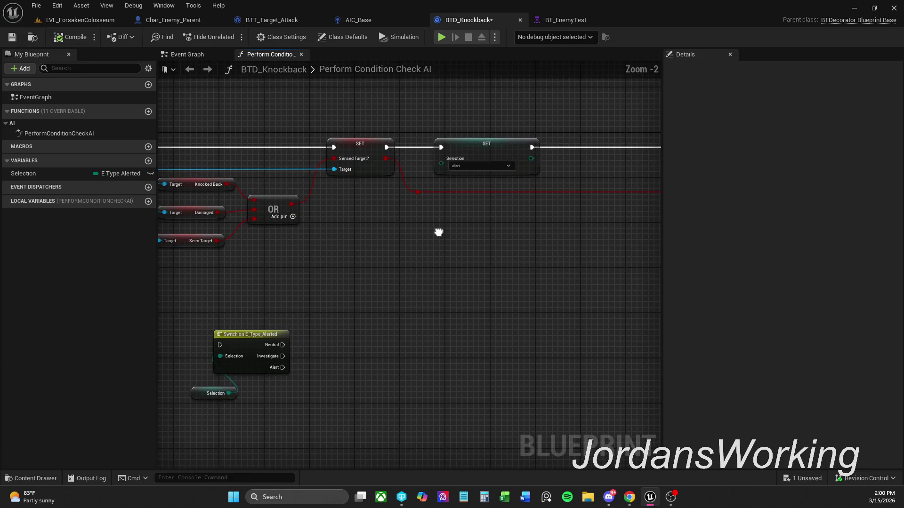
pyautogui.moveTo(418, 259); pyautogui.dragTo(480, 282)
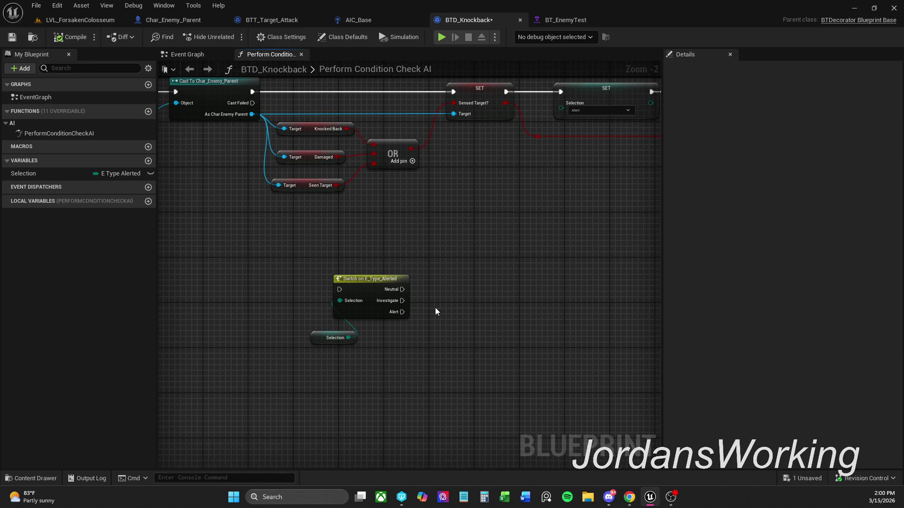
pyautogui.moveTo(414, 272); pyautogui.dragTo(295, 379)
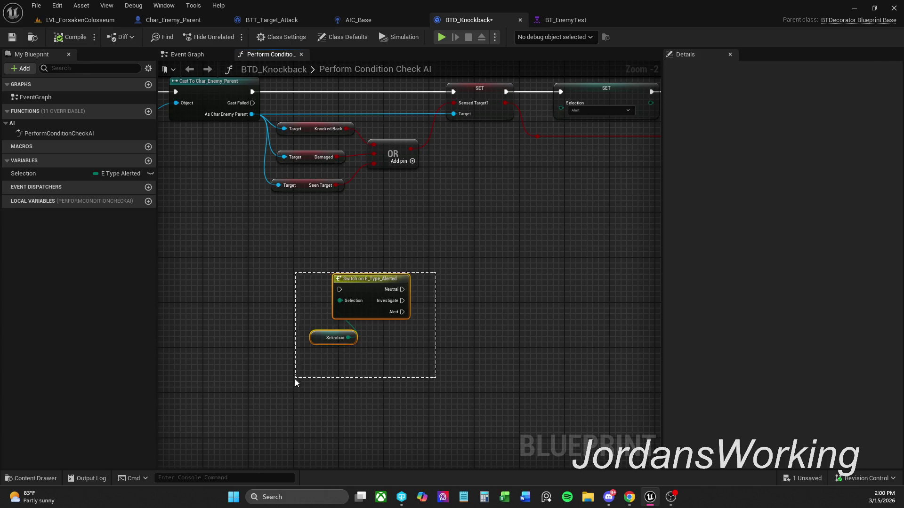
pyautogui.click(438, 343)
pyautogui.moveTo(428, 357); pyautogui.dragTo(286, 275)
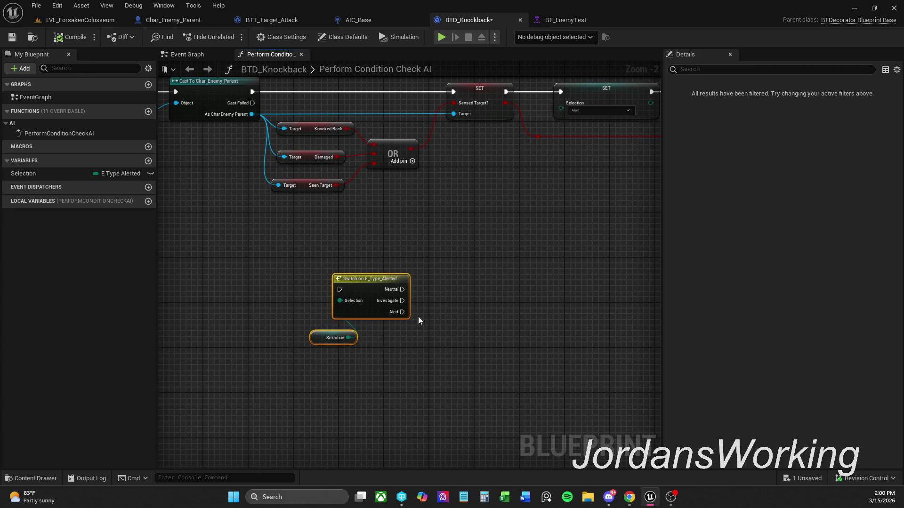
pyautogui.click(430, 353)
pyautogui.moveTo(400, 358); pyautogui.dragTo(293, 296)
pyautogui.click(393, 353)
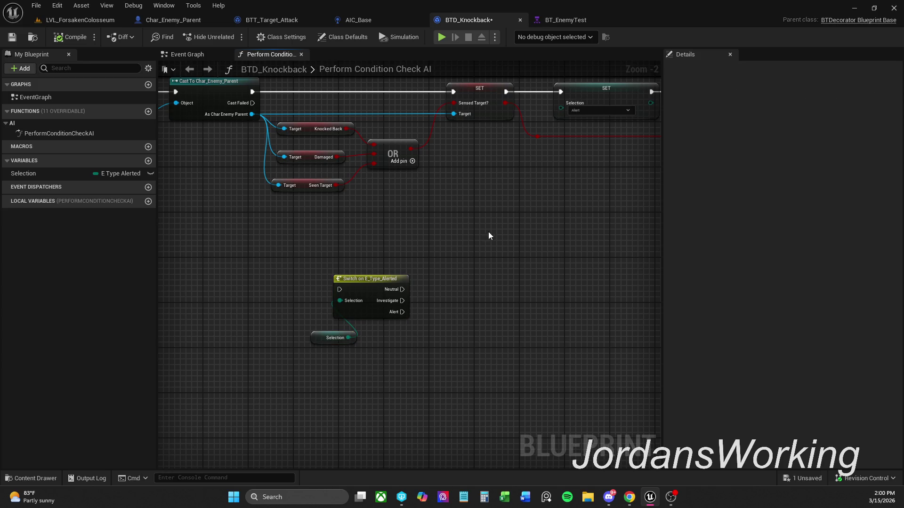
pyautogui.click(12, 36)
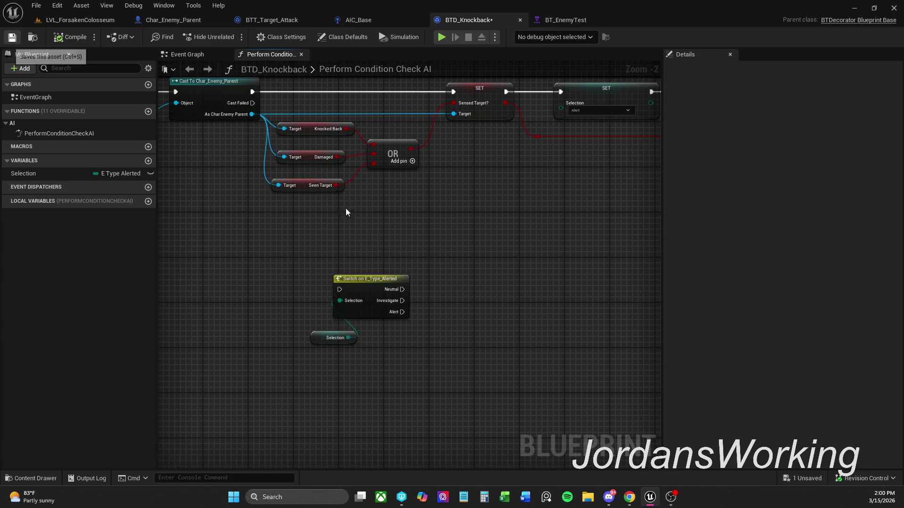
# Step: In BT_EnemyTest, reposition BTT_Target_Focus and BTT_Set_Movement_Speed under the Loop sequence
pyautogui.click(565, 21)
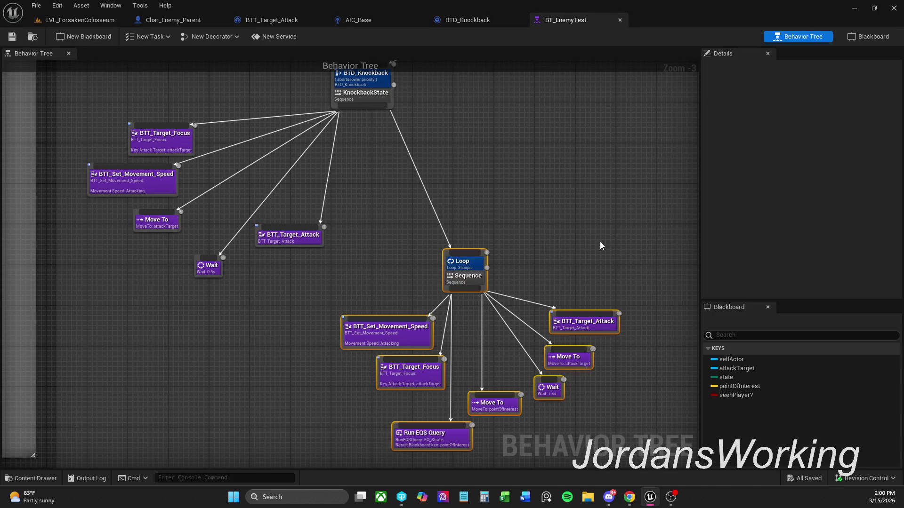
pyautogui.click(599, 242)
pyautogui.moveTo(586, 270)
pyautogui.mouseDown()
pyautogui.moveTo(569, 216)
pyautogui.moveTo(555, 271)
pyautogui.mouseUp()
pyautogui.scroll(-1, 552, 267)
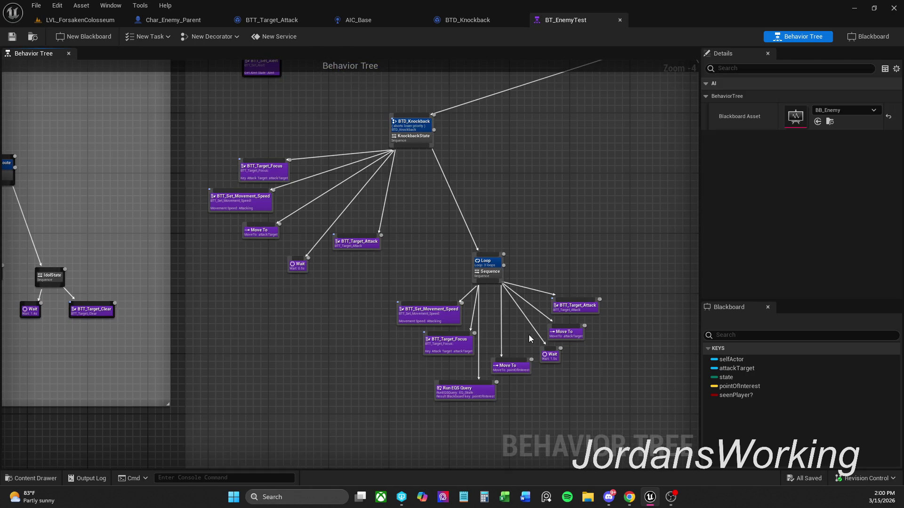
pyautogui.scroll(1, 515, 340)
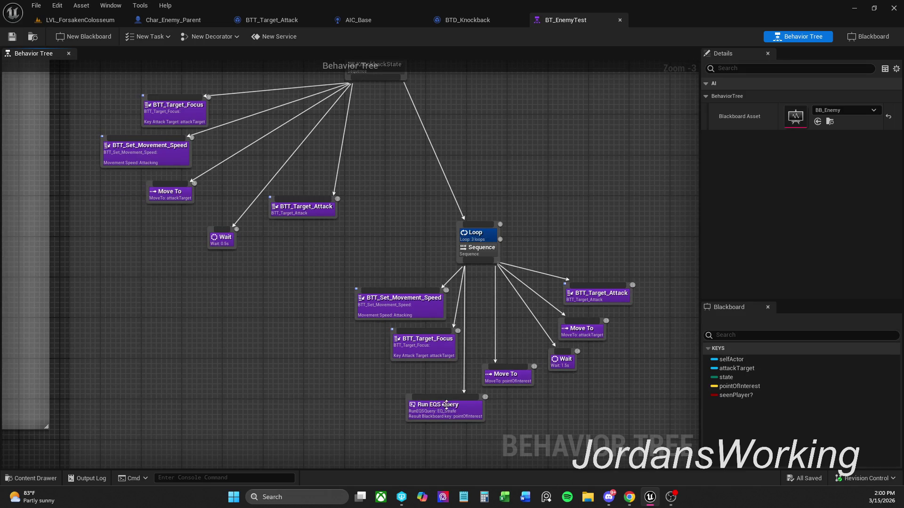
pyautogui.moveTo(428, 416); pyautogui.dragTo(408, 416)
pyautogui.click(414, 381)
pyautogui.moveTo(423, 348); pyautogui.dragTo(402, 359)
pyautogui.moveTo(405, 313)
pyautogui.mouseDown()
pyautogui.moveTo(373, 302)
pyautogui.moveTo(401, 306)
pyautogui.mouseUp()
pyautogui.click(379, 324)
pyautogui.click(516, 420)
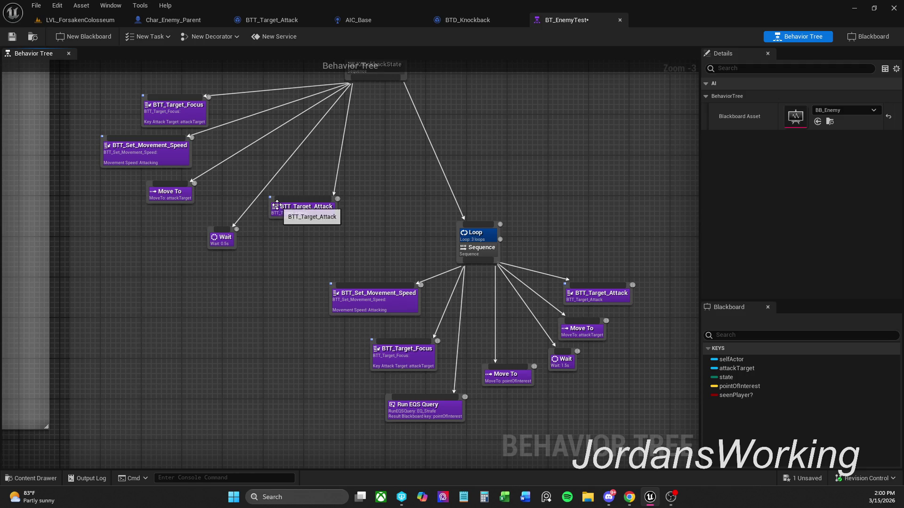
# Step: Save BT_EnemyTest with Ctrl+S and return to BTD_Knockback
pyautogui.scroll(-1, 619, 318)
pyautogui.hotkey('ctrl', 's')
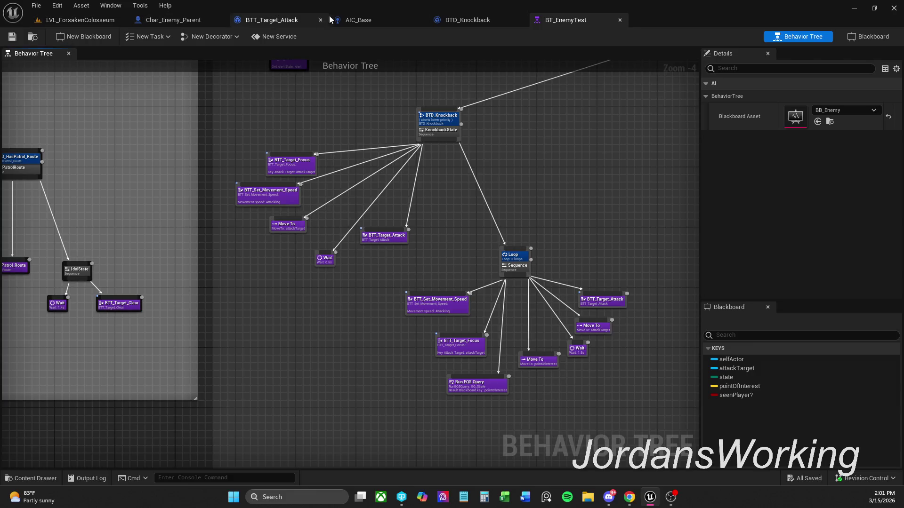
pyautogui.click(473, 20)
# Step: Delete the Switch on E_Type_Alerted and Selection nodes, then compile and save
pyautogui.moveTo(439, 187); pyautogui.dragTo(440, 190)
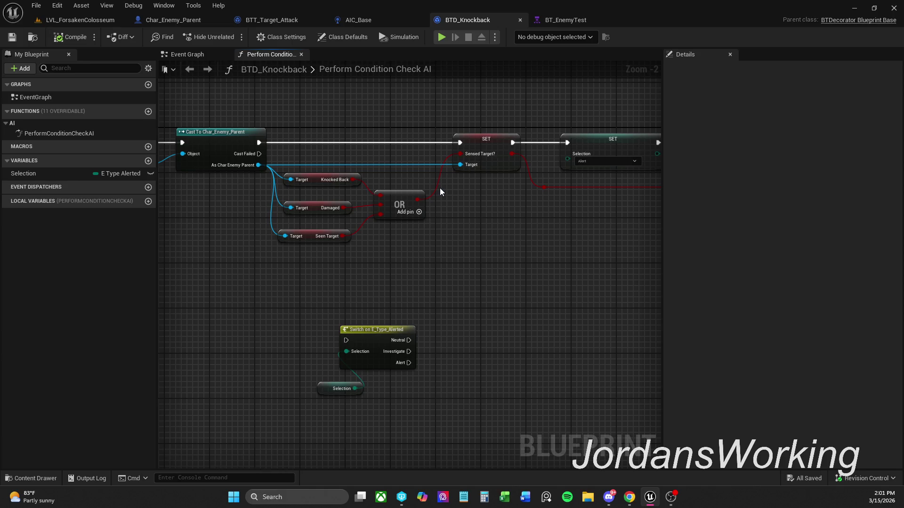
pyautogui.click(397, 19)
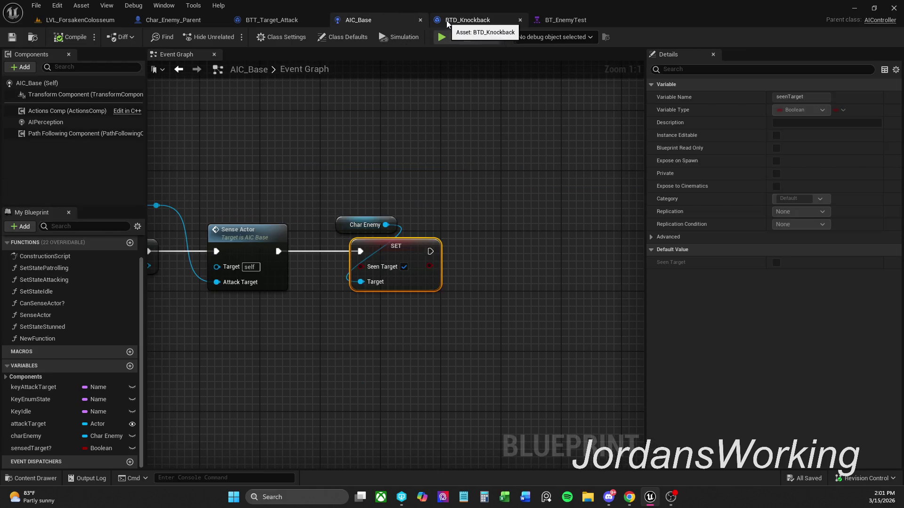
pyautogui.click(466, 20)
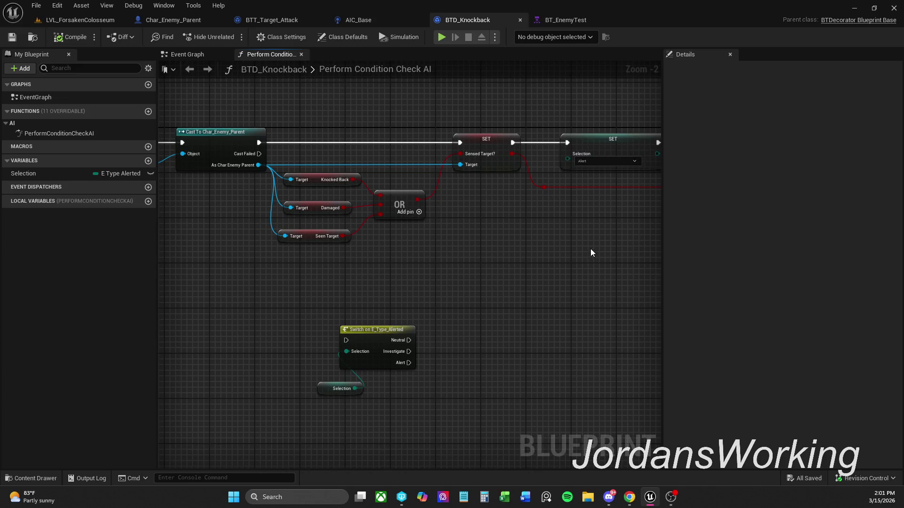
pyautogui.moveTo(486, 151)
pyautogui.mouseDown()
pyautogui.moveTo(569, 217)
pyautogui.moveTo(545, 228)
pyautogui.moveTo(452, 234)
pyautogui.moveTo(601, 204)
pyautogui.mouseUp()
pyautogui.moveTo(264, 338)
pyautogui.mouseDown()
pyautogui.moveTo(465, 431)
pyautogui.moveTo(439, 409)
pyautogui.mouseUp()
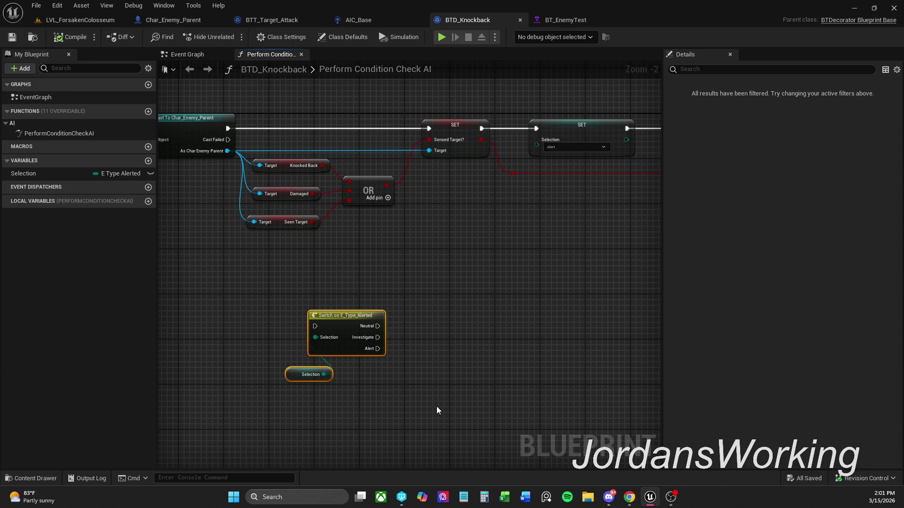
pyautogui.press('Delete')
pyautogui.click(64, 42)
pyautogui.click(12, 36)
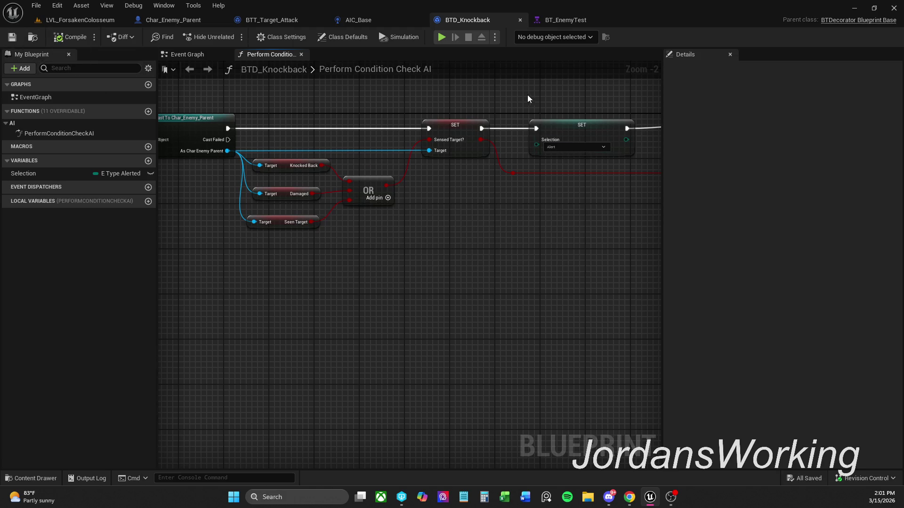
# Step: Rename the Selection variable to typeAlert, then compile and save BTD_Knockback
pyautogui.doubleClick(26, 174)
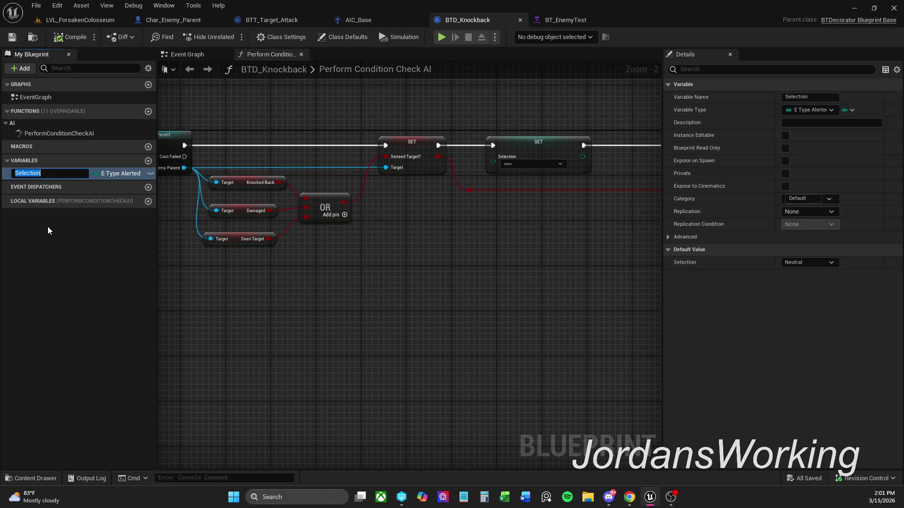
pyautogui.write('alerted')
pyautogui.press('Return')
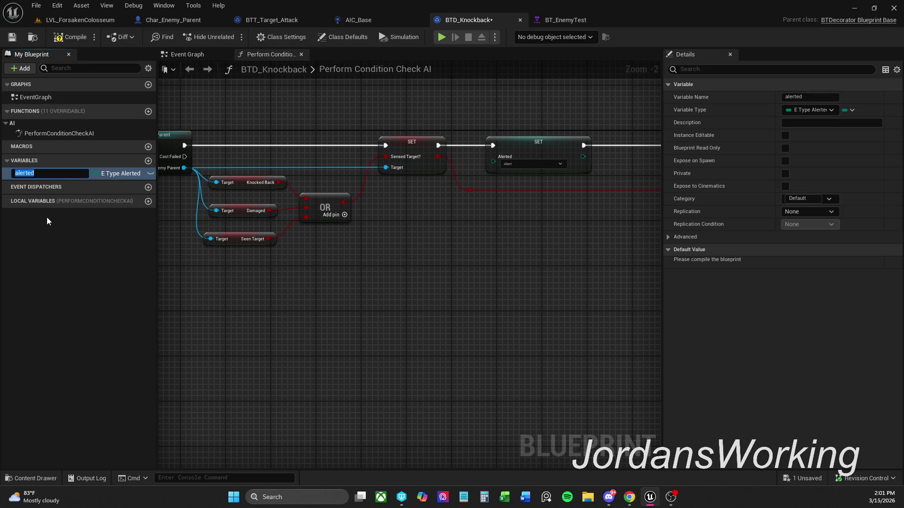
pyautogui.click(68, 245)
pyautogui.doubleClick(50, 175)
pyautogui.write('alerte')
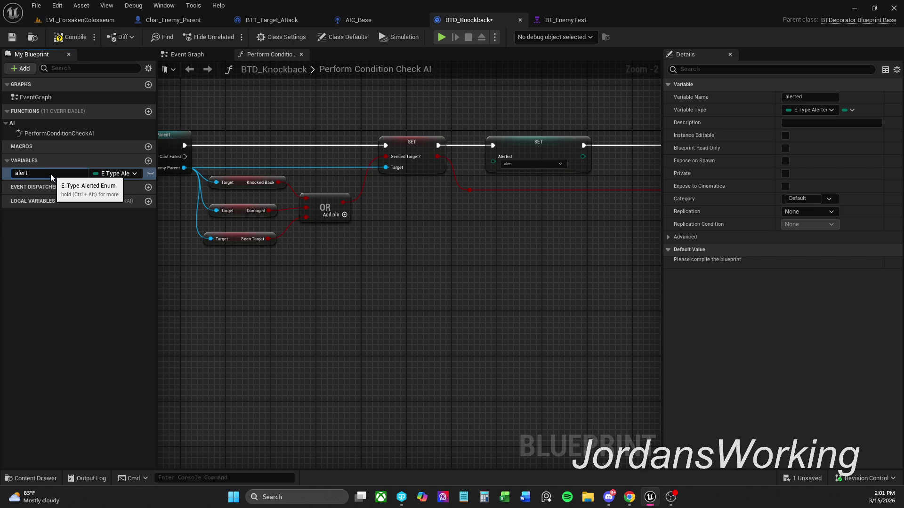
pyautogui.press('Delete')
pyautogui.write('typeA')
pyautogui.press('Return')
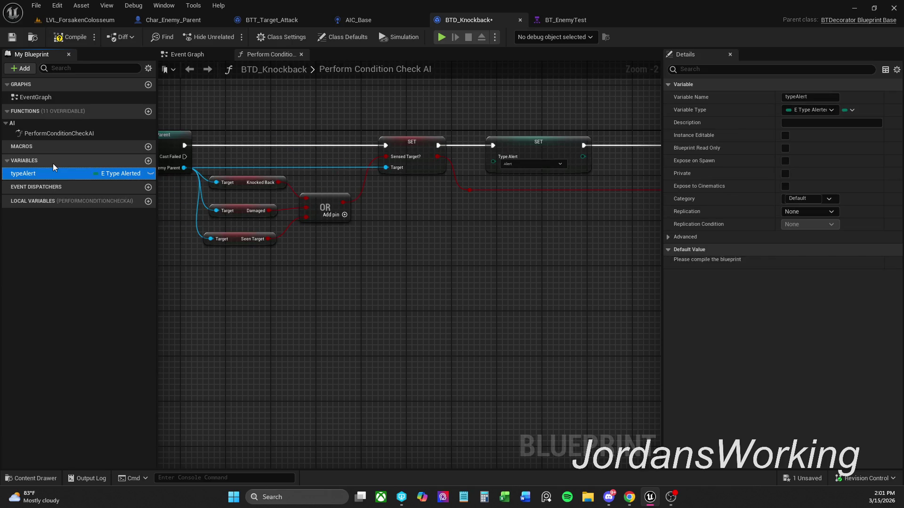
pyautogui.click(73, 39)
pyautogui.click(12, 37)
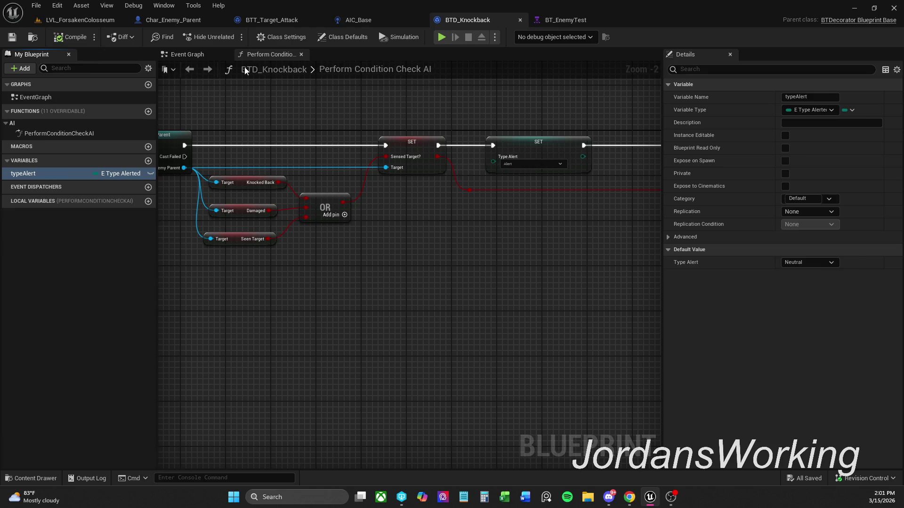
# Step: Close the empty Event Graph and keep Type Alert's default at Neutral
pyautogui.click(181, 54)
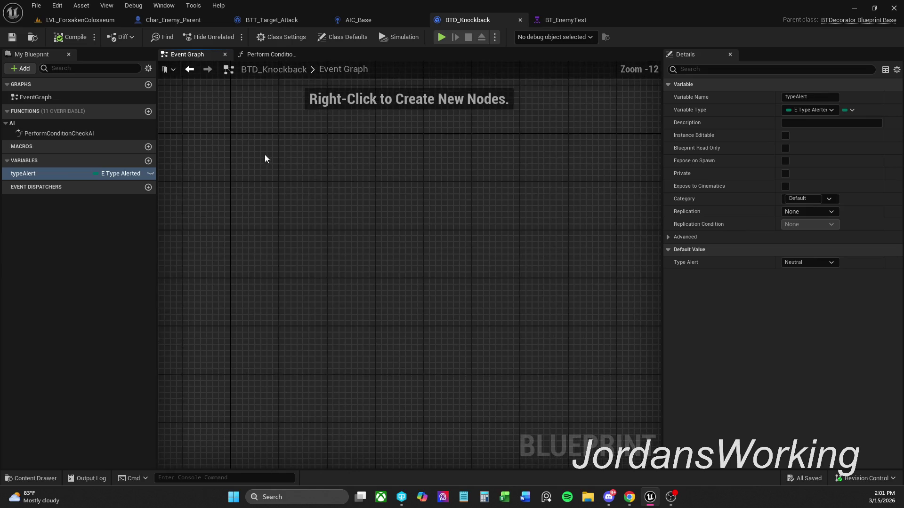
pyautogui.click(225, 55)
pyautogui.click(813, 267)
pyautogui.click(813, 265)
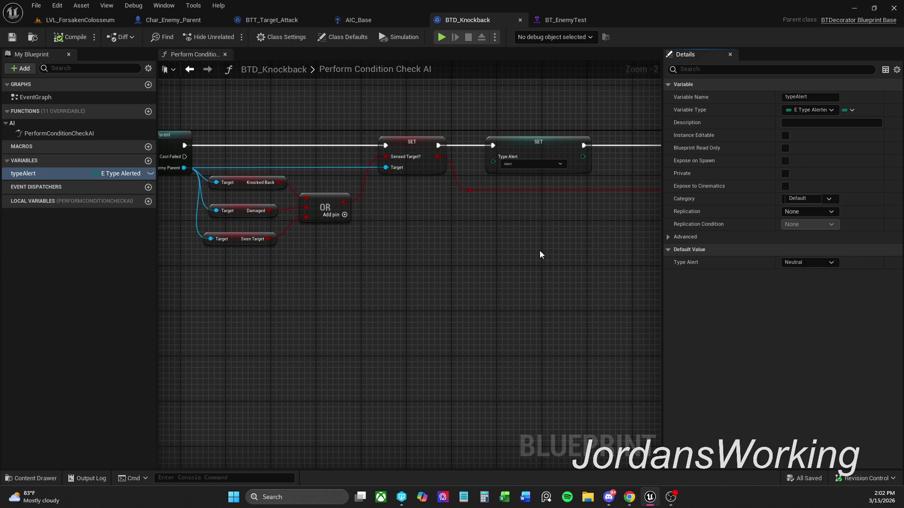
pyautogui.scroll(-2, 468, 264)
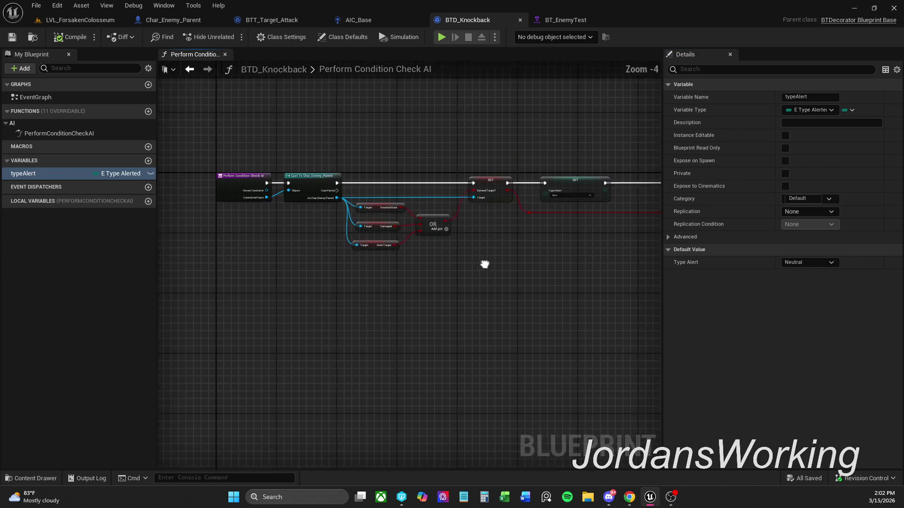
pyautogui.scroll(1, 414, 236)
# Step: Move the Return Node and reroute points left, save, and close BTD_Knockback
pyautogui.moveTo(504, 151); pyautogui.dragTo(577, 225)
pyautogui.moveTo(590, 183)
pyautogui.mouseDown()
pyautogui.moveTo(569, 164)
pyautogui.moveTo(519, 168)
pyautogui.mouseUp()
pyautogui.moveTo(519, 268)
pyautogui.mouseDown()
pyautogui.moveTo(431, 232)
pyautogui.moveTo(301, 203)
pyautogui.mouseUp()
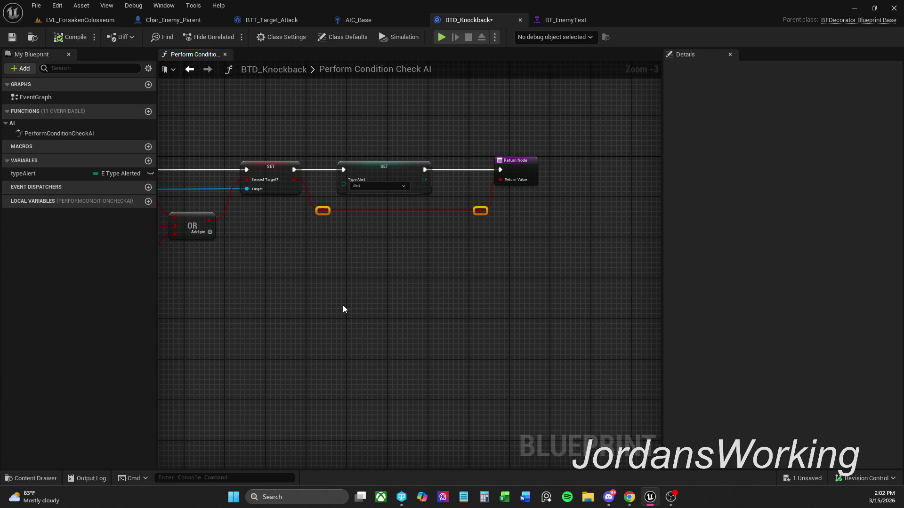
pyautogui.click(12, 37)
pyautogui.moveTo(339, 149)
pyautogui.mouseDown()
pyautogui.moveTo(436, 131)
pyautogui.moveTo(502, 140)
pyautogui.mouseUp()
pyautogui.scroll(-1, 476, 132)
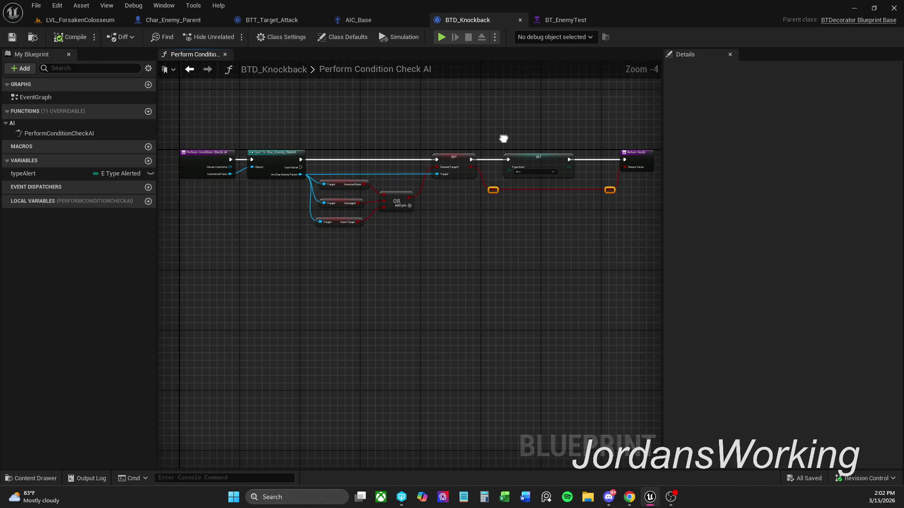
pyautogui.click(519, 19)
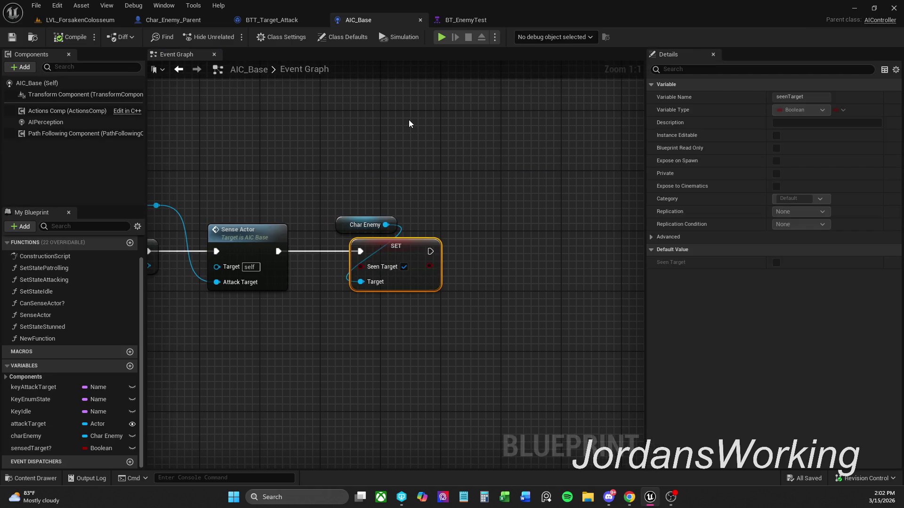
# Step: Paste a copy of the Char Enemy and SET Seen Target nodes near On Target Perception Forgotten
pyautogui.click(349, 213)
pyautogui.scroll(-1, 349, 213)
pyautogui.moveTo(349, 213)
pyautogui.mouseDown()
pyautogui.moveTo(601, 142)
pyautogui.moveTo(559, 113)
pyautogui.moveTo(519, 162)
pyautogui.mouseUp()
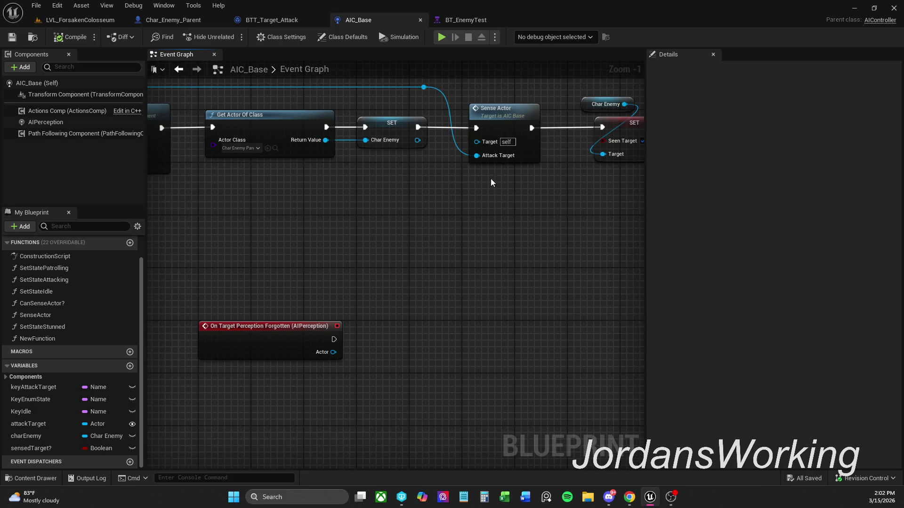
pyautogui.moveTo(525, 222); pyautogui.dragTo(506, 231)
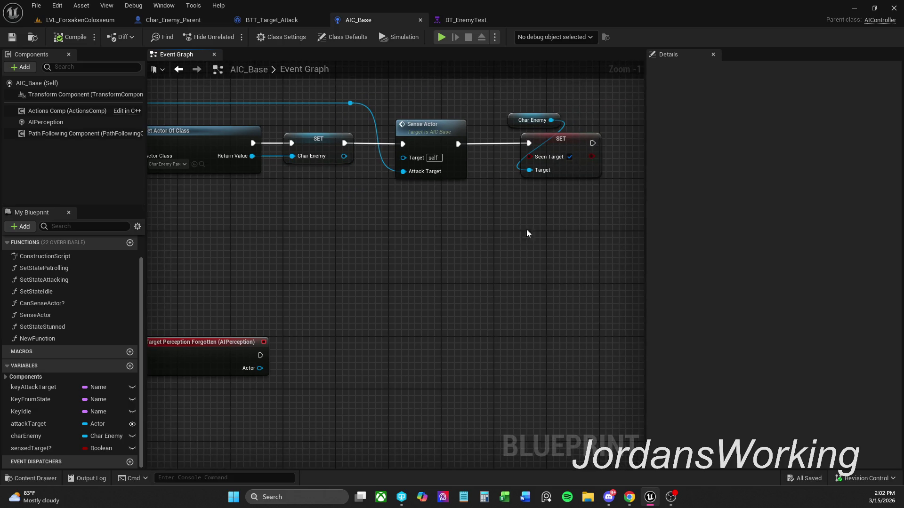
pyautogui.click(559, 170)
pyautogui.moveTo(500, 305); pyautogui.dragTo(347, 319)
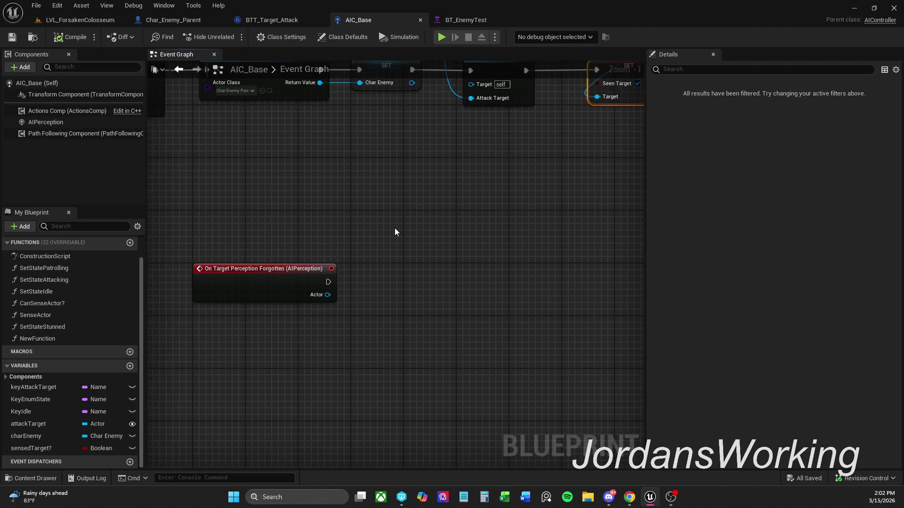
pyautogui.hotkey('ctrl', 'v')
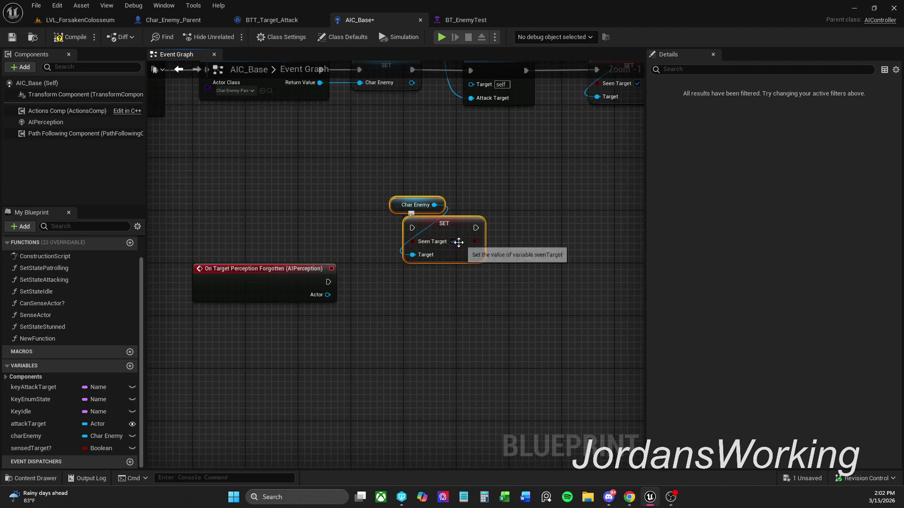
# Step: Wire On Target Perception Forgotten into the pasted SET and place the nodes beside the event
pyautogui.moveTo(412, 228); pyautogui.dragTo(330, 282)
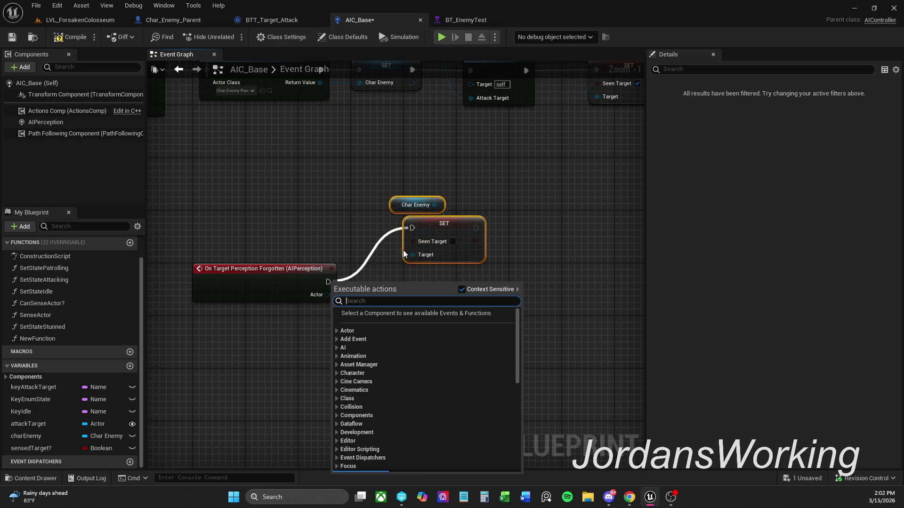
pyautogui.click(349, 197)
pyautogui.moveTo(408, 228); pyautogui.dragTo(329, 281)
pyautogui.moveTo(390, 171)
pyautogui.mouseDown()
pyautogui.moveTo(468, 236)
pyautogui.moveTo(440, 261)
pyautogui.moveTo(430, 288)
pyautogui.mouseUp()
pyautogui.click(447, 242)
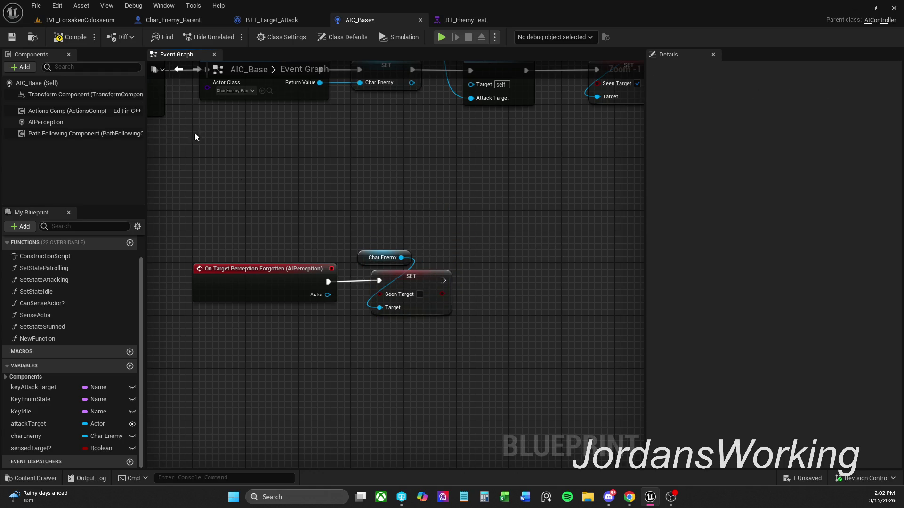
# Step: Save the AIC_Base blueprint with the new Seen Target clearing logic
pyautogui.click(12, 37)
pyautogui.moveTo(360, 313); pyautogui.dragTo(379, 301)
pyautogui.click(476, 210)
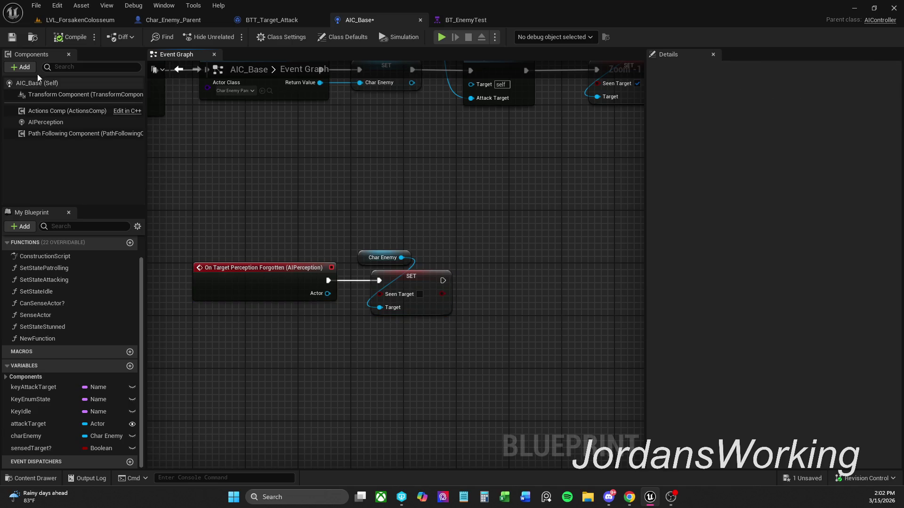
pyautogui.hotkey('ctrl', 's')
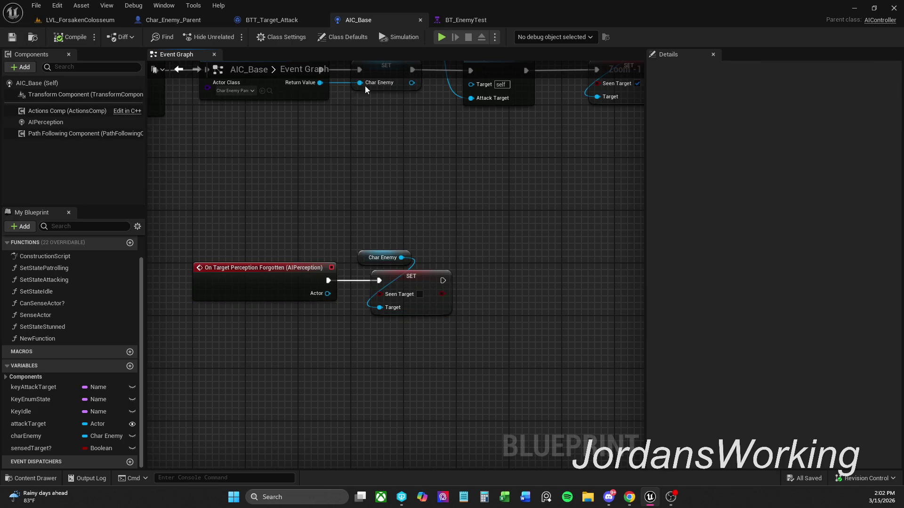
# Step: Close AIC_Base and move BTT_Target_Attack's upper attack node chain up
pyautogui.click(421, 18)
pyautogui.moveTo(421, 137)
pyautogui.mouseDown()
pyautogui.moveTo(416, 124)
pyautogui.moveTo(430, 141)
pyautogui.mouseUp()
pyautogui.scroll(-1, 371, 139)
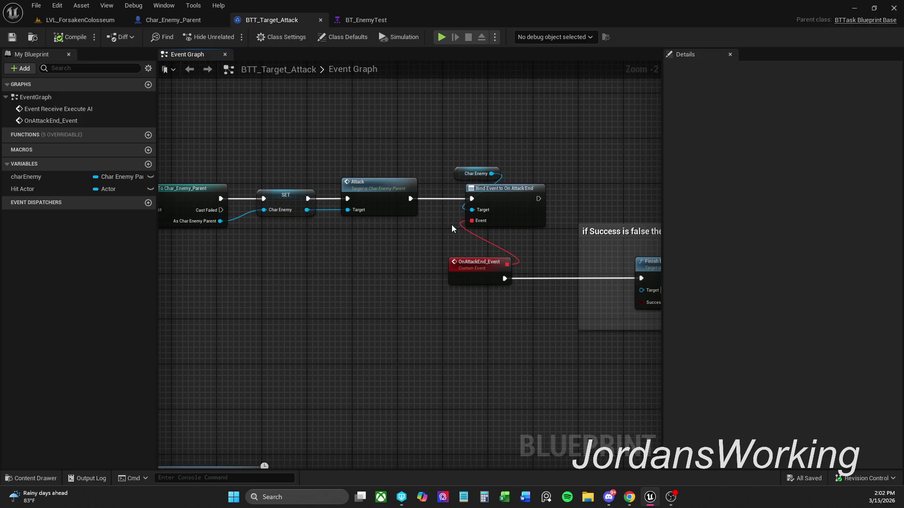
pyautogui.scroll(-1, 481, 207)
pyautogui.moveTo(189, 147)
pyautogui.mouseDown()
pyautogui.moveTo(389, 238)
pyautogui.moveTo(633, 238)
pyautogui.mouseUp()
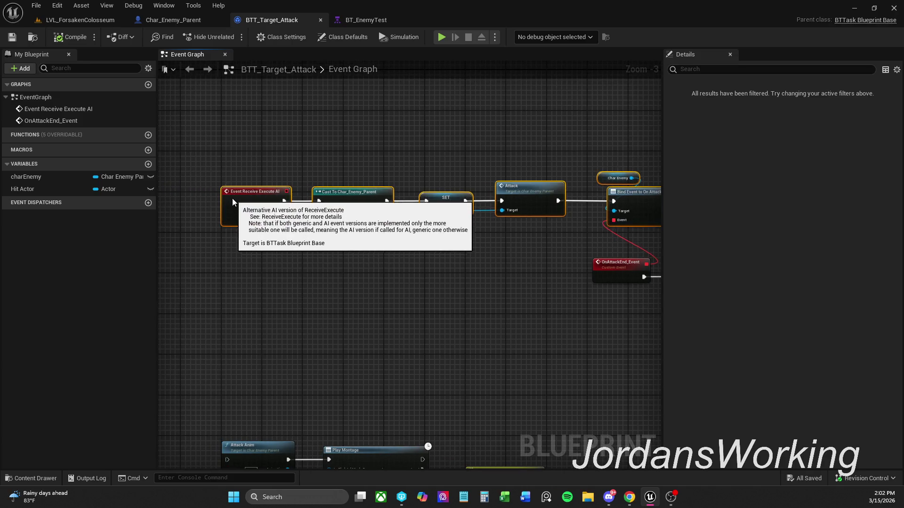
pyautogui.moveTo(233, 199); pyautogui.dragTo(233, 165)
pyautogui.click(420, 131)
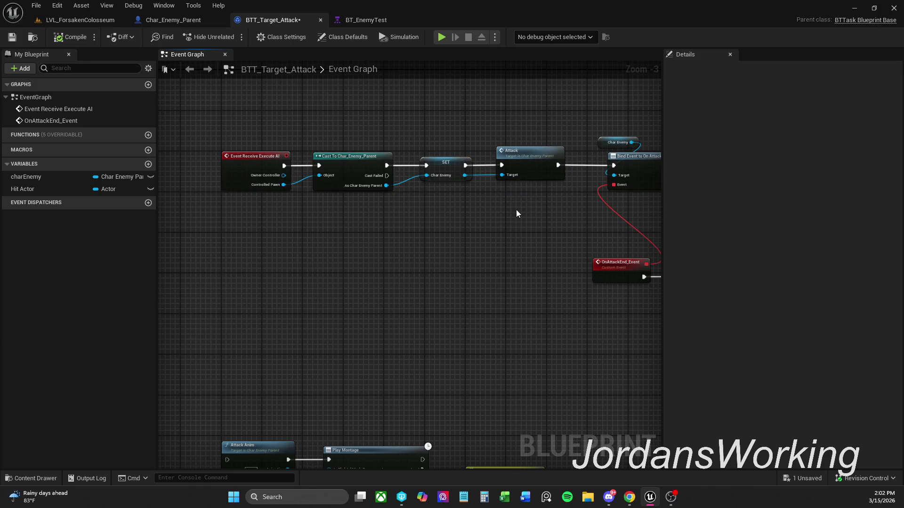
# Step: Check the Finish Execute comment group, then save BTT_Target_Attack
pyautogui.moveTo(384, 227)
pyautogui.mouseDown()
pyautogui.moveTo(572, 221)
pyautogui.moveTo(520, 203)
pyautogui.moveTo(519, 186)
pyautogui.mouseUp()
pyautogui.keyDown('shift'); pyautogui.click(522, 211); pyautogui.keyUp('shift')
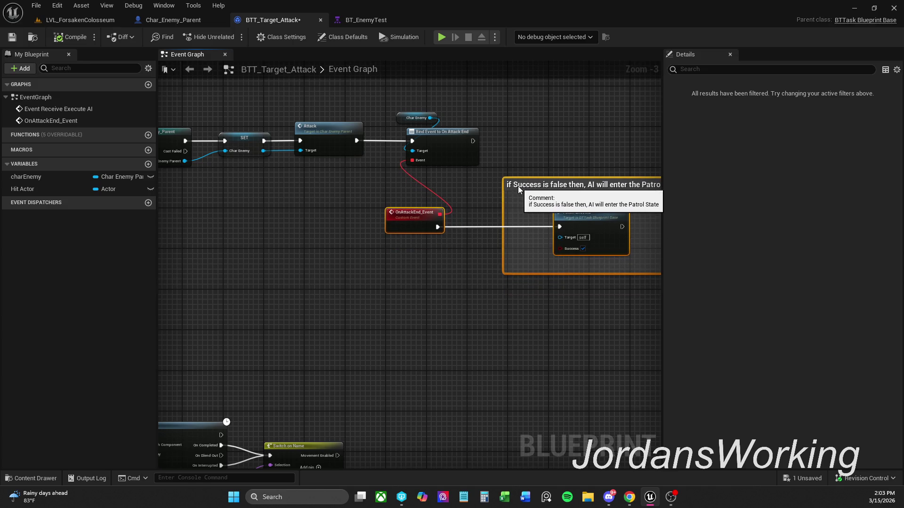
pyautogui.click(445, 229)
pyautogui.moveTo(445, 229)
pyautogui.mouseDown()
pyautogui.moveTo(558, 305)
pyautogui.moveTo(588, 258)
pyautogui.mouseUp()
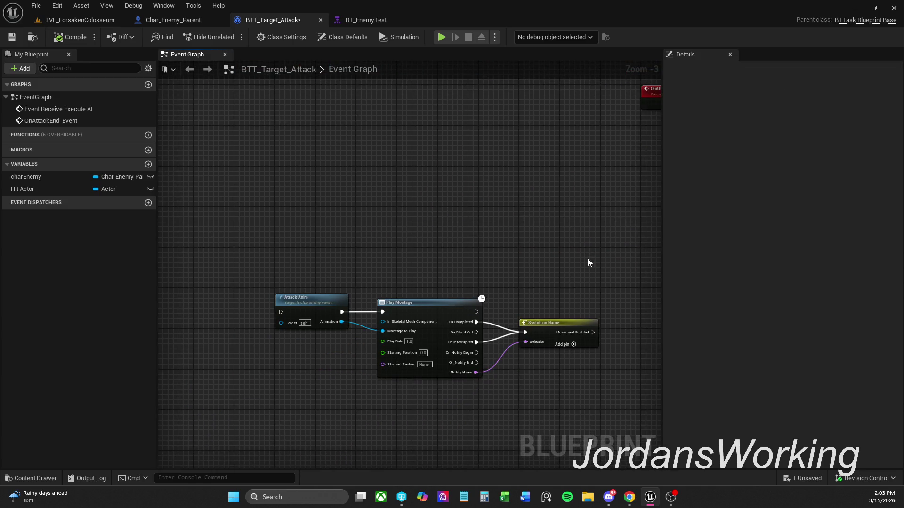
pyautogui.click(12, 37)
# Step: Review the graph around Attack Anim, Play Montage and Switch on Name, then view Char_Enemy_Parent
pyautogui.scroll(-1, 514, 228)
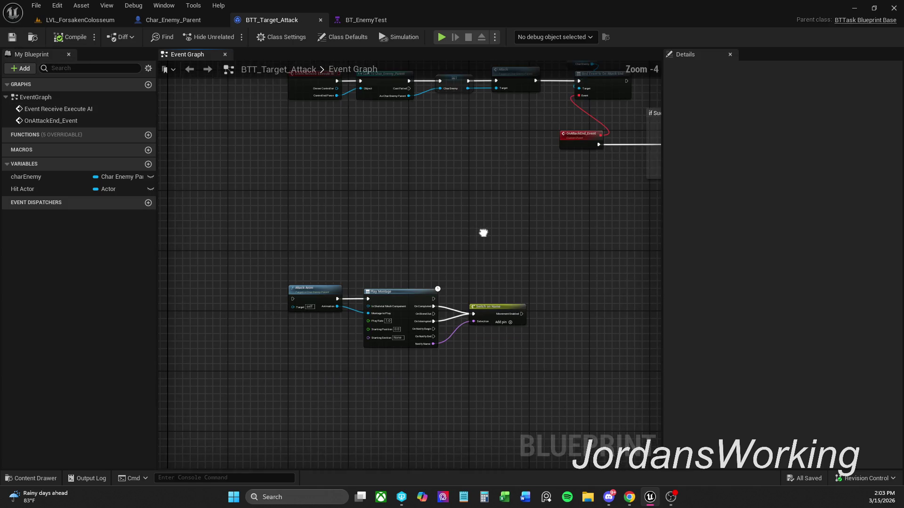
pyautogui.moveTo(510, 222); pyautogui.dragTo(451, 282)
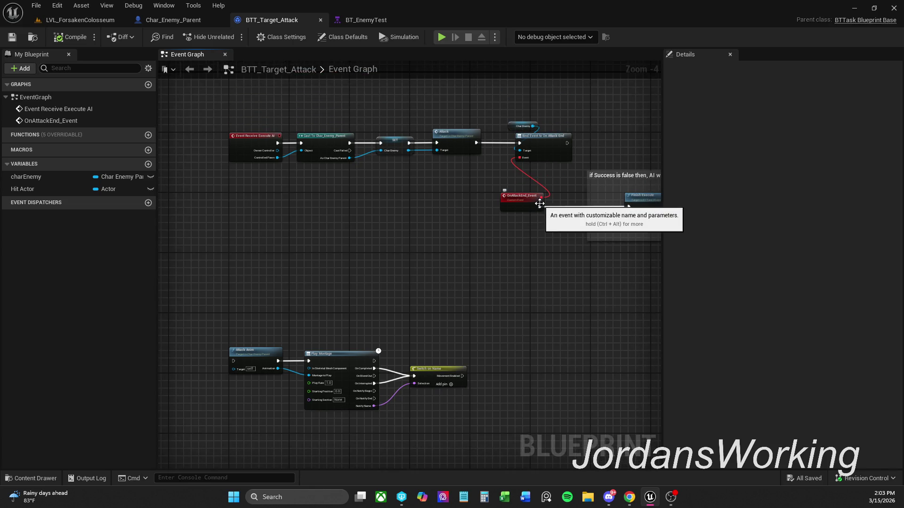
pyautogui.scroll(1, 377, 327)
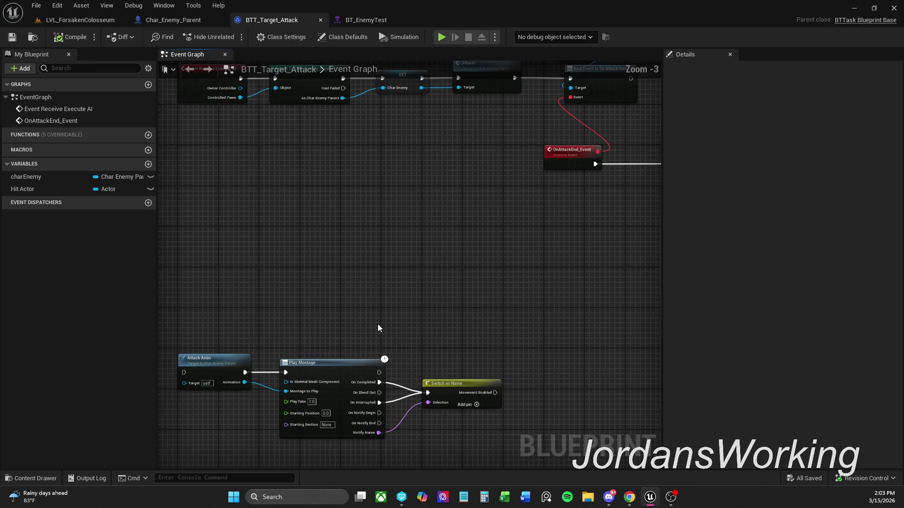
pyautogui.moveTo(450, 298)
pyautogui.mouseDown()
pyautogui.moveTo(320, 329)
pyautogui.moveTo(307, 320)
pyautogui.mouseUp()
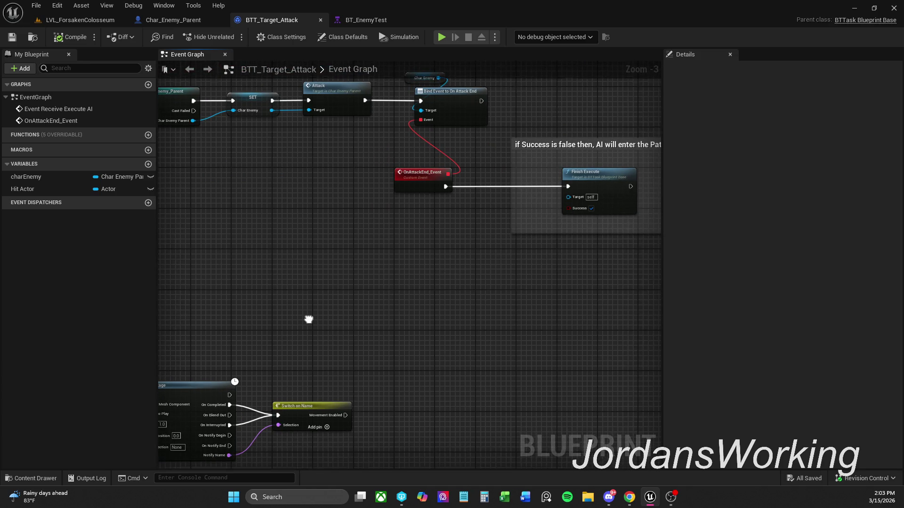
pyautogui.scroll(-1, 306, 320)
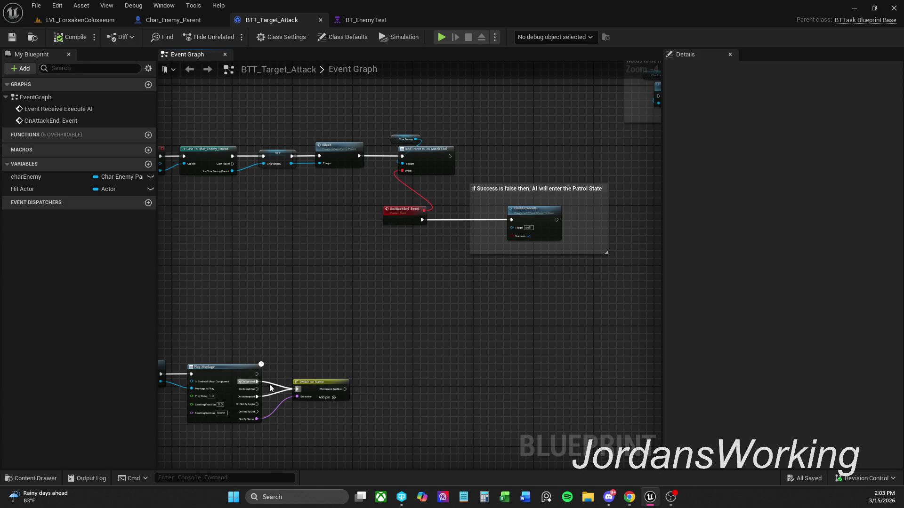
pyautogui.scroll(2, 273, 389)
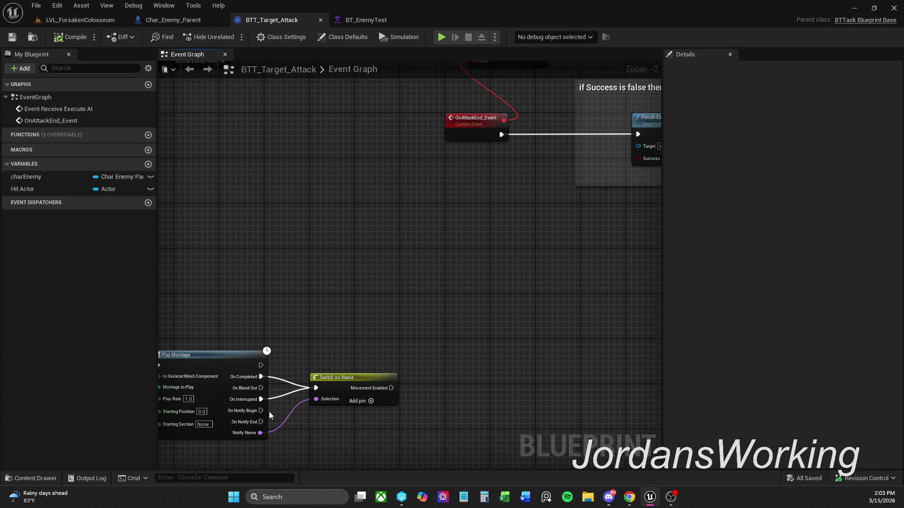
pyautogui.scroll(-1, 278, 414)
pyautogui.moveTo(337, 331); pyautogui.dragTo(398, 341)
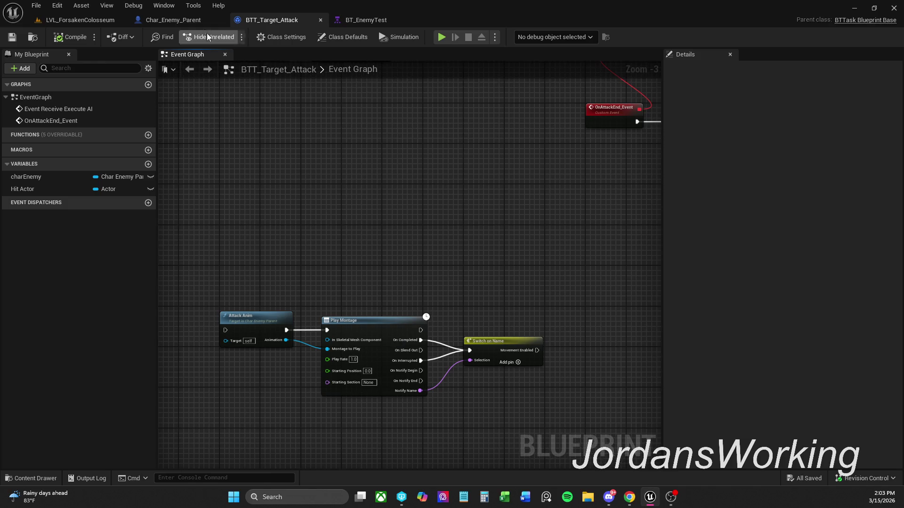
pyautogui.click(199, 19)
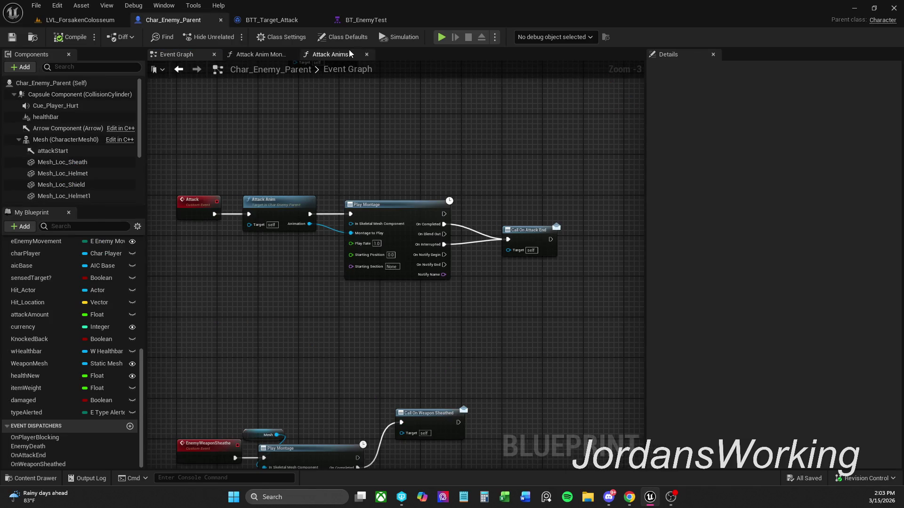
# Step: Look over Char_Enemy_Parent's graph and BTT_Target_Attack's Attack chain, then show LVL_ForsakenColosseum
pyautogui.moveTo(329, 374)
pyautogui.mouseDown()
pyautogui.moveTo(375, 299)
pyautogui.moveTo(346, 316)
pyautogui.moveTo(263, 209)
pyautogui.moveTo(297, 181)
pyautogui.moveTo(327, 173)
pyautogui.moveTo(330, 336)
pyautogui.moveTo(349, 369)
pyautogui.mouseUp()
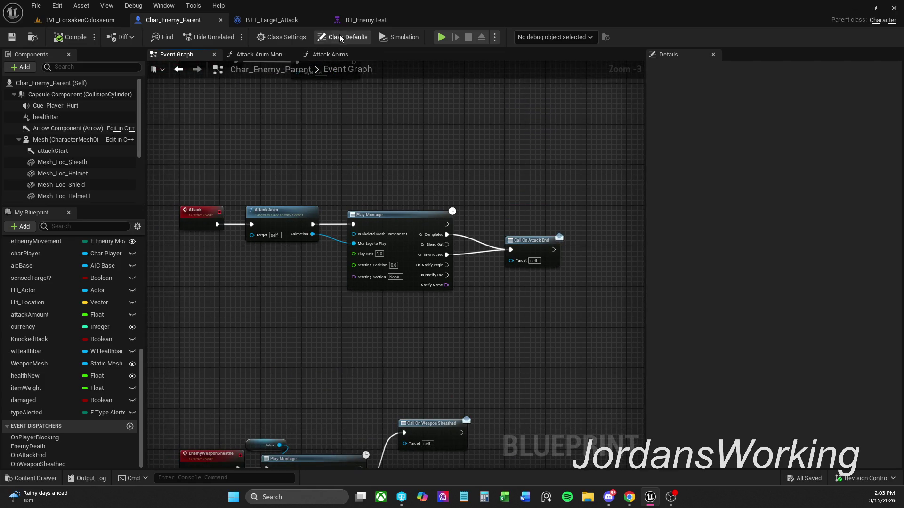
pyautogui.click(270, 21)
pyautogui.scroll(-1, 335, 229)
pyautogui.moveTo(335, 228); pyautogui.dragTo(286, 325)
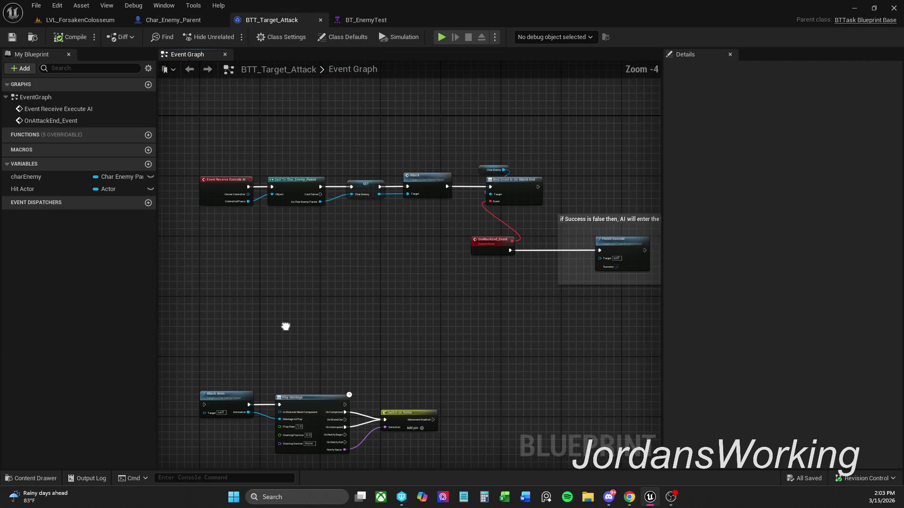
pyautogui.scroll(1, 426, 184)
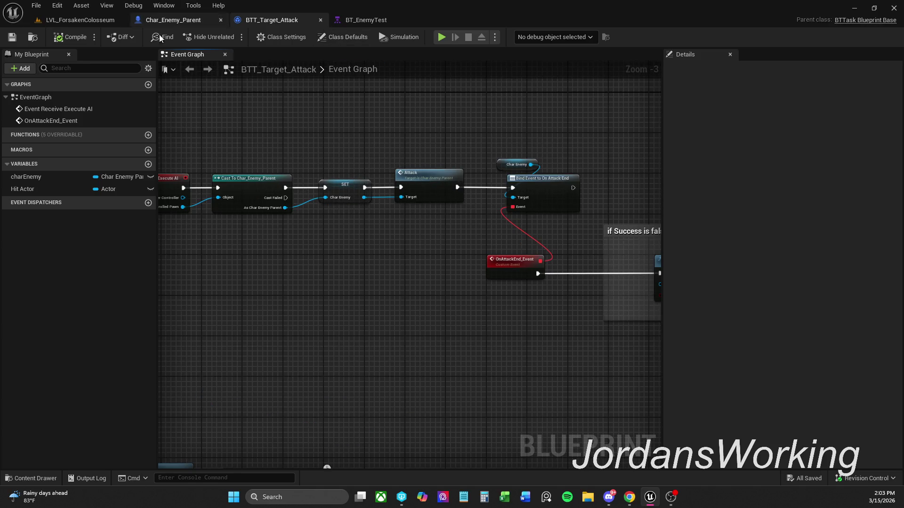
pyautogui.click(92, 23)
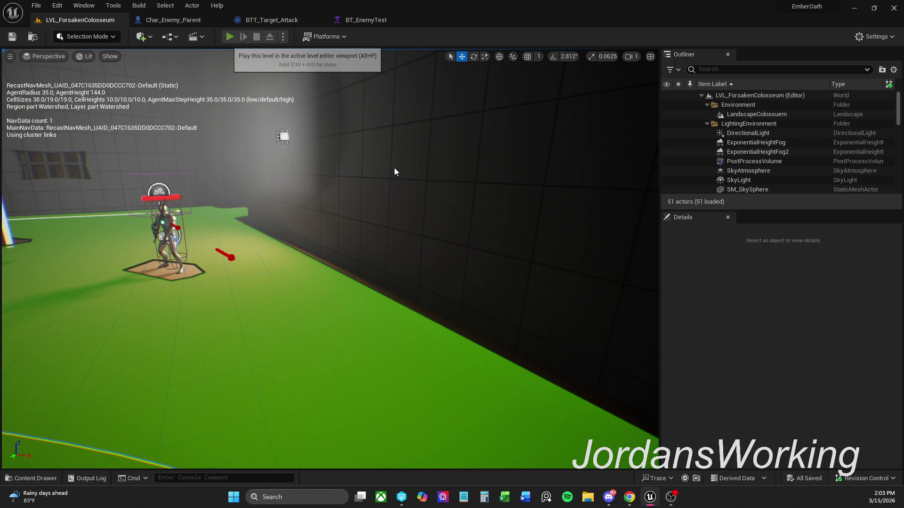
# Step: Play-test the level with Alt+P, stop it, and return to BTT_Target_Attack via Char_Enemy_Parent
pyautogui.hotkey('alt', 'p')
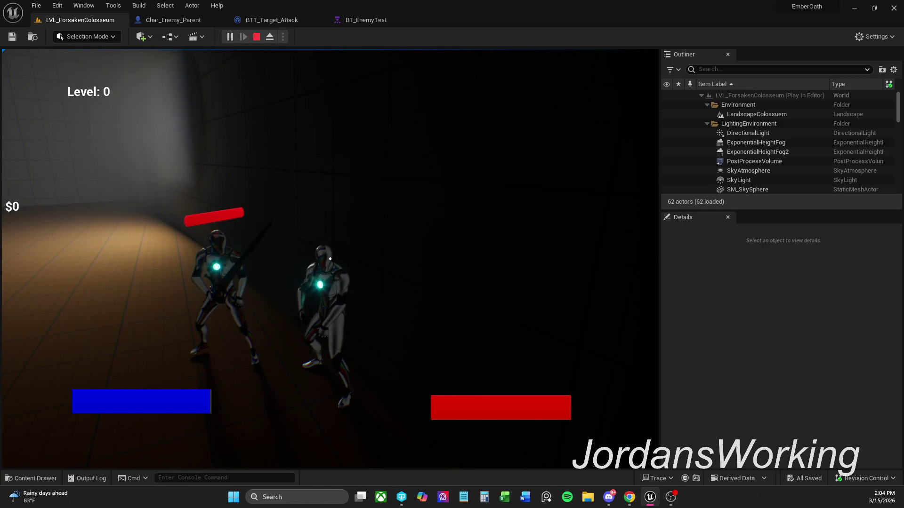
pyautogui.press('Escape')
pyautogui.click(174, 21)
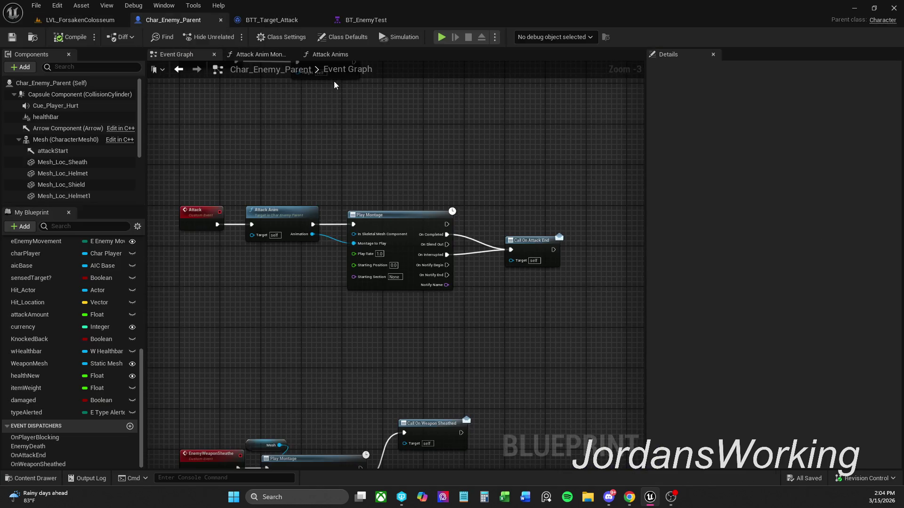
pyautogui.click(278, 19)
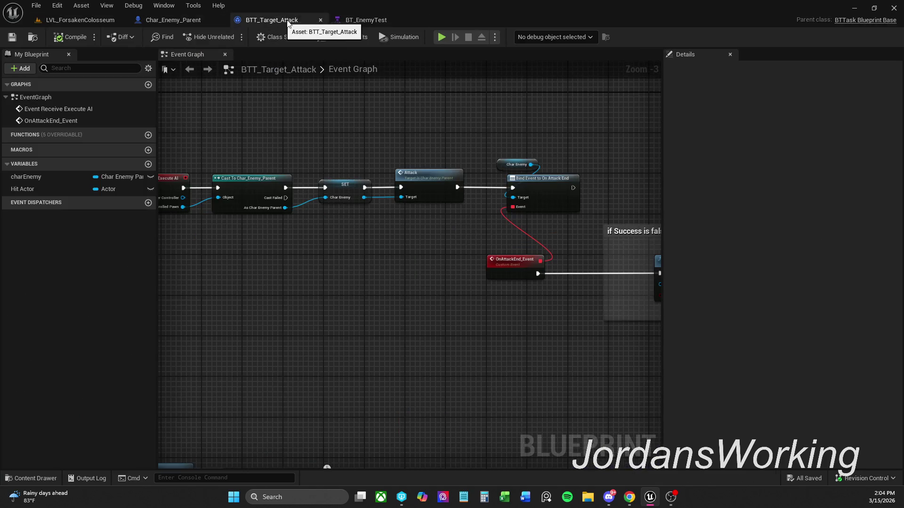
# Step: Delete the Attack, Bind Event, Char Enemy and OnAttackEnd_Event nodes
pyautogui.click(422, 188)
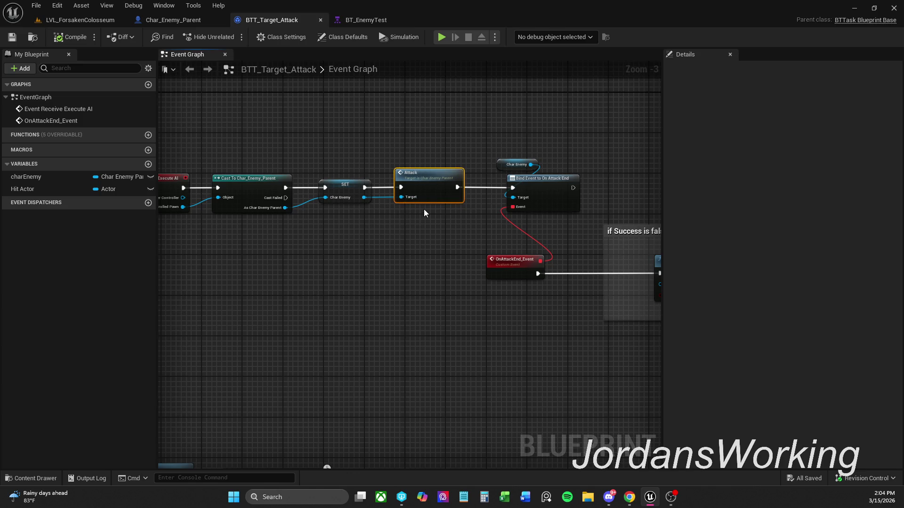
pyautogui.press('Delete')
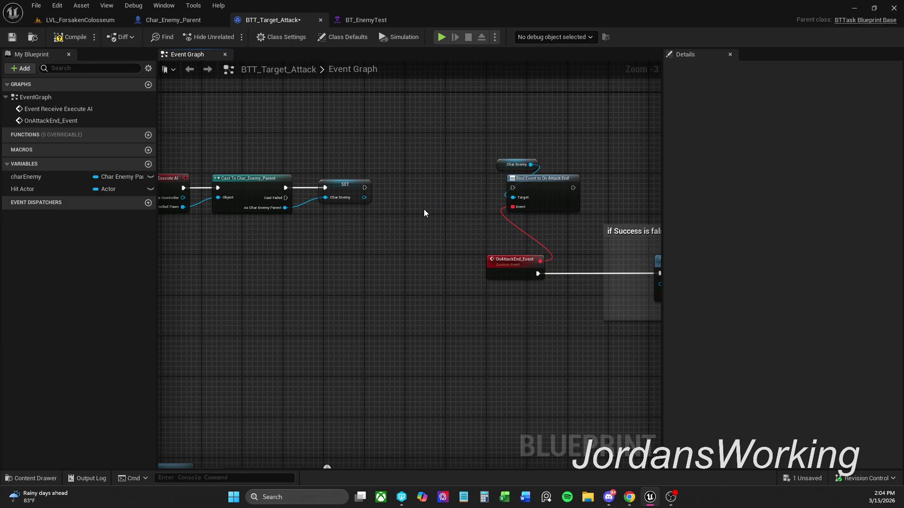
pyautogui.scroll(-1, 490, 384)
pyautogui.moveTo(453, 210); pyautogui.dragTo(538, 144)
pyautogui.moveTo(447, 202)
pyautogui.mouseDown()
pyautogui.moveTo(489, 162)
pyautogui.moveTo(527, 93)
pyautogui.mouseUp()
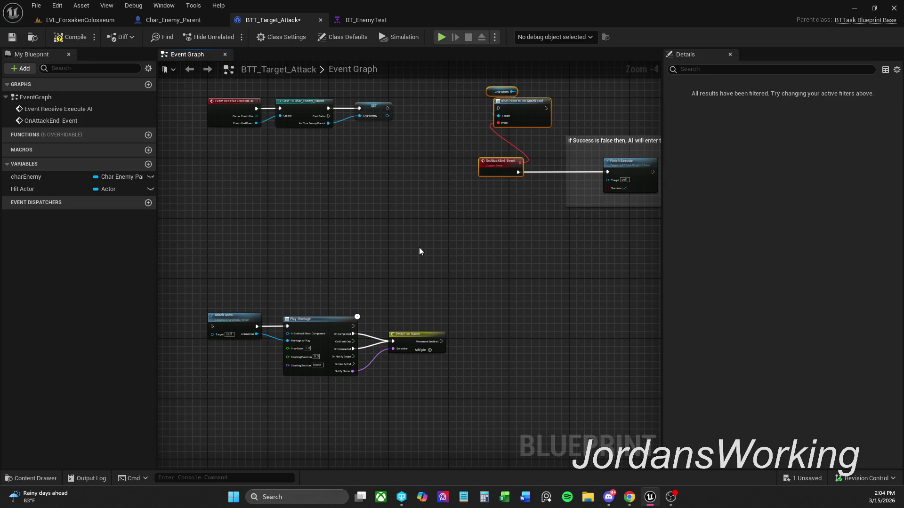
pyautogui.press('Delete')
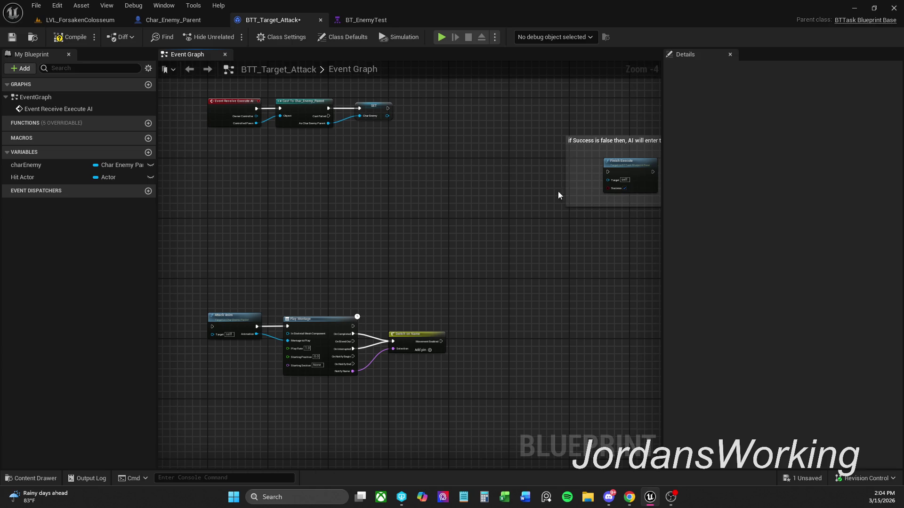
# Step: Move Attack Anim, Play Montage and Switch on Name up beside SET, repositioning the Finish Execute comment
pyautogui.moveTo(218, 313); pyautogui.dragTo(445, 368)
pyautogui.moveTo(303, 324)
pyautogui.mouseDown()
pyautogui.moveTo(513, 117)
pyautogui.moveTo(491, 109)
pyautogui.moveTo(546, 172)
pyautogui.moveTo(562, 103)
pyautogui.mouseUp()
pyautogui.moveTo(245, 151)
pyautogui.mouseDown()
pyautogui.moveTo(523, 166)
pyautogui.moveTo(532, 175)
pyautogui.mouseUp()
pyautogui.scroll(2, 442, 149)
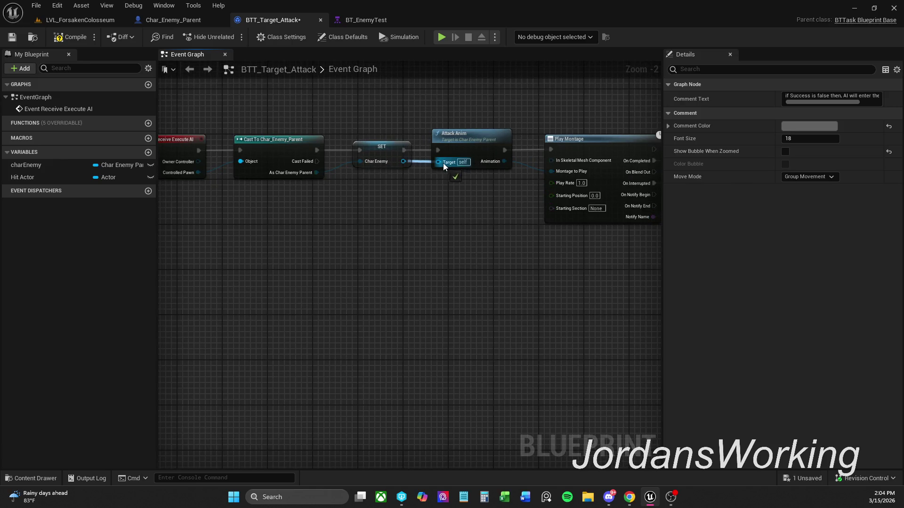
pyautogui.scroll(-2, 460, 196)
pyautogui.moveTo(469, 201); pyautogui.dragTo(239, 210)
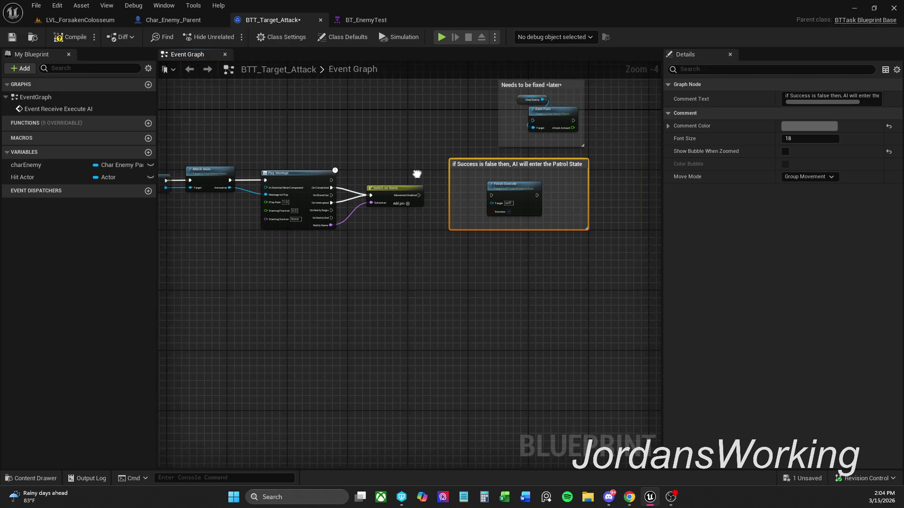
pyautogui.scroll(2, 410, 202)
# Step: Wire Movement Enabled to Finish Execute and feed On Notify Begin and On Interrupted into Switch on Name
pyautogui.moveTo(415, 198); pyautogui.dragTo(521, 198)
pyautogui.click(466, 180)
pyautogui.moveTo(285, 222)
pyautogui.mouseDown()
pyautogui.moveTo(366, 193)
pyautogui.moveTo(341, 198)
pyautogui.mouseUp()
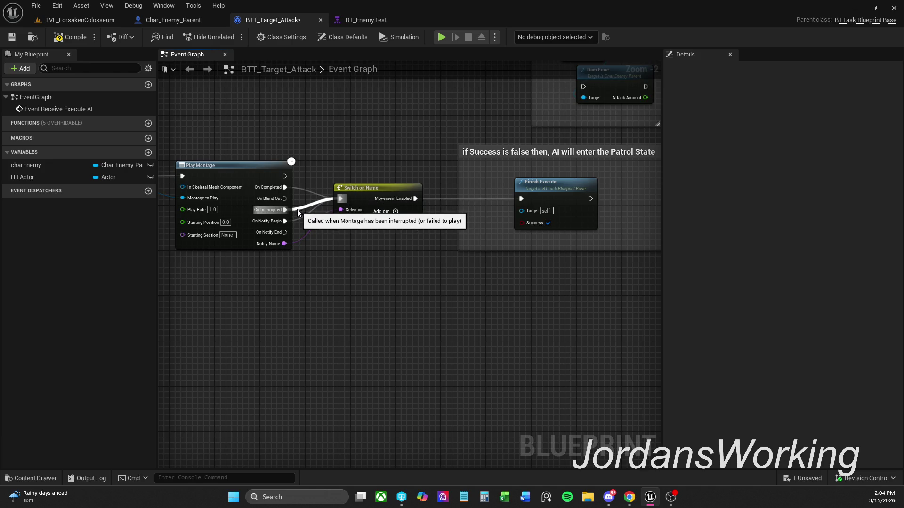
pyautogui.keyDown('alt'); pyautogui.click(285, 210); pyautogui.keyUp('alt')
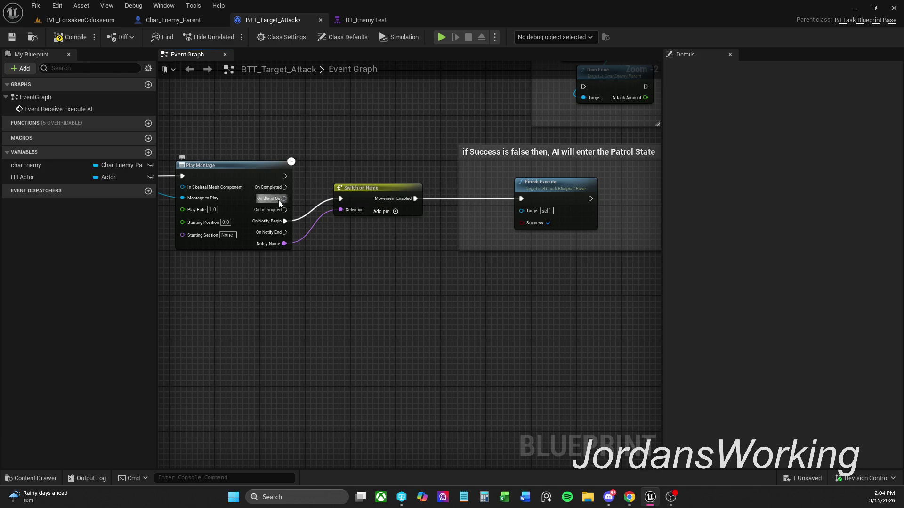
pyautogui.moveTo(285, 210)
pyautogui.mouseDown()
pyautogui.moveTo(363, 207)
pyautogui.moveTo(341, 198)
pyautogui.mouseUp()
pyautogui.moveTo(365, 139)
pyautogui.mouseDown()
pyautogui.moveTo(445, 236)
pyautogui.moveTo(516, 257)
pyautogui.mouseUp()
pyautogui.moveTo(462, 164); pyautogui.dragTo(463, 175)
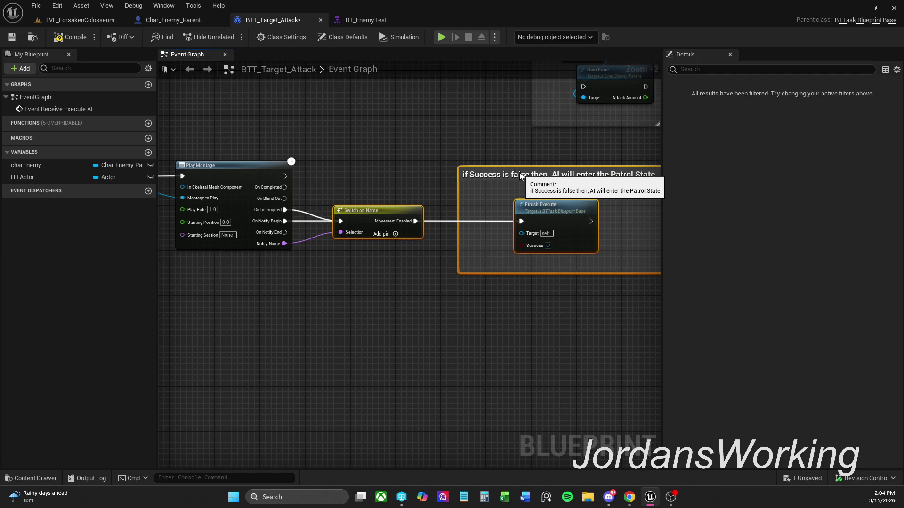
pyautogui.moveTo(519, 169); pyautogui.dragTo(520, 175)
pyautogui.click(370, 184)
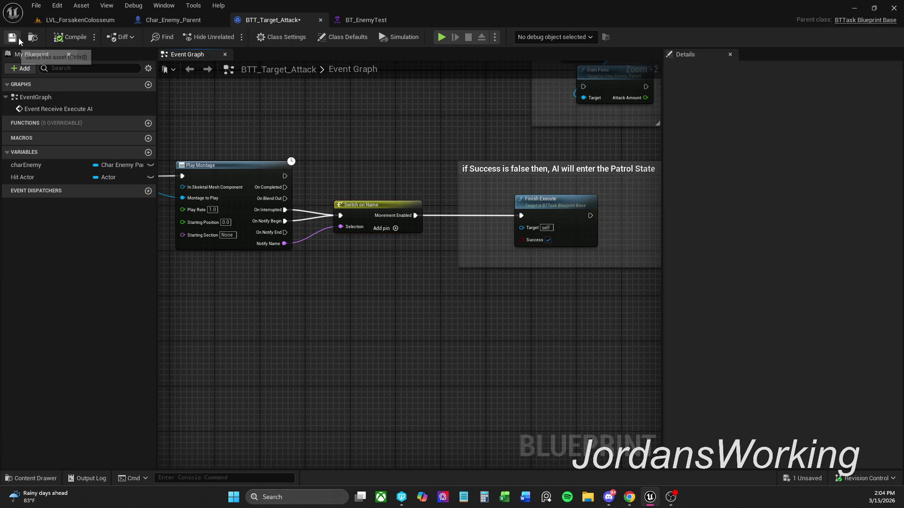
# Step: Save BTT_Target_Attack and start a play-in-editor test of LVL_ForsakenColosseum
pyautogui.hotkey('ctrl', 's')
pyautogui.click(80, 20)
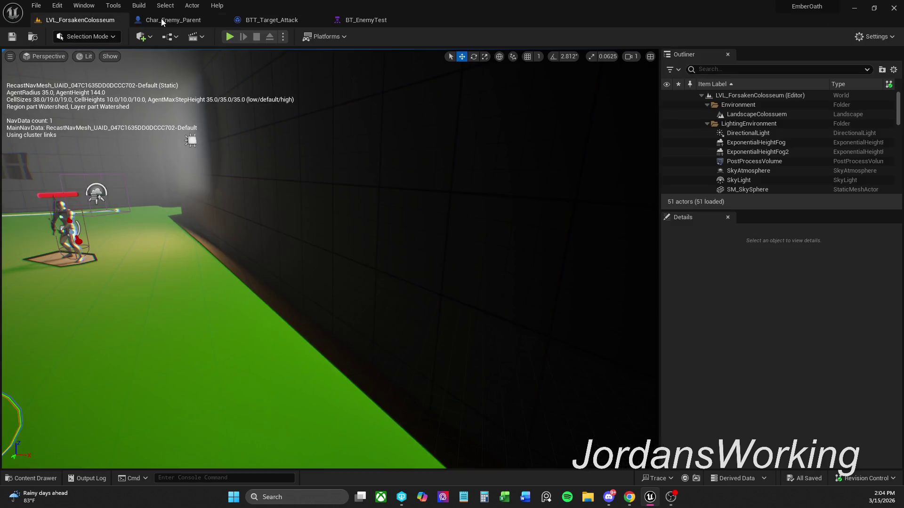
pyautogui.hotkey('alt', 'p')
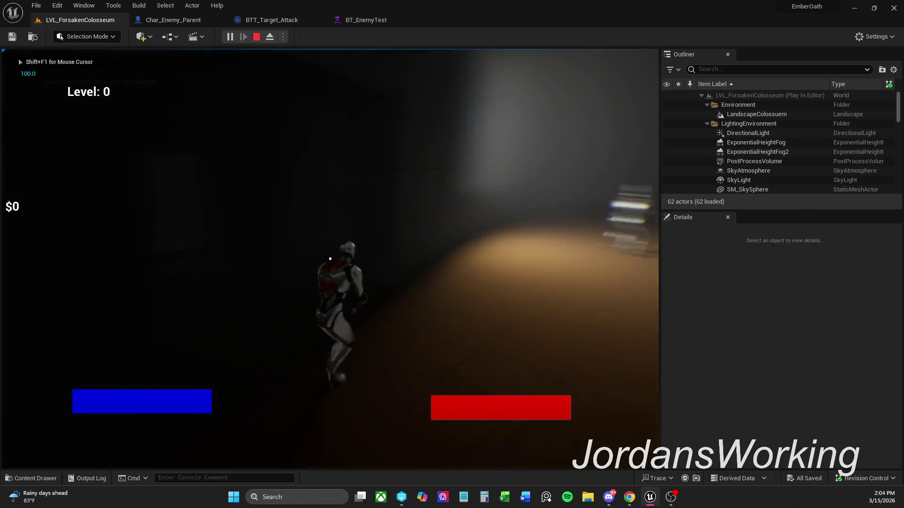
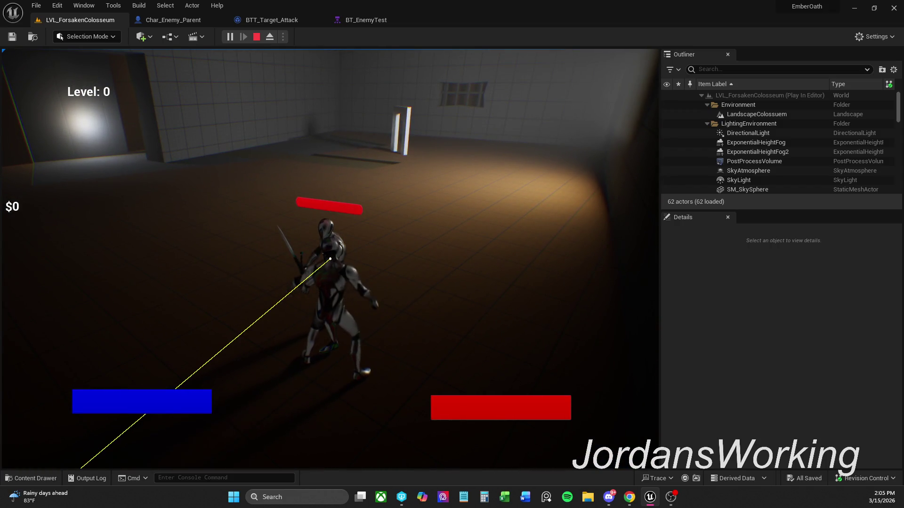
# Step: Stop play, then wire BTT_Target_Attack's On Notify End into Switch on Name and save
pyautogui.press('Escape')
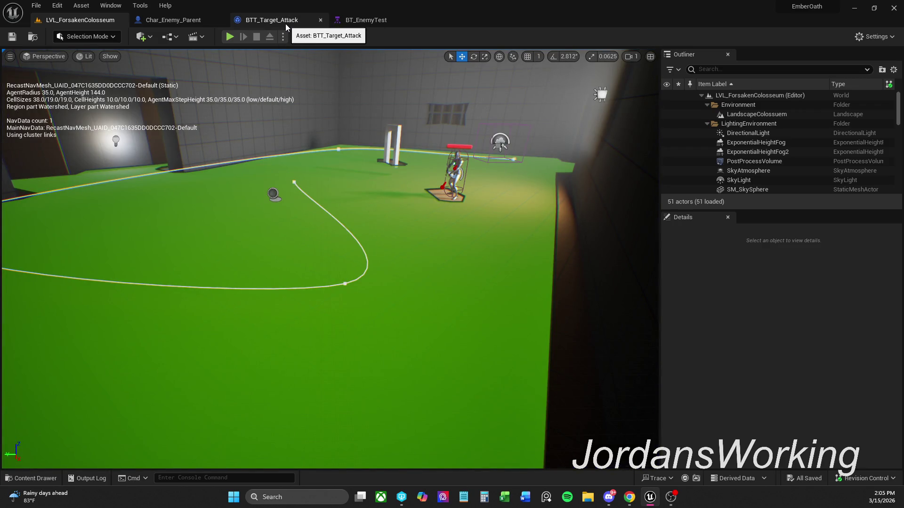
pyautogui.click(286, 26)
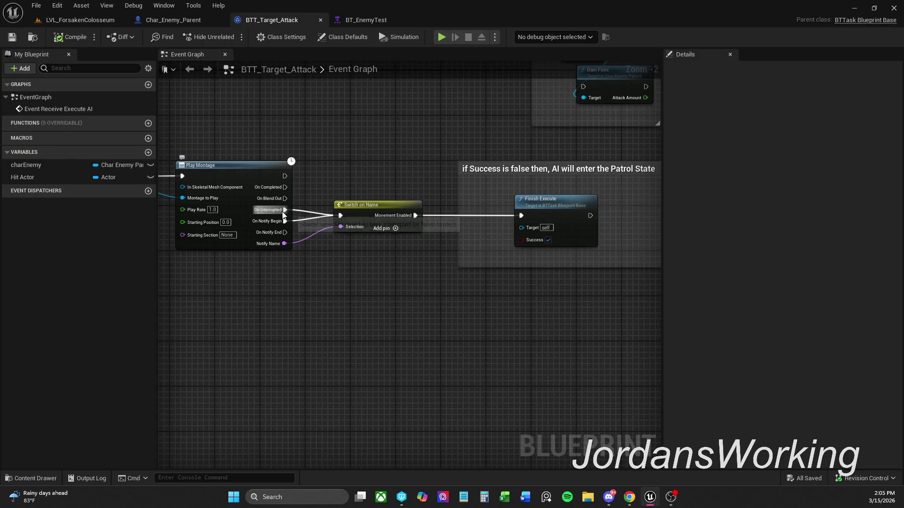
pyautogui.moveTo(285, 232); pyautogui.dragTo(341, 216)
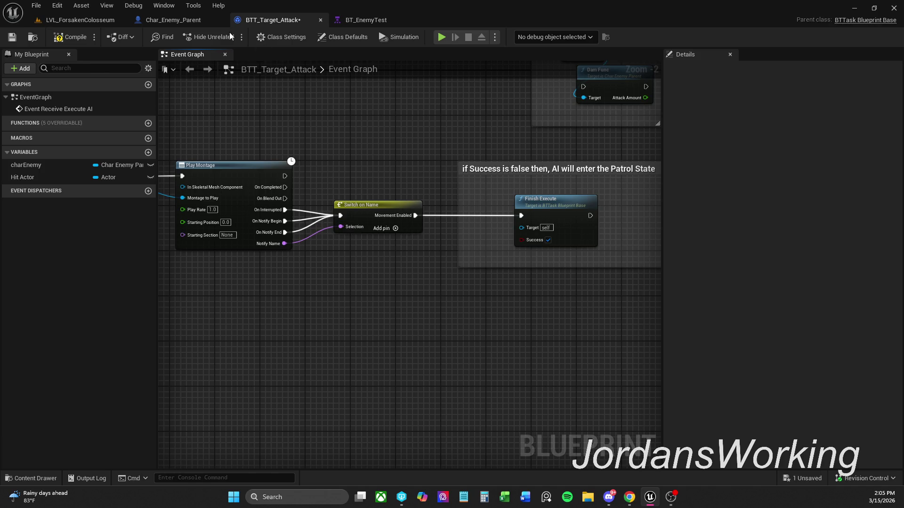
pyautogui.click(12, 37)
# Step: Play-test the level by running at the enemy, then view BT_EnemyTest simulating
pyautogui.click(99, 23)
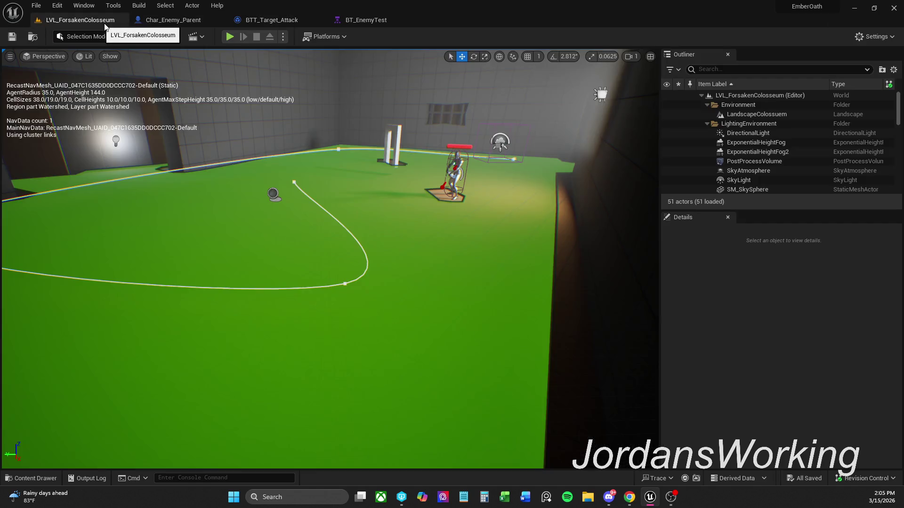
pyautogui.click(229, 37)
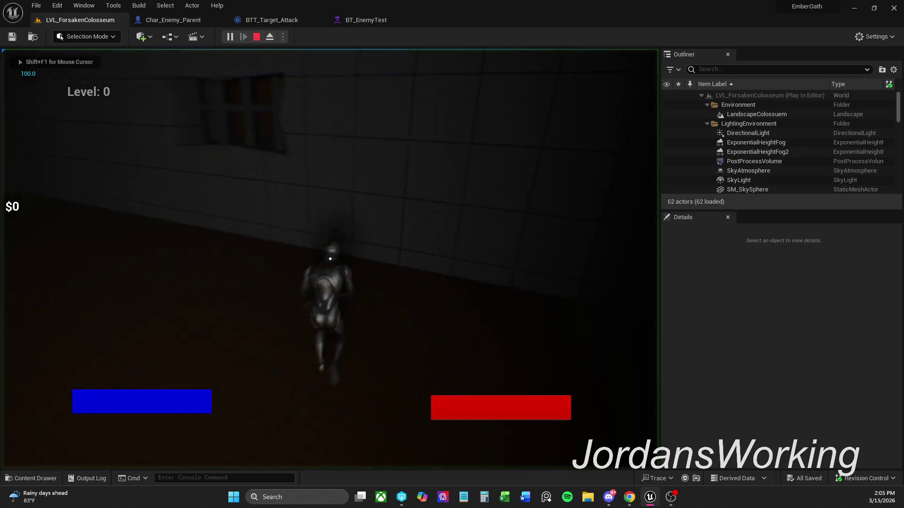
pyautogui.press('w')
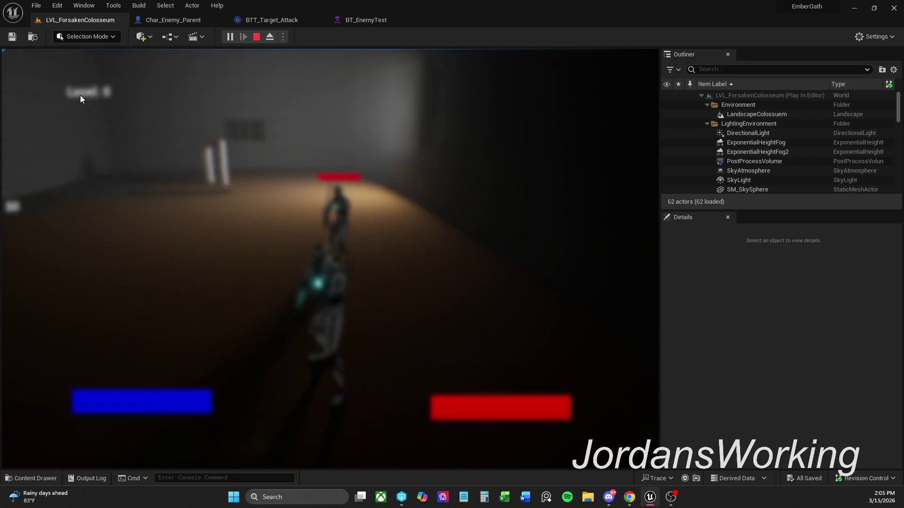
pyautogui.press('p')
pyautogui.click(378, 20)
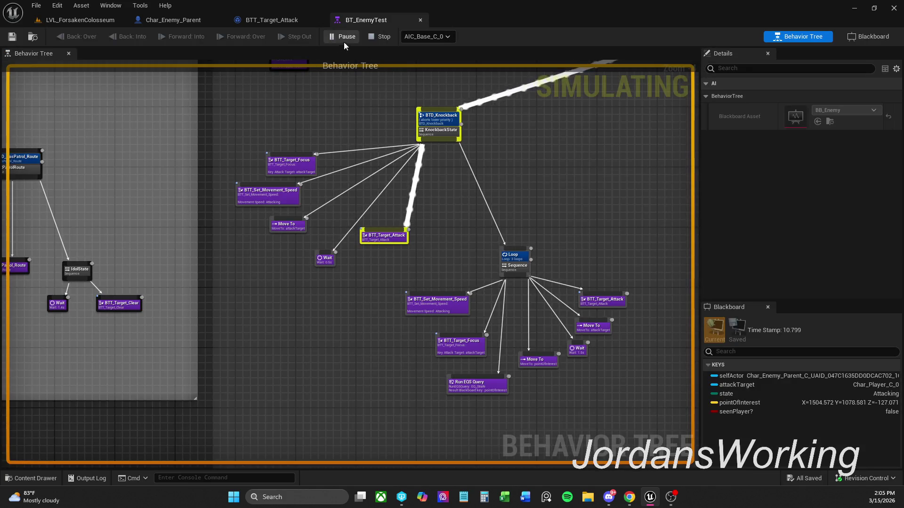
# Step: Stop the simulation and inspect the Loop decorator's settings
pyautogui.click(369, 37)
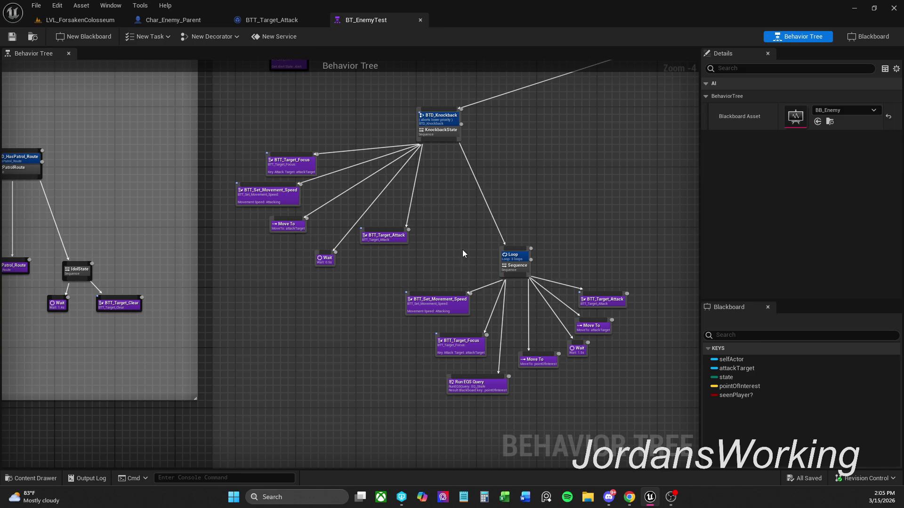
pyautogui.click(518, 257)
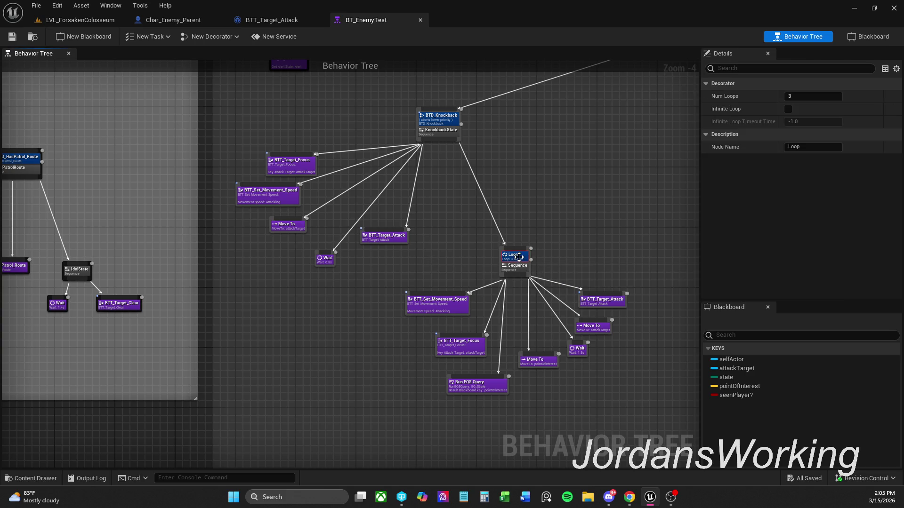
pyautogui.click(570, 215)
# Step: Shift the KnockbackState sequence and its child nodes up and left, then view the whole tree
pyautogui.moveTo(430, 304)
pyautogui.mouseDown()
pyautogui.moveTo(367, 244)
pyautogui.moveTo(329, 186)
pyautogui.moveTo(374, 209)
pyautogui.moveTo(385, 202)
pyautogui.mouseUp()
pyautogui.click(411, 167)
pyautogui.moveTo(508, 164); pyautogui.dragTo(486, 157)
pyautogui.click(606, 165)
pyautogui.moveTo(606, 168); pyautogui.dragTo(606, 252)
pyautogui.scroll(-1, 518, 240)
pyautogui.moveTo(414, 228)
pyautogui.mouseDown()
pyautogui.moveTo(339, 265)
pyautogui.moveTo(344, 294)
pyautogui.mouseUp()
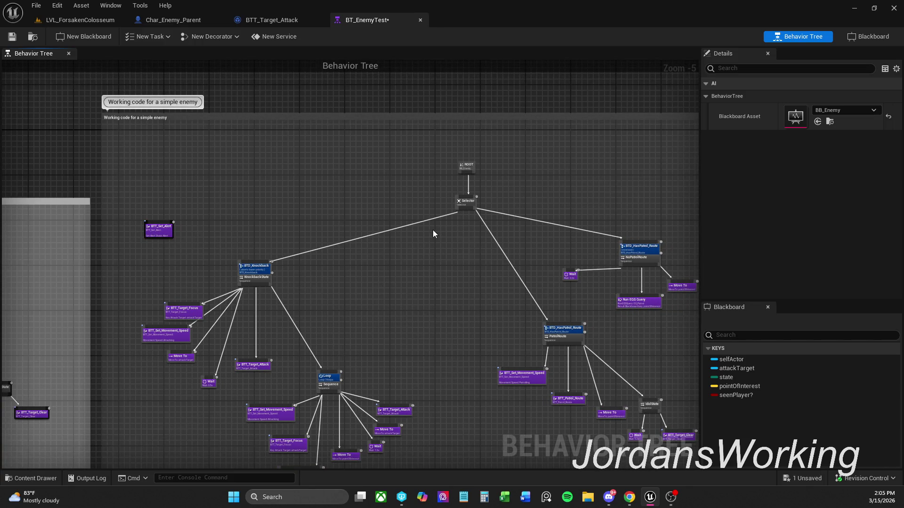
# Step: Move the PatrolRoute sequence and its children down and left
pyautogui.moveTo(400, 237)
pyautogui.mouseDown()
pyautogui.moveTo(399, 224)
pyautogui.moveTo(346, 183)
pyautogui.mouseUp()
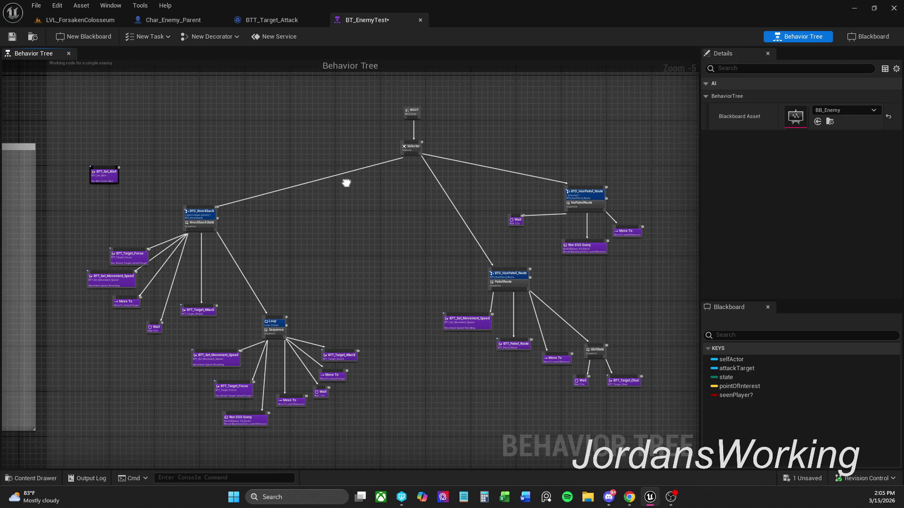
pyautogui.scroll(3, 527, 360)
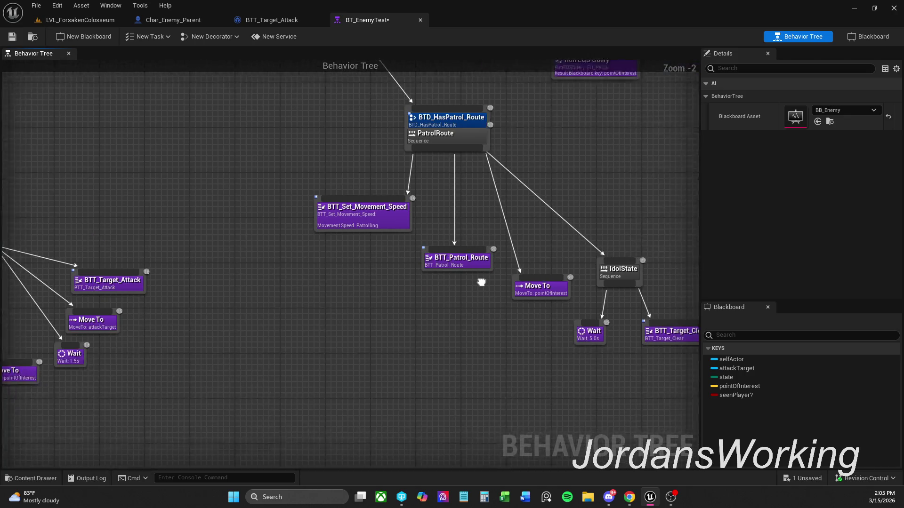
pyautogui.scroll(-2, 587, 356)
pyautogui.scroll(1, 604, 365)
pyautogui.moveTo(602, 391)
pyautogui.mouseDown()
pyautogui.moveTo(310, 188)
pyautogui.moveTo(343, 156)
pyautogui.mouseUp()
pyautogui.moveTo(408, 162)
pyautogui.mouseDown()
pyautogui.moveTo(389, 192)
pyautogui.moveTo(381, 246)
pyautogui.moveTo(450, 210)
pyautogui.moveTo(551, 270)
pyautogui.mouseUp()
# Step: Place the NoPatrolRoute branch's Wait node to the left of Run EQS Query
pyautogui.moveTo(606, 258)
pyautogui.mouseDown()
pyautogui.moveTo(560, 215)
pyautogui.moveTo(392, 127)
pyautogui.moveTo(477, 147)
pyautogui.mouseUp()
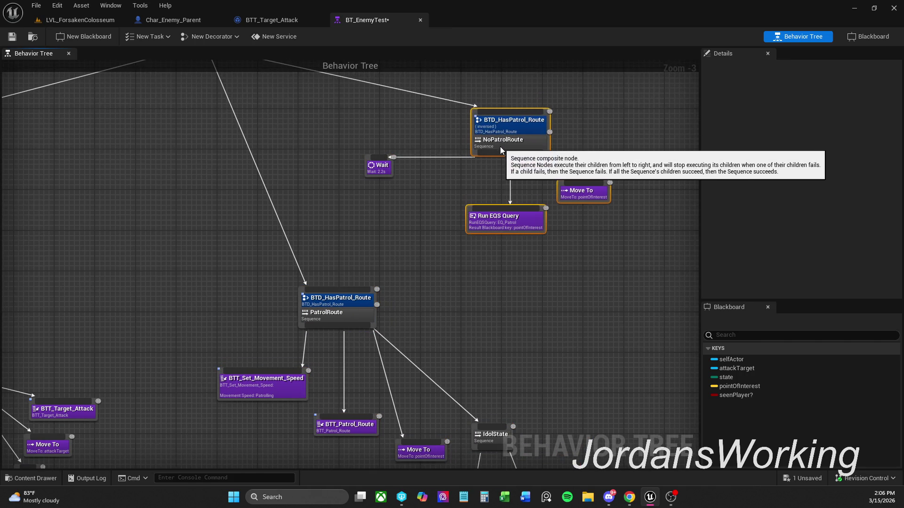
pyautogui.click(412, 148)
pyautogui.moveTo(379, 165)
pyautogui.mouseDown()
pyautogui.moveTo(409, 194)
pyautogui.moveTo(439, 191)
pyautogui.mouseUp()
pyautogui.click(427, 165)
pyautogui.moveTo(385, 244)
pyautogui.mouseDown()
pyautogui.moveTo(527, 192)
pyautogui.moveTo(637, 106)
pyautogui.mouseUp()
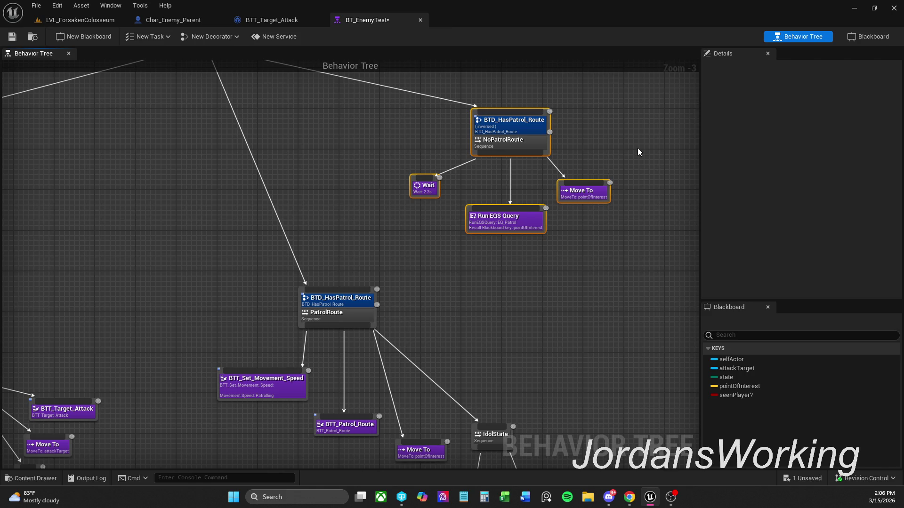
# Step: Open the BTD_HasPatrol_Route decorator blueprint to review it, then close it
pyautogui.click(638, 148)
pyautogui.click(517, 127)
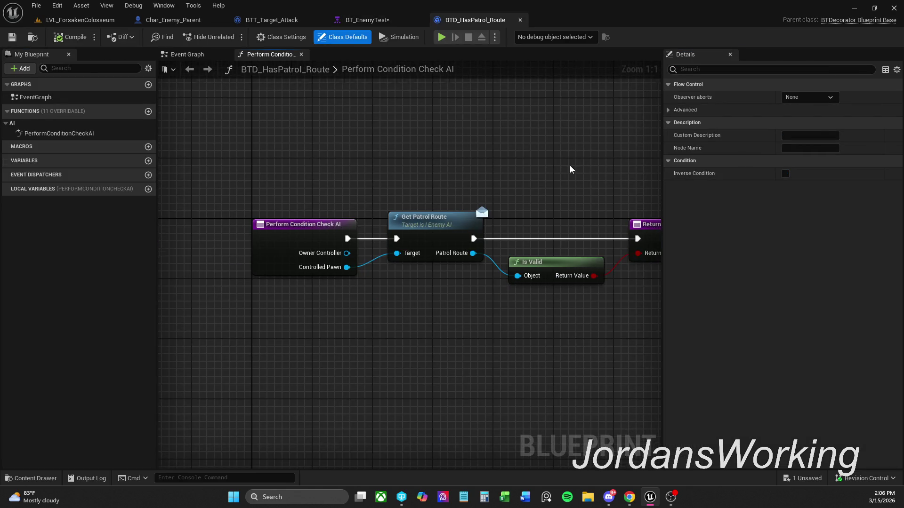
pyautogui.scroll(-1, 570, 169)
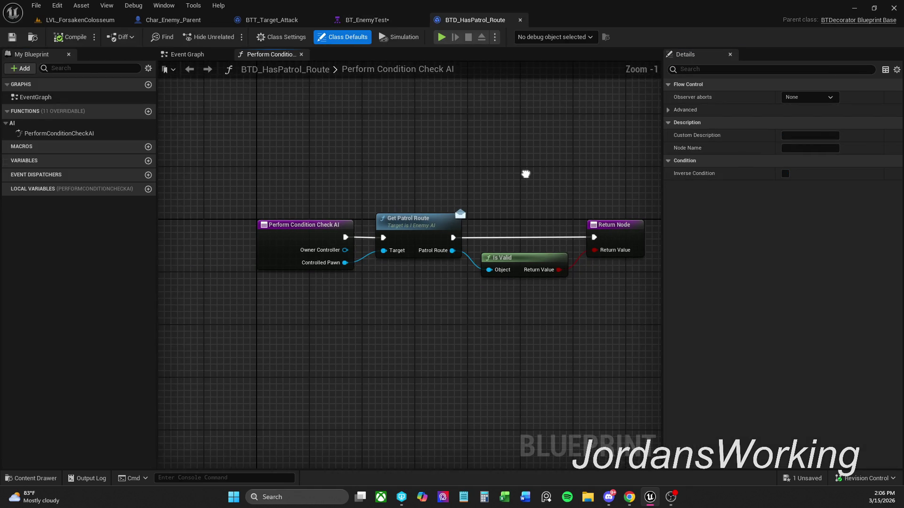
pyautogui.click(520, 19)
pyautogui.click(529, 267)
# Step: Wrap the NoPatrolRoute branch in a comment titled 'Created a random roam'
pyautogui.moveTo(403, 246)
pyautogui.mouseDown()
pyautogui.moveTo(601, 128)
pyautogui.moveTo(651, 146)
pyautogui.mouseUp()
pyautogui.press('c')
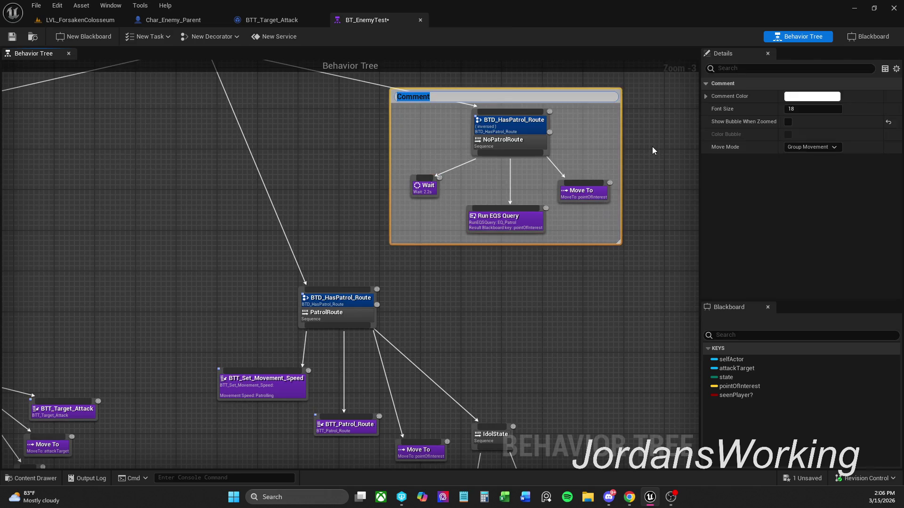
pyautogui.write('Created a random')
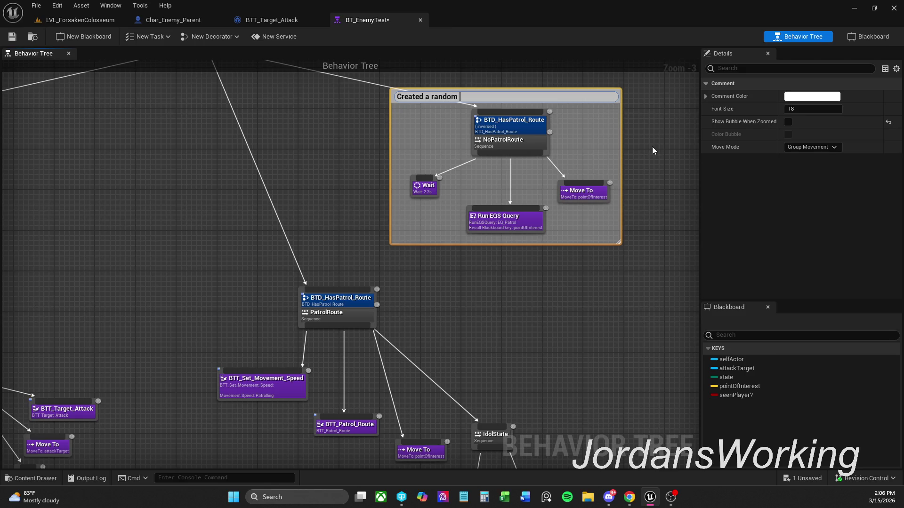
pyautogui.write('am')
pyautogui.press('Return')
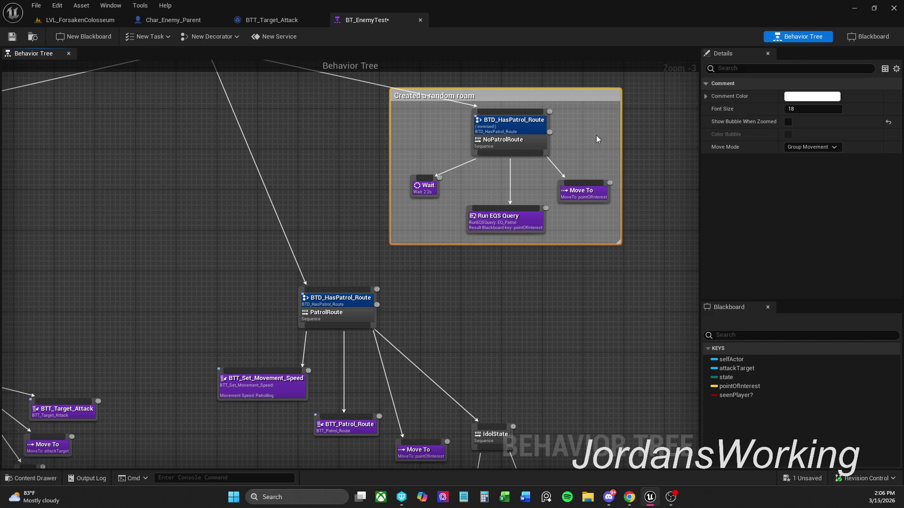
# Step: Make the comment dark grey with brightness V 0.123 and save the behavior tree
pyautogui.click(803, 97)
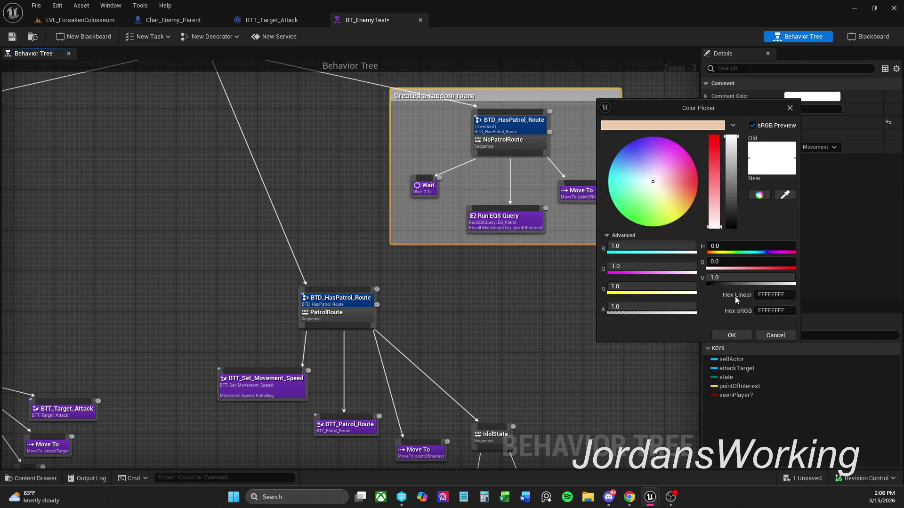
pyautogui.click(746, 276)
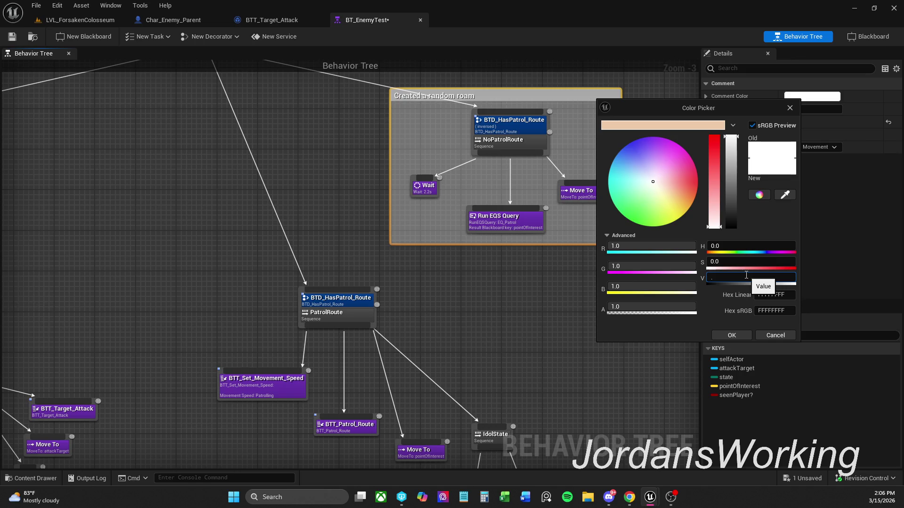
pyautogui.write('123')
pyautogui.write('0.123')
pyautogui.press('Return')
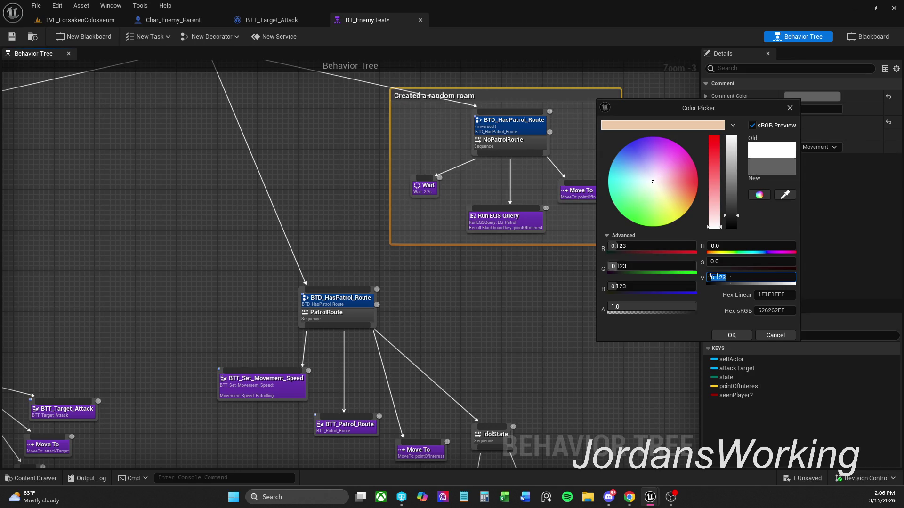
pyautogui.click(732, 335)
pyautogui.click(12, 36)
# Step: Raise the top edge of the random-roam comment box
pyautogui.moveTo(390, 165); pyautogui.dragTo(346, 275)
pyautogui.click(346, 275)
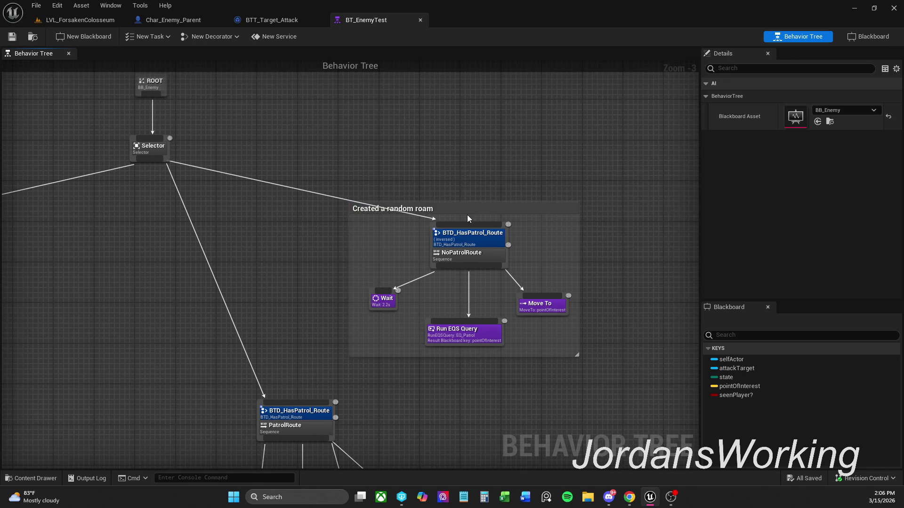
pyautogui.moveTo(471, 204); pyautogui.dragTo(477, 172)
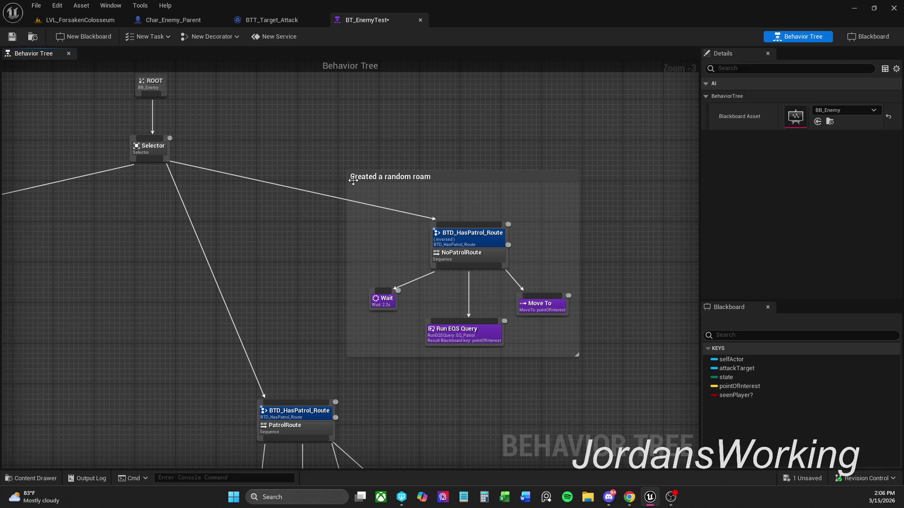
# Step: Resize the random-roam comment's left and right edges and save
pyautogui.moveTo(347, 181); pyautogui.dragTo(377, 181)
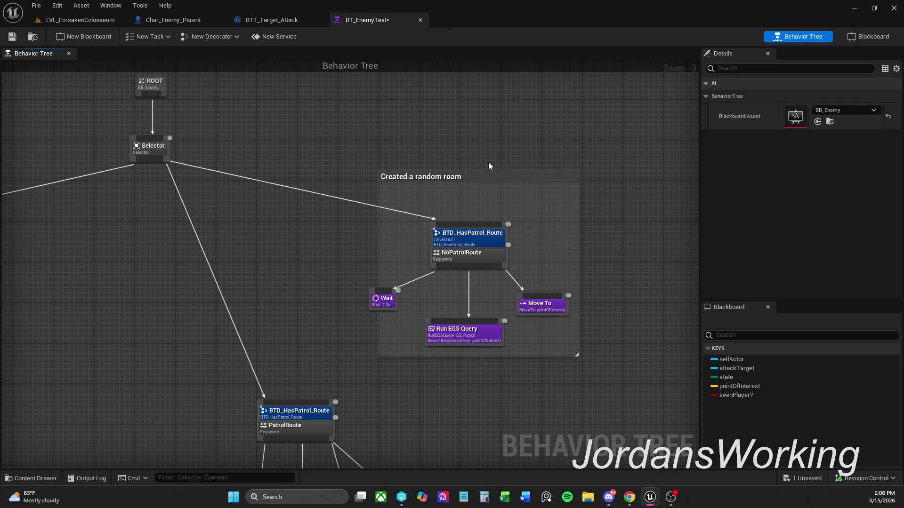
pyautogui.moveTo(577, 177); pyautogui.dragTo(584, 173)
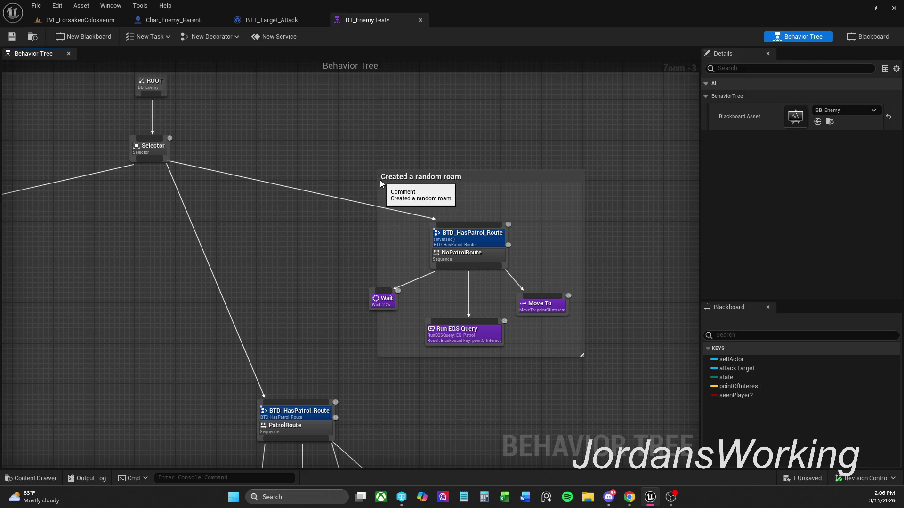
pyautogui.moveTo(378, 178); pyautogui.dragTo(363, 180)
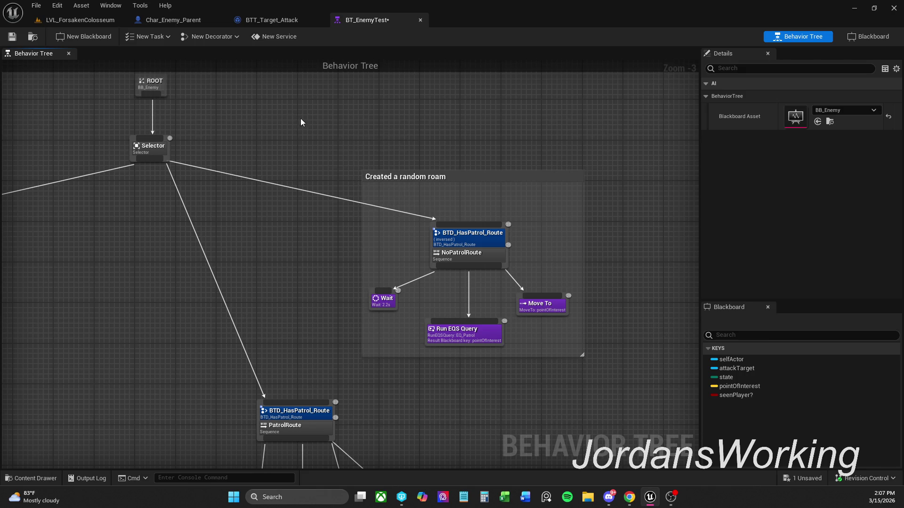
pyautogui.click(13, 37)
# Step: Move the PatrolRoute subtree down and to the right, then save
pyautogui.moveTo(484, 170)
pyautogui.mouseDown()
pyautogui.moveTo(470, 151)
pyautogui.moveTo(484, 214)
pyautogui.mouseUp()
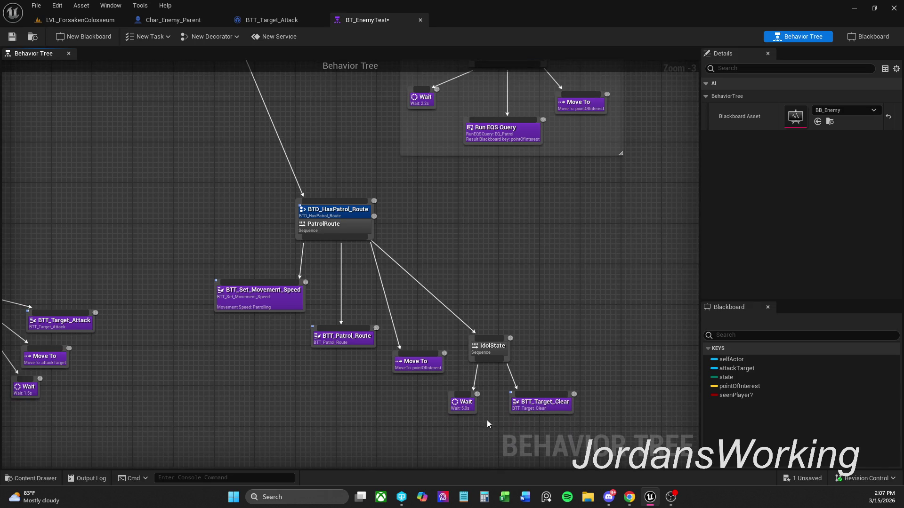
pyautogui.moveTo(436, 427); pyautogui.dragTo(485, 374)
pyautogui.scroll(-1, 460, 403)
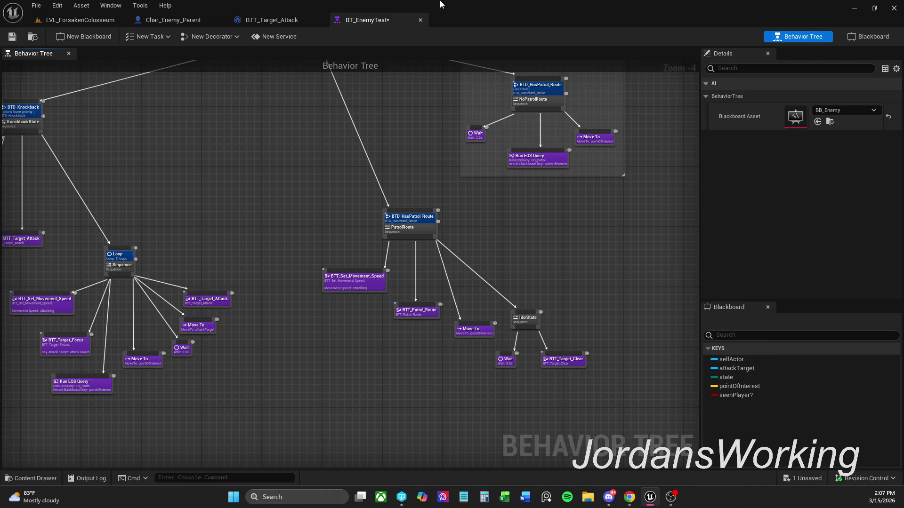
pyautogui.moveTo(402, 228)
pyautogui.mouseDown()
pyautogui.moveTo(377, 255)
pyautogui.moveTo(410, 305)
pyautogui.moveTo(411, 224)
pyautogui.moveTo(474, 228)
pyautogui.mouseUp()
pyautogui.moveTo(668, 390); pyautogui.dragTo(436, 208)
pyautogui.moveTo(571, 323)
pyautogui.mouseDown()
pyautogui.moveTo(577, 339)
pyautogui.moveTo(608, 339)
pyautogui.mouseUp()
pyautogui.click(606, 197)
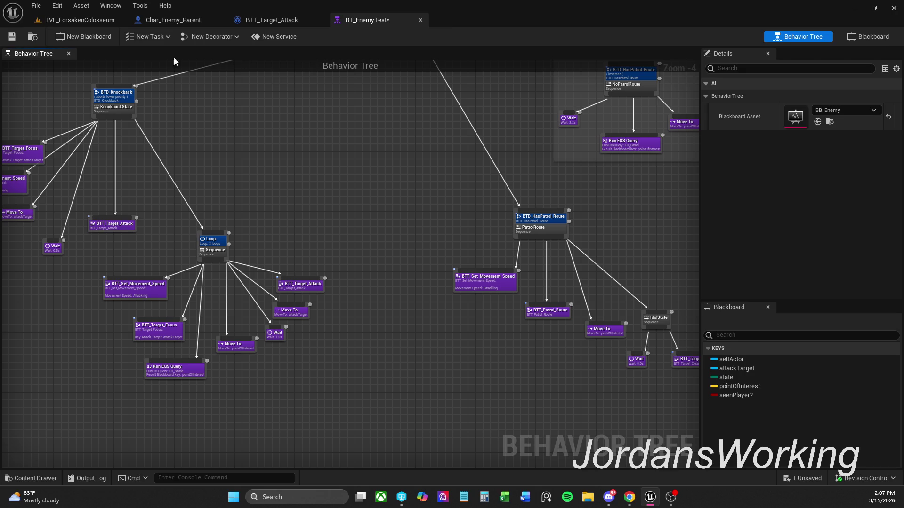
pyautogui.click(12, 37)
# Step: Wrap the PatrolRoute subtree in a new comment titled 'Patrol a Spline'
pyautogui.moveTo(391, 233); pyautogui.dragTo(304, 184)
pyautogui.moveTo(620, 353)
pyautogui.mouseDown()
pyautogui.moveTo(456, 219)
pyautogui.moveTo(407, 160)
pyautogui.mouseUp()
pyautogui.write('c')
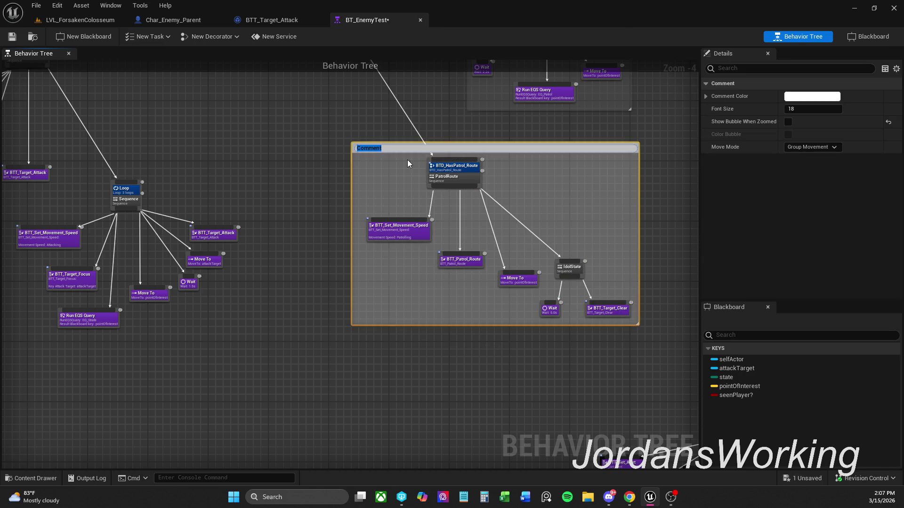
pyautogui.write('Patrol a spline')
# Step: Retitle the PatrolRoute comment to 'to Patrol a Spline'
pyautogui.moveTo(394, 148); pyautogui.dragTo(241, 148)
pyautogui.press('Home')
pyautogui.write('to')
pyautogui.press('Return')
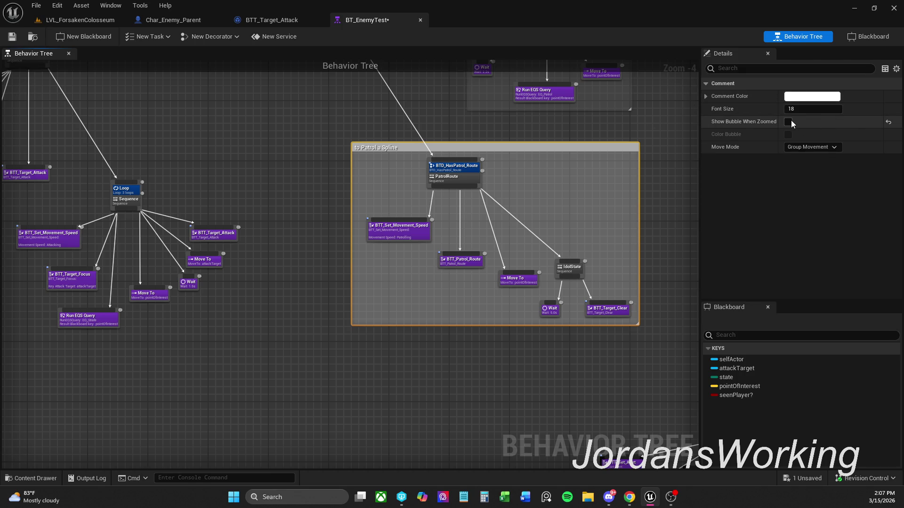
# Step: Make the comment dark grey with brightness V 0.123 and save BT_EnemyTest
pyautogui.click(812, 96)
pyautogui.click(731, 277)
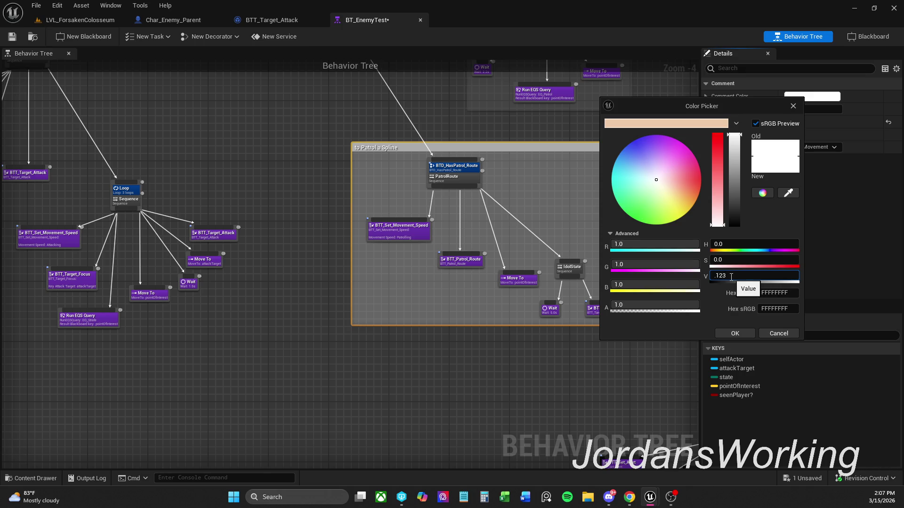
pyautogui.press('Return')
pyautogui.click(734, 333)
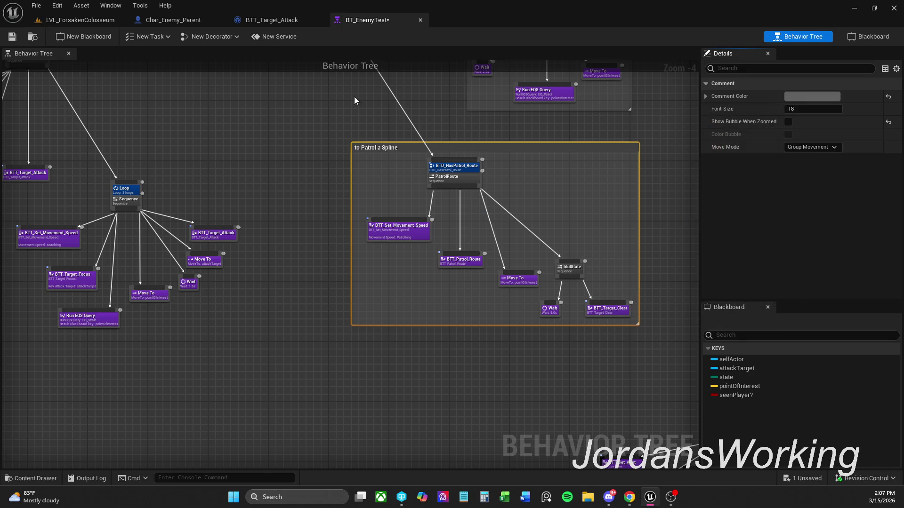
pyautogui.hotkey('ctrl', 's')
pyautogui.click(245, 172)
pyautogui.moveTo(245, 172)
pyautogui.mouseDown()
pyautogui.moveTo(485, 179)
pyautogui.moveTo(388, 233)
pyautogui.mouseUp()
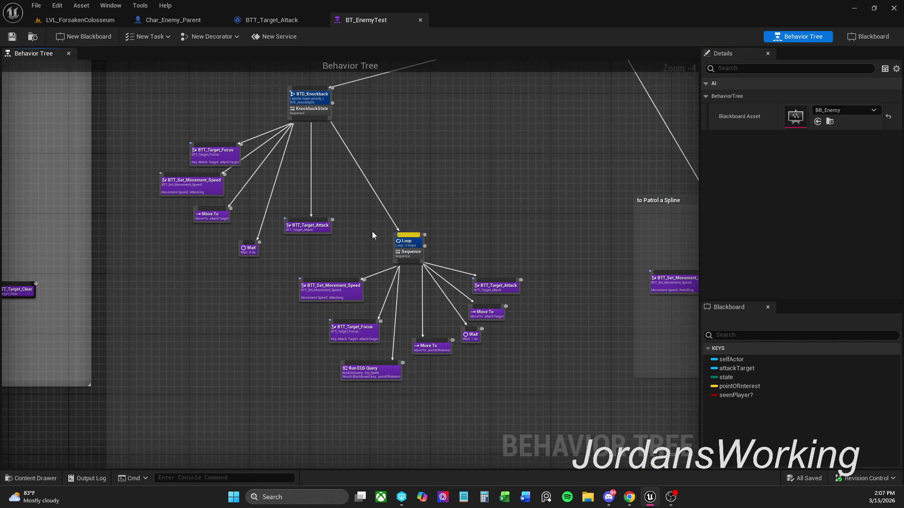
# Step: Nudge BTT_Target_Focus up and left in the knockback branch and open its task blueprint
pyautogui.scroll(1, 336, 231)
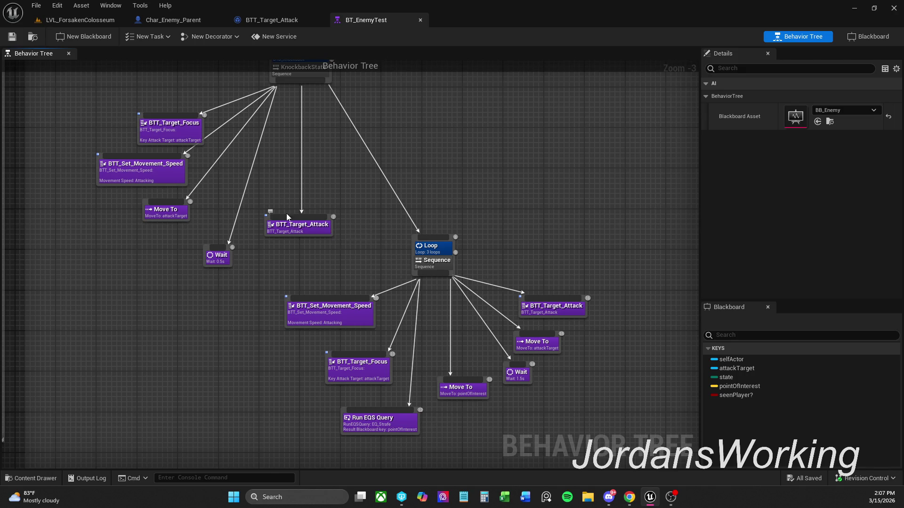
pyautogui.moveTo(232, 178); pyautogui.dragTo(333, 202)
pyautogui.moveTo(269, 157); pyautogui.dragTo(228, 148)
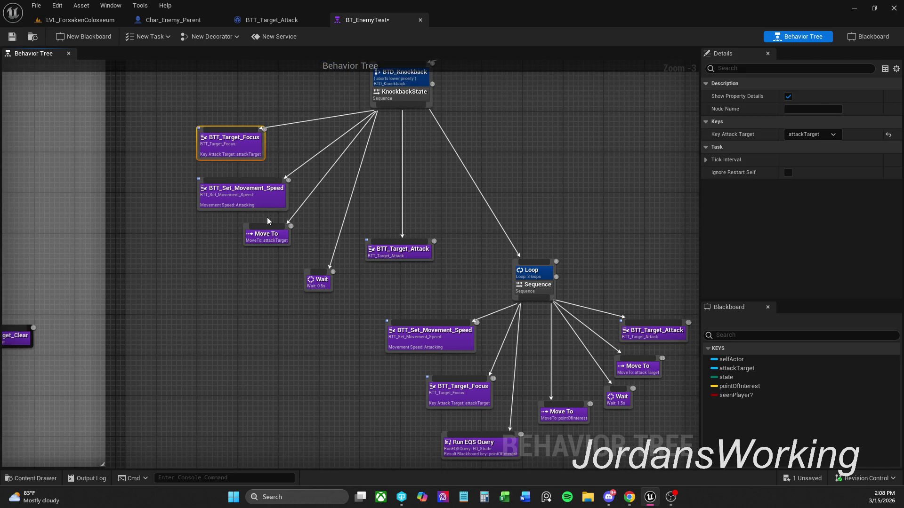
pyautogui.click(202, 225)
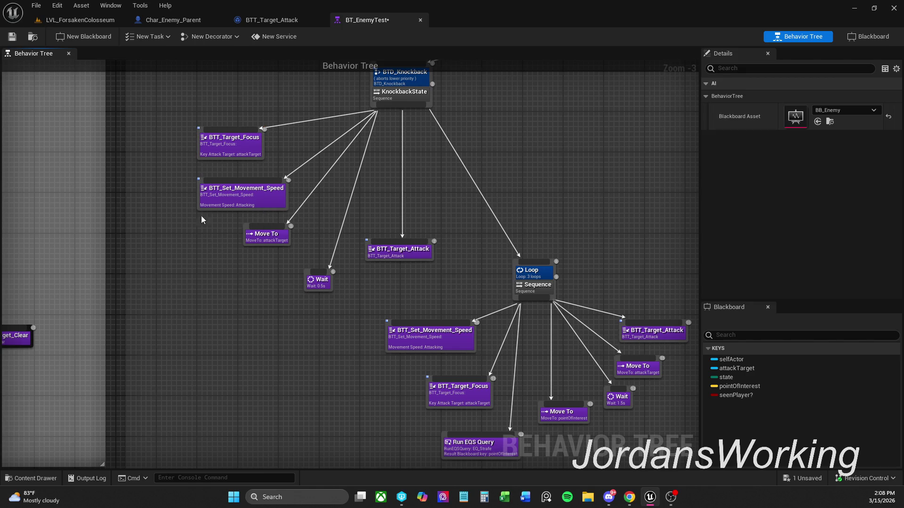
pyautogui.doubleClick(230, 150)
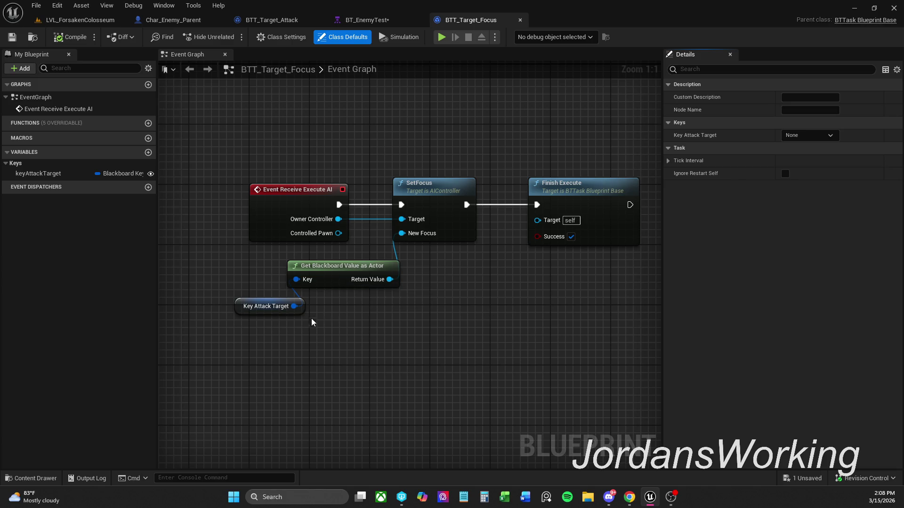
# Step: Check BTT_Target_Focus's Key Attack Target variable, then return to BT_EnemyTest and save it
pyautogui.click(248, 308)
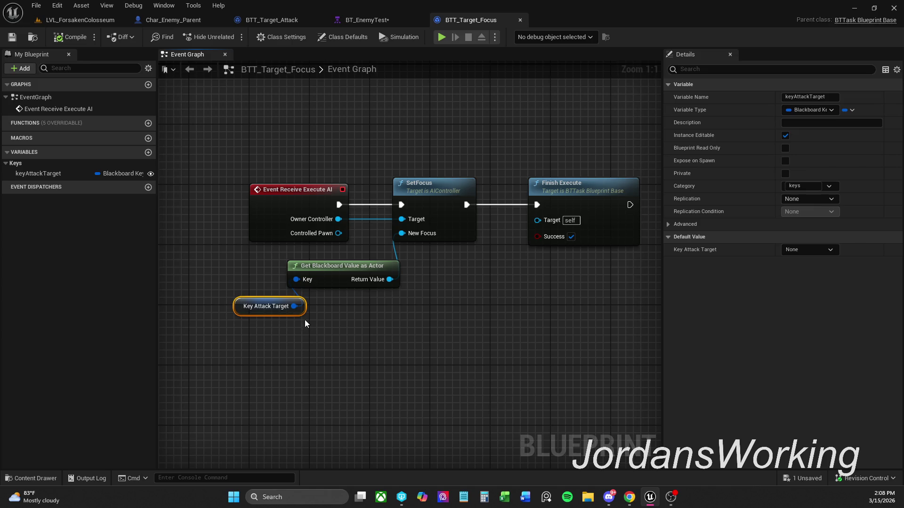
pyautogui.click(437, 285)
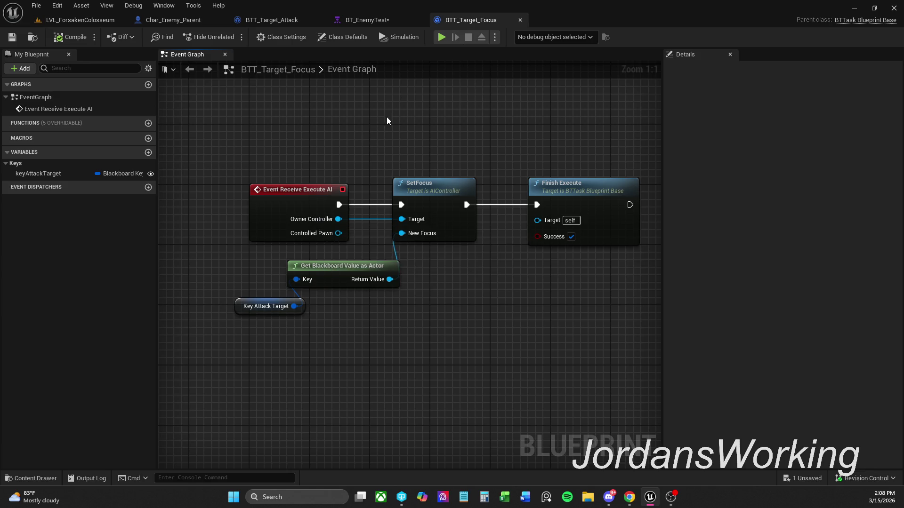
pyautogui.click(368, 21)
pyautogui.click(12, 37)
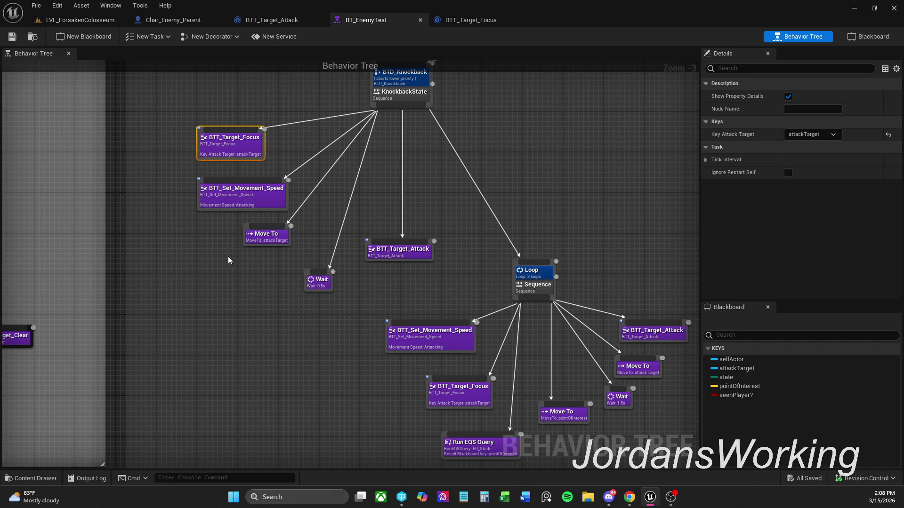
# Step: Align the knockback branch's Move To, Wait and BTT_Target_Attack nodes
pyautogui.moveTo(270, 241); pyautogui.dragTo(274, 245)
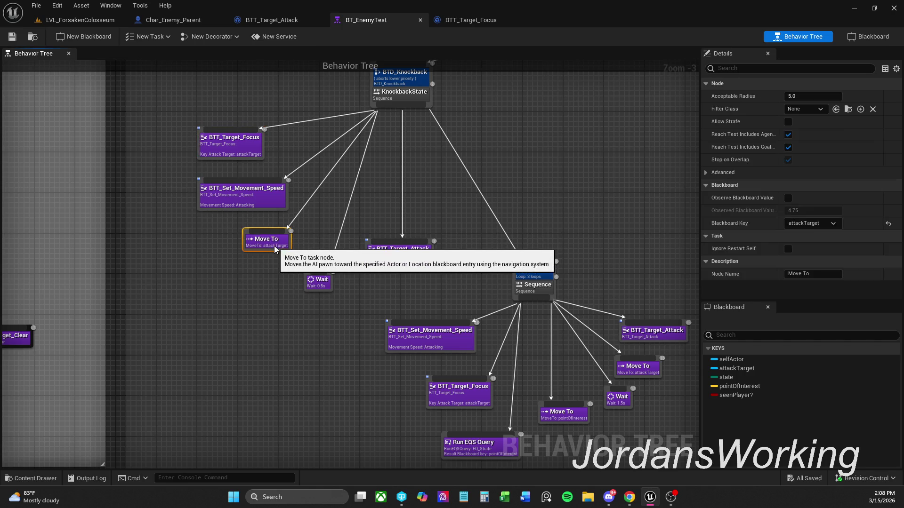
pyautogui.click(280, 275)
pyautogui.moveTo(320, 281); pyautogui.dragTo(299, 280)
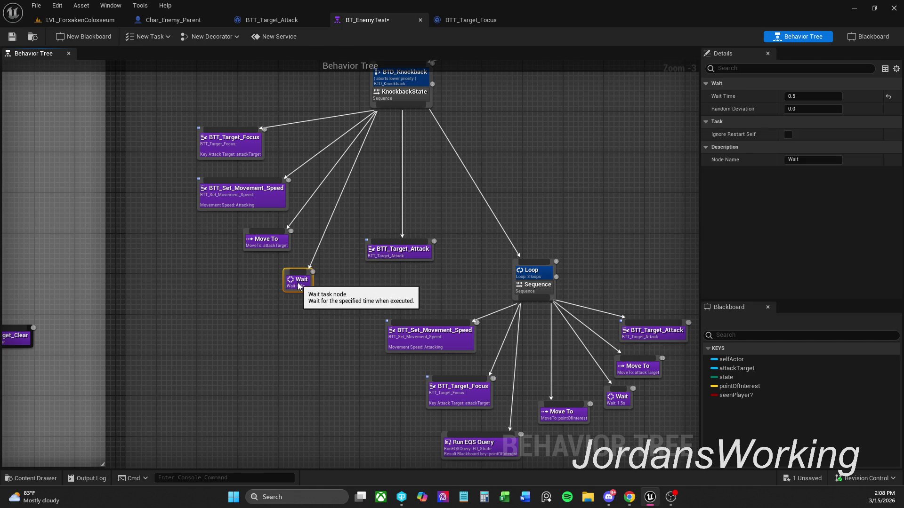
pyautogui.click(325, 279)
pyautogui.moveTo(397, 255)
pyautogui.mouseDown()
pyautogui.moveTo(377, 260)
pyautogui.moveTo(385, 257)
pyautogui.mouseUp()
pyautogui.click(423, 259)
pyautogui.click(430, 269)
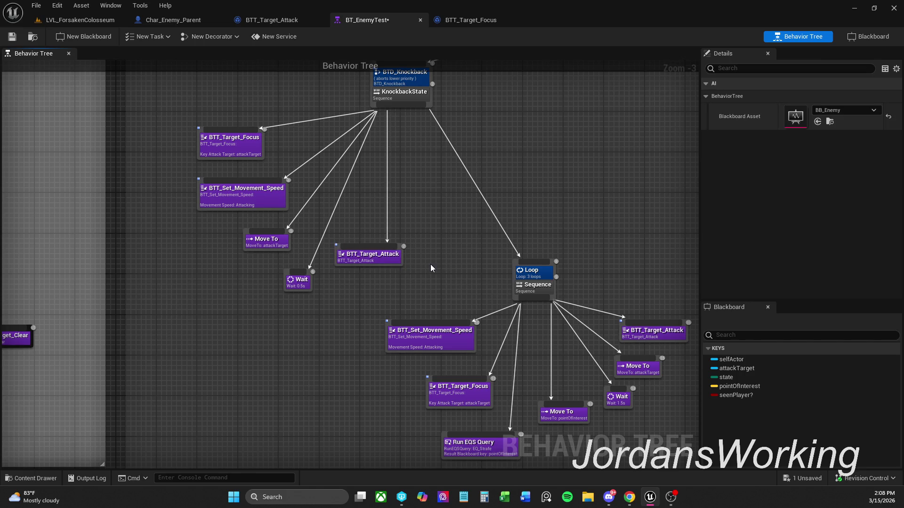
pyautogui.scroll(-1, 435, 265)
pyautogui.moveTo(435, 265)
pyautogui.mouseDown()
pyautogui.moveTo(393, 267)
pyautogui.moveTo(391, 250)
pyautogui.mouseUp()
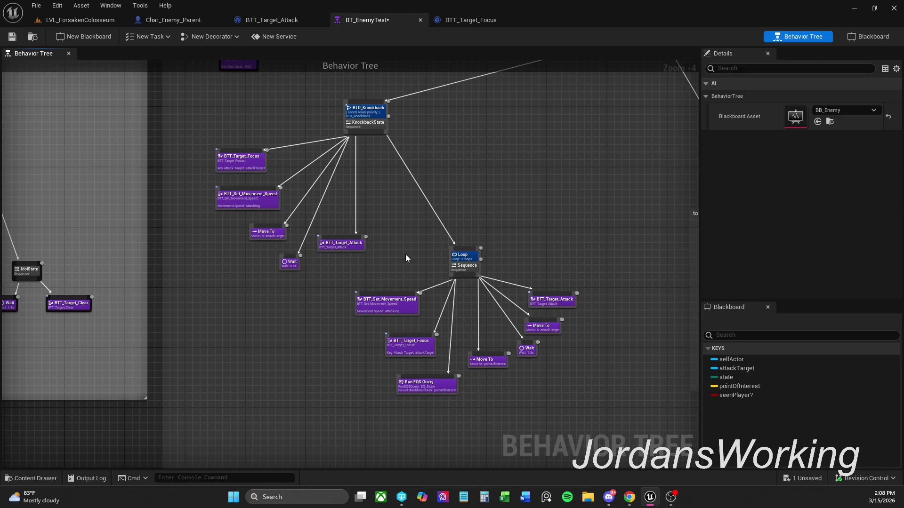
# Step: Shift the Loop subtree slightly right and save the behavior tree
pyautogui.moveTo(393, 249); pyautogui.dragTo(563, 397)
pyautogui.moveTo(398, 306)
pyautogui.mouseDown()
pyautogui.moveTo(454, 299)
pyautogui.moveTo(413, 309)
pyautogui.mouseUp()
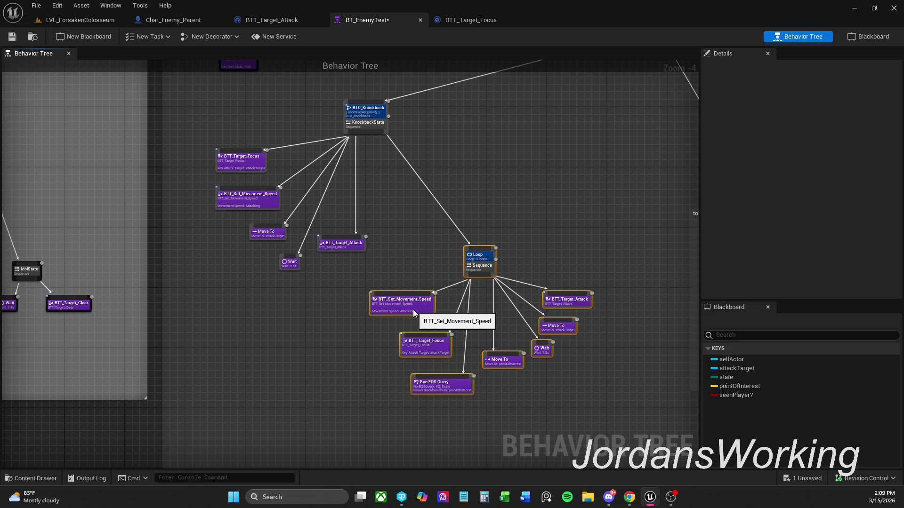
pyautogui.moveTo(414, 309); pyautogui.dragTo(410, 307)
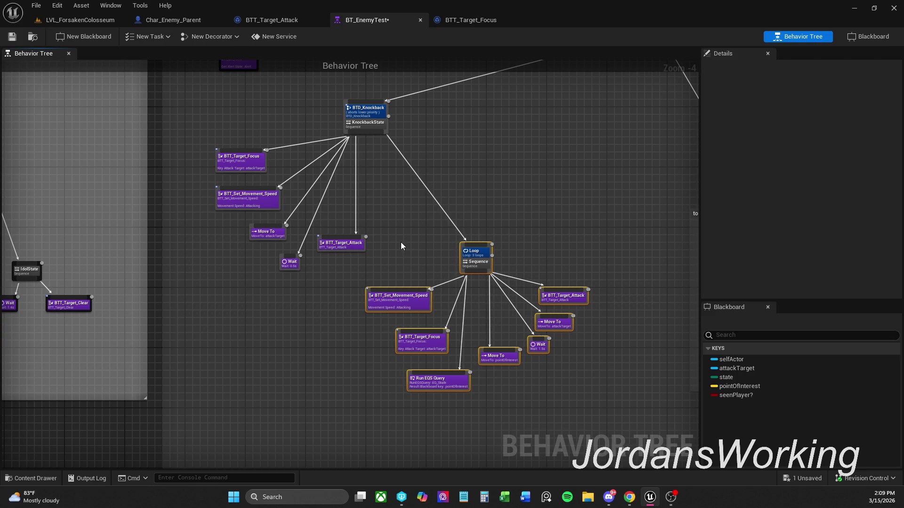
pyautogui.click(401, 246)
pyautogui.click(11, 37)
pyautogui.click(278, 21)
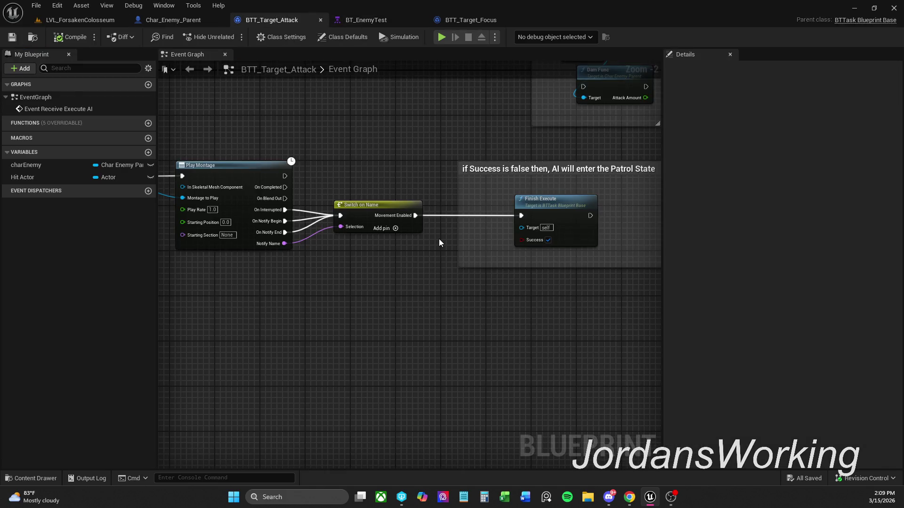
# Step: Wire Play Montage directly into Finish Execute, compile, and play-test in the colosseum level
pyautogui.moveTo(285, 176)
pyautogui.mouseDown()
pyautogui.moveTo(534, 217)
pyautogui.moveTo(522, 216)
pyautogui.mouseUp()
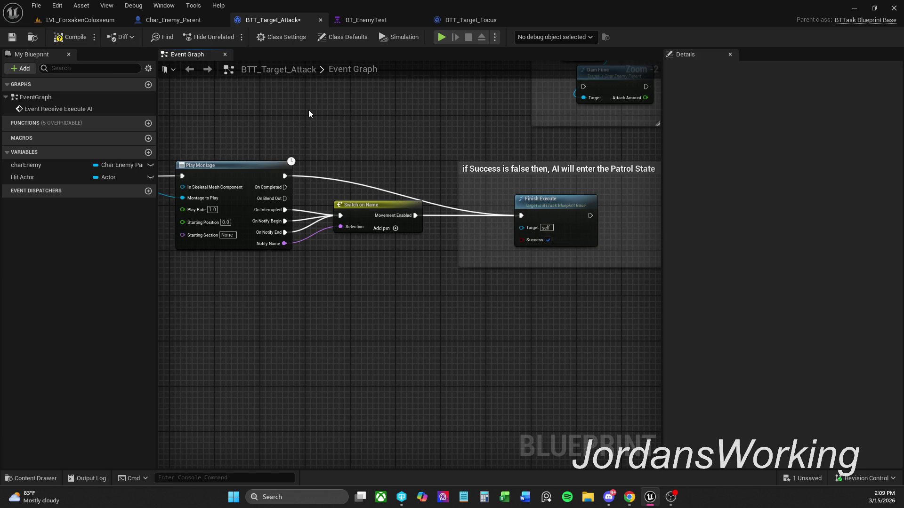
pyautogui.click(71, 37)
pyautogui.click(80, 20)
pyautogui.click(229, 37)
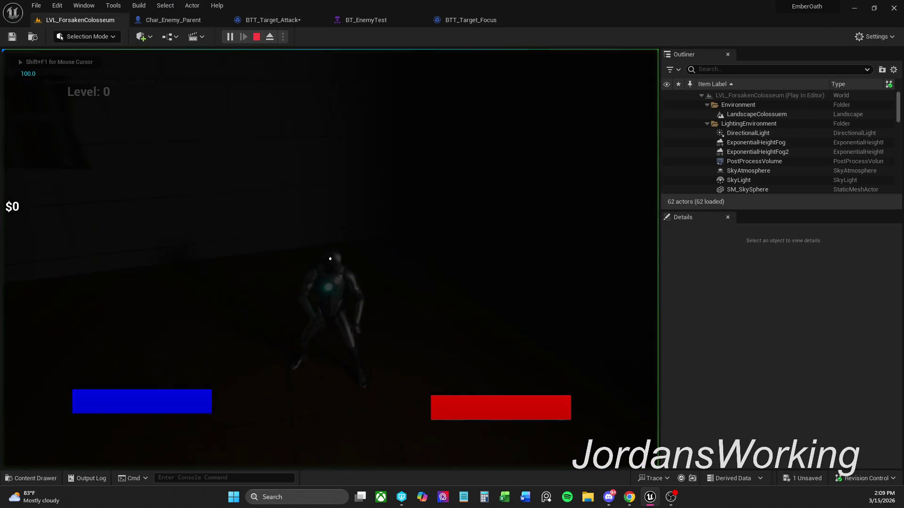
pyautogui.press('w')
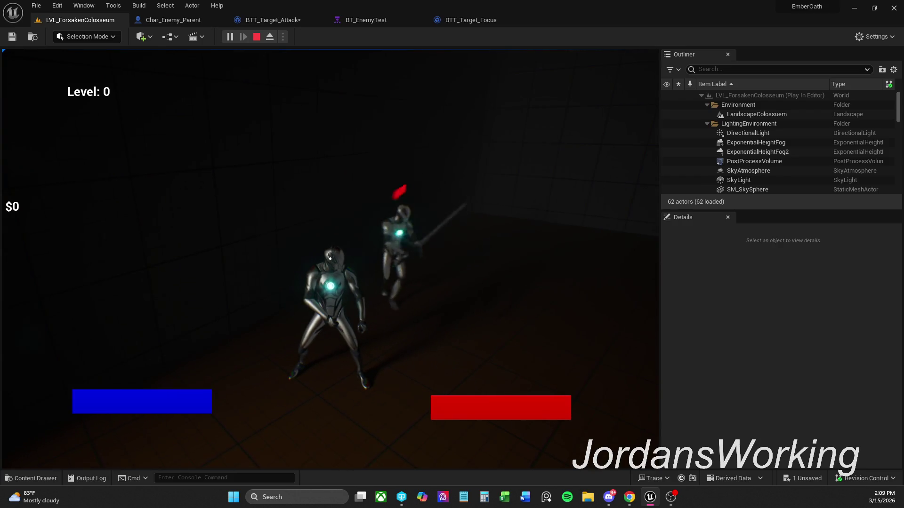
pyautogui.press('Escape')
# Step: Check Switch on Name's pin names, play-test again, and return to BTT_Target_Attack
pyautogui.click(271, 20)
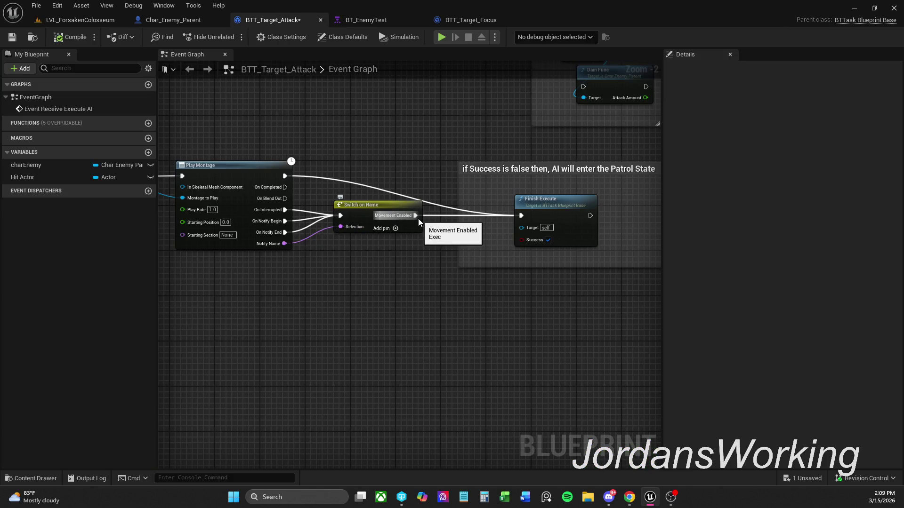
pyautogui.click(386, 207)
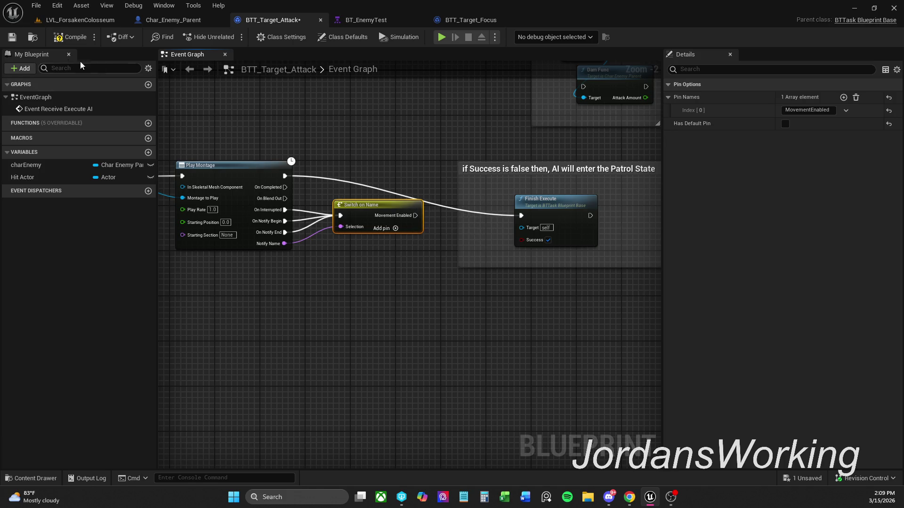
pyautogui.click(90, 20)
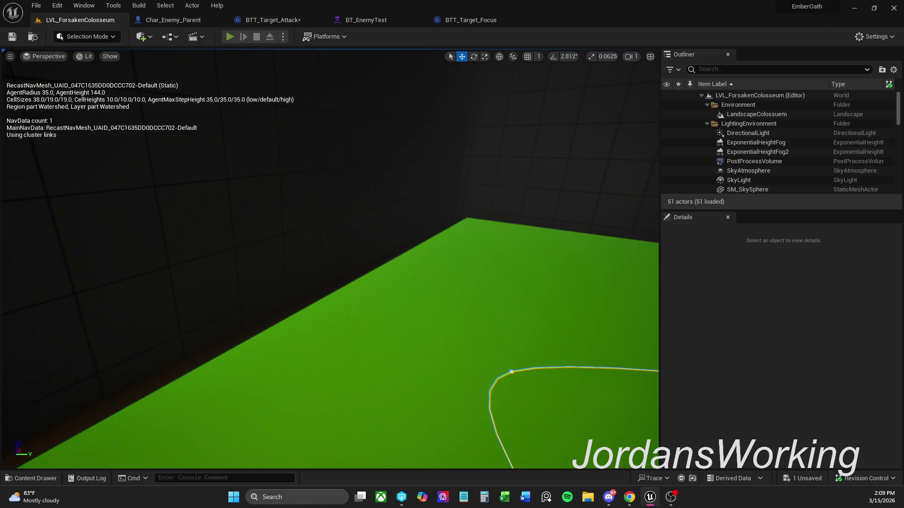
pyautogui.click(229, 36)
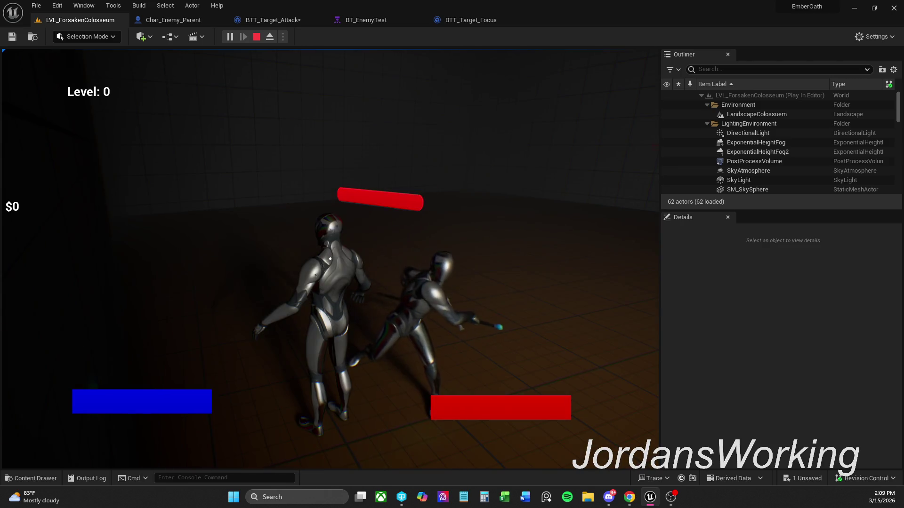
pyautogui.press('Escape')
pyautogui.click(173, 20)
pyautogui.click(273, 20)
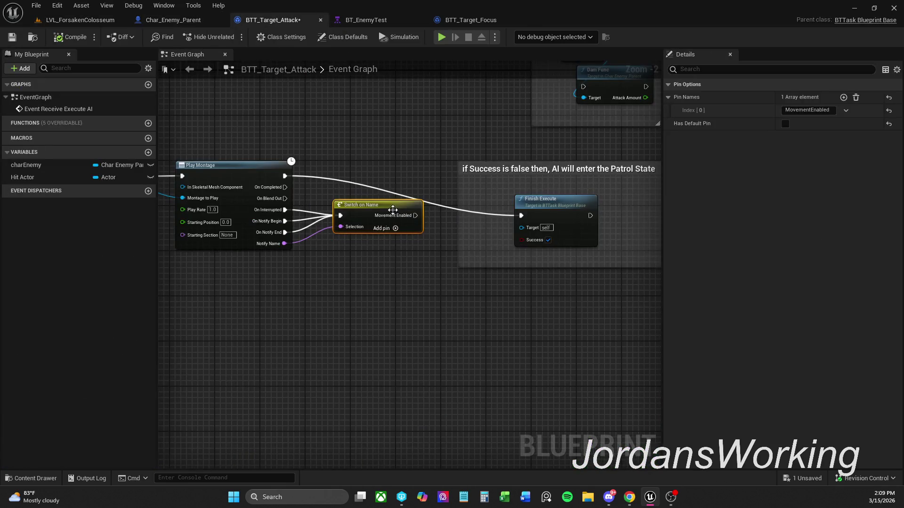
# Step: Delete the Switch on Name node and shift both comment boxes up-left in BTT_Target_Attack
pyautogui.moveTo(424, 161)
pyautogui.mouseDown()
pyautogui.moveTo(394, 166)
pyautogui.moveTo(357, 257)
pyautogui.mouseUp()
pyautogui.press('Delete')
pyautogui.scroll(-1, 495, 260)
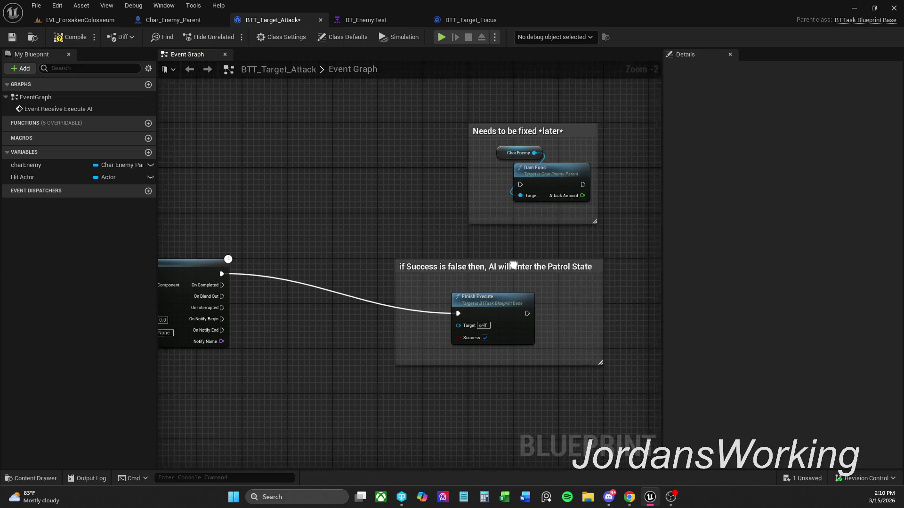
pyautogui.moveTo(531, 183); pyautogui.dragTo(450, 152)
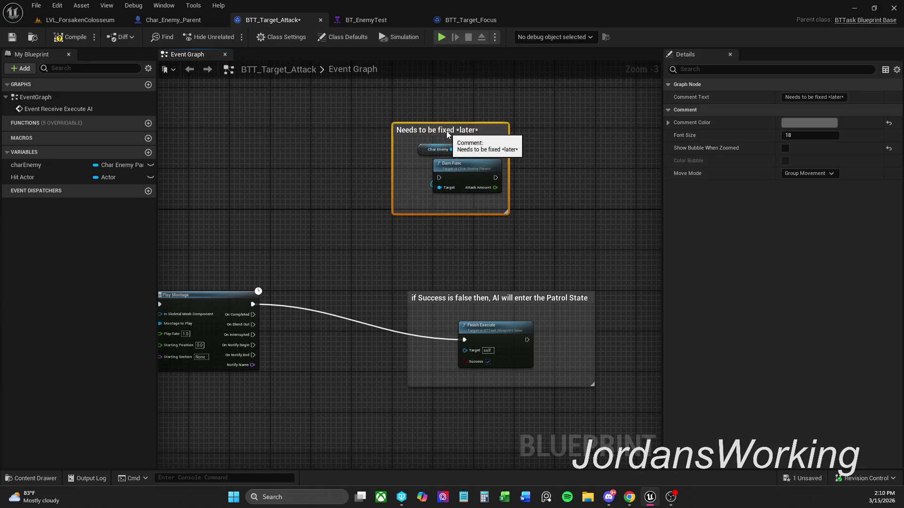
pyautogui.moveTo(490, 299)
pyautogui.mouseDown()
pyautogui.moveTo(413, 268)
pyautogui.moveTo(395, 212)
pyautogui.moveTo(431, 218)
pyautogui.moveTo(547, 200)
pyautogui.moveTo(491, 212)
pyautogui.mouseUp()
# Step: Save BTT_Target_Attack and bring up the BT_EnemyTest behavior tree
pyautogui.scroll(-4, 547, 199)
pyautogui.scroll(2, 485, 206)
pyautogui.scroll(1, 487, 202)
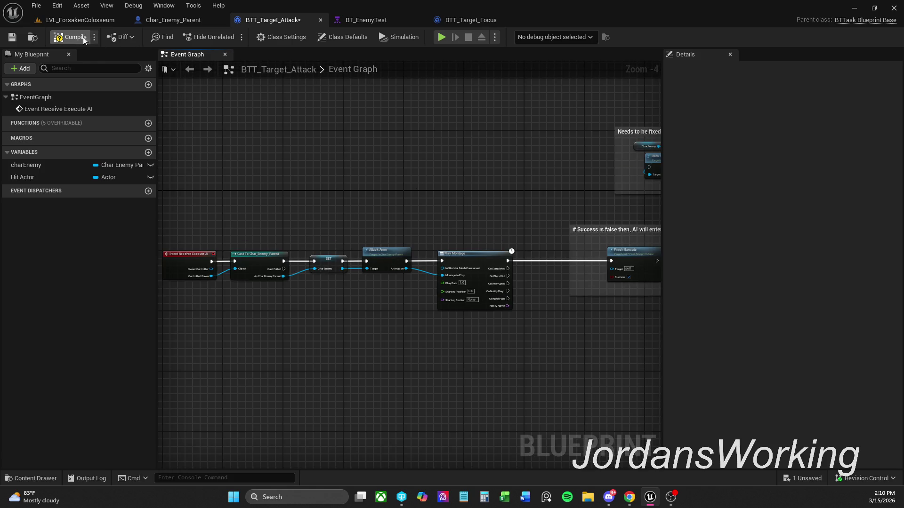
pyautogui.click(11, 37)
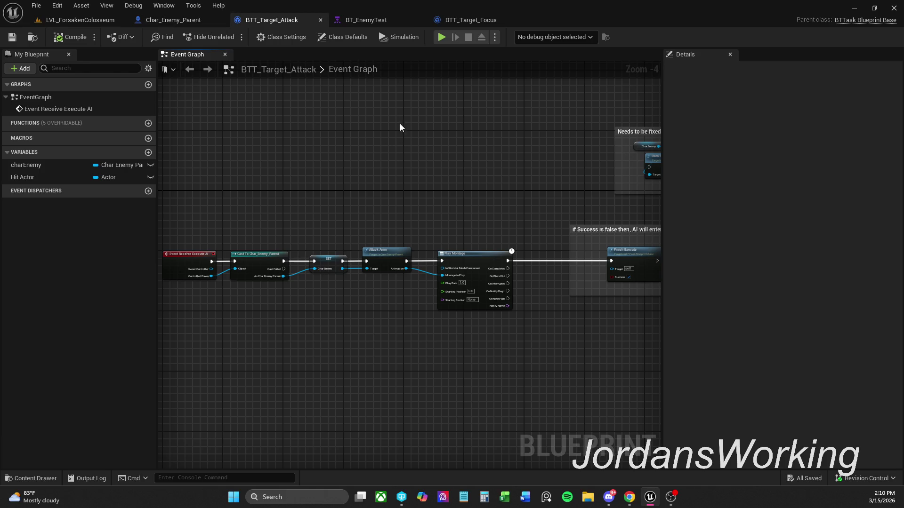
pyautogui.click(362, 19)
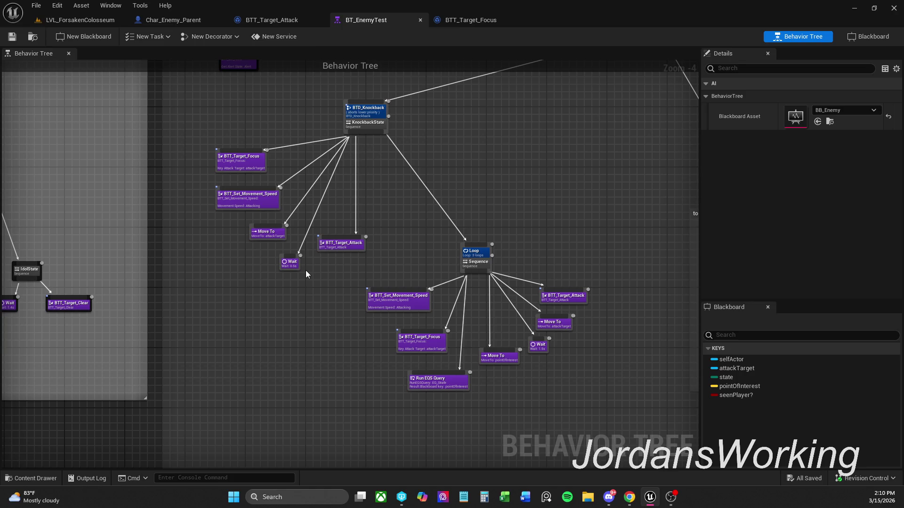
# Step: Inspect BTT_Set_Alert and keep its Get Alert State set to Alert
pyautogui.moveTo(357, 210)
pyautogui.mouseDown()
pyautogui.moveTo(334, 244)
pyautogui.moveTo(346, 257)
pyautogui.mouseUp()
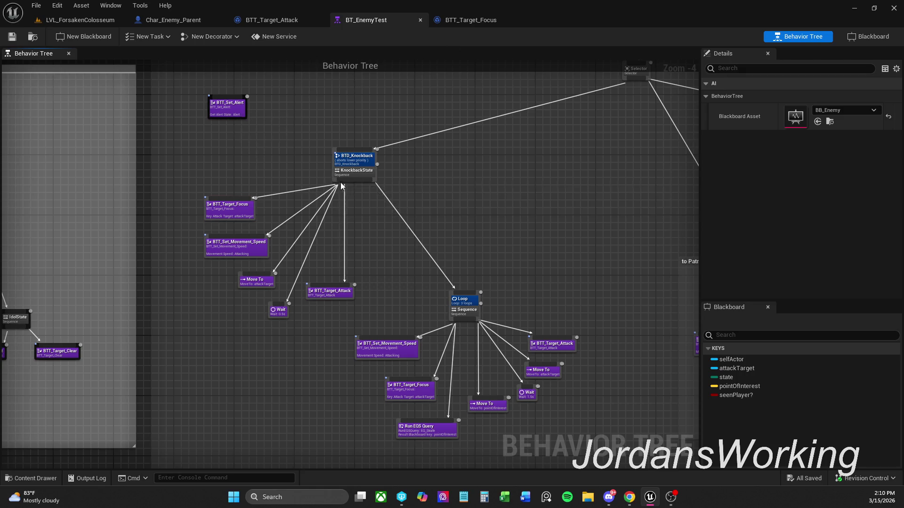
pyautogui.click(228, 109)
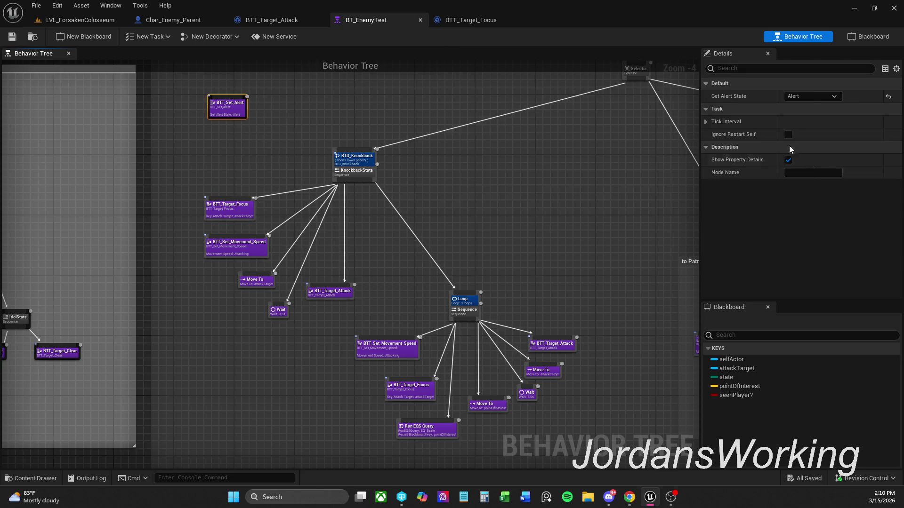
pyautogui.click(819, 95)
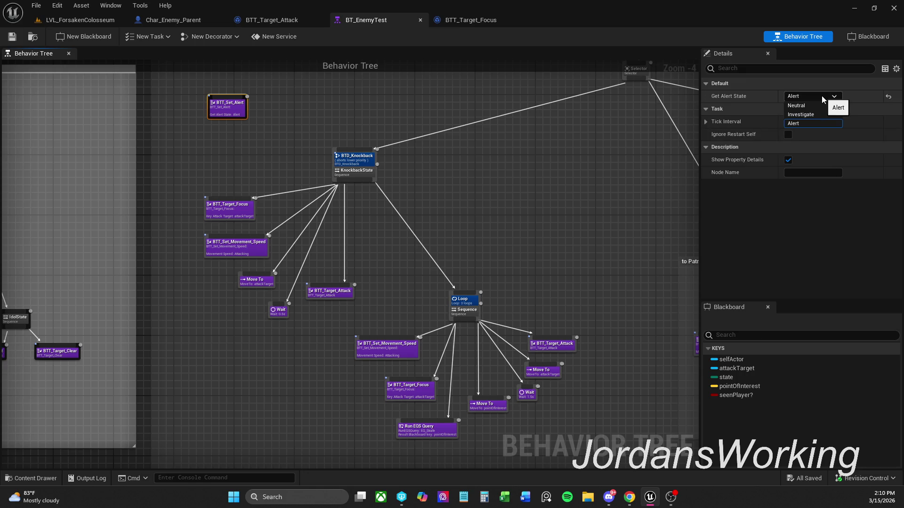
pyautogui.click(730, 125)
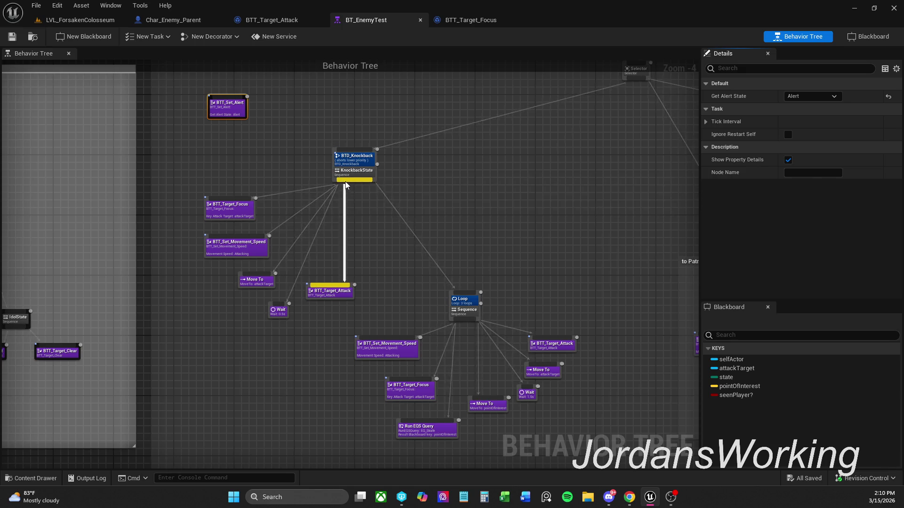
# Step: Nudge the BTT_Set_Alert node down-right and save BT_EnemyTest
pyautogui.moveTo(232, 115)
pyautogui.mouseDown()
pyautogui.moveTo(251, 143)
pyautogui.moveTo(260, 132)
pyautogui.mouseUp()
pyautogui.click(275, 131)
pyautogui.click(306, 126)
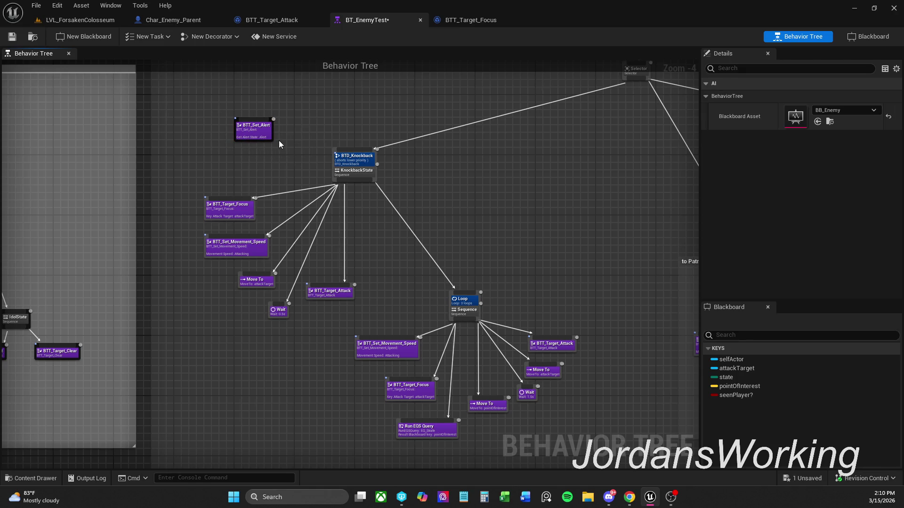
pyautogui.click(13, 37)
# Step: Reposition the Loop sequence's BTT_Target_Attack and Move To nodes, then save BT_EnemyTest
pyautogui.moveTo(360, 318); pyautogui.dragTo(351, 263)
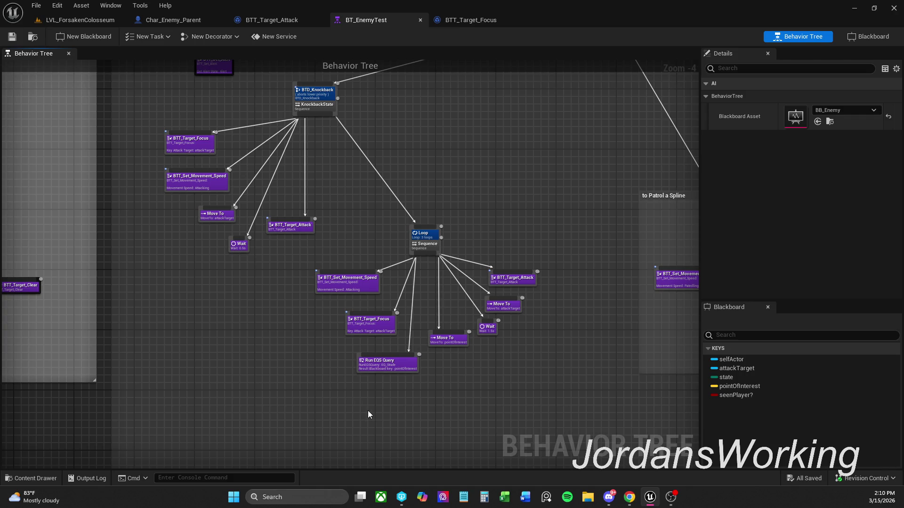
pyautogui.scroll(3, 368, 411)
pyautogui.moveTo(457, 369); pyautogui.dragTo(402, 406)
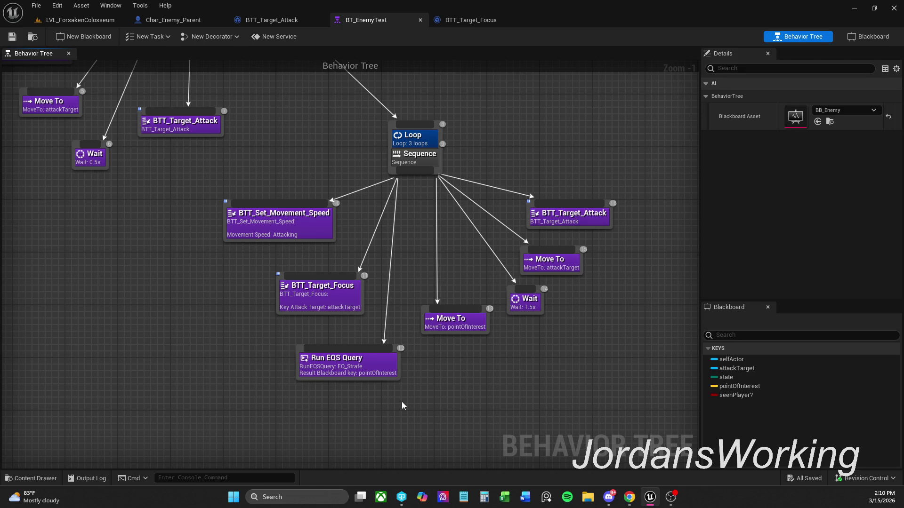
pyautogui.moveTo(567, 281); pyautogui.dragTo(618, 189)
pyautogui.click(607, 157)
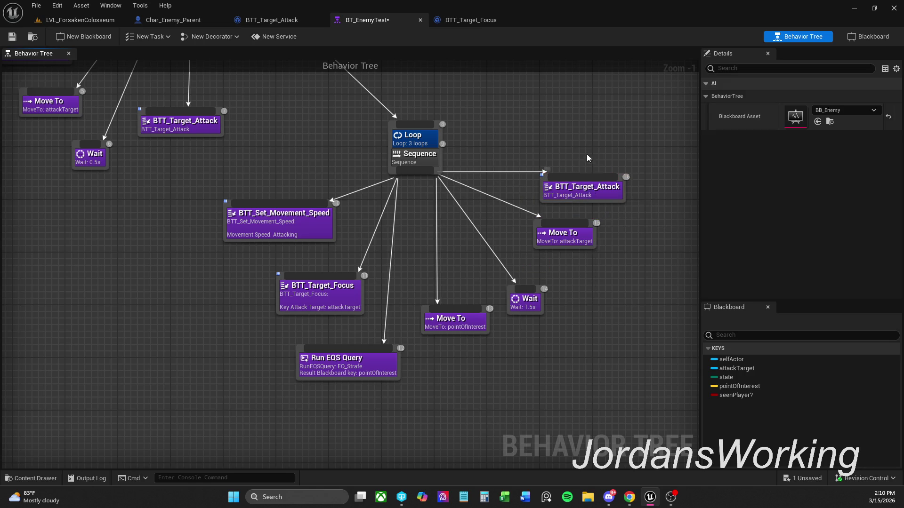
pyautogui.moveTo(587, 161); pyautogui.dragTo(580, 290)
pyautogui.moveTo(581, 259); pyautogui.dragTo(581, 279)
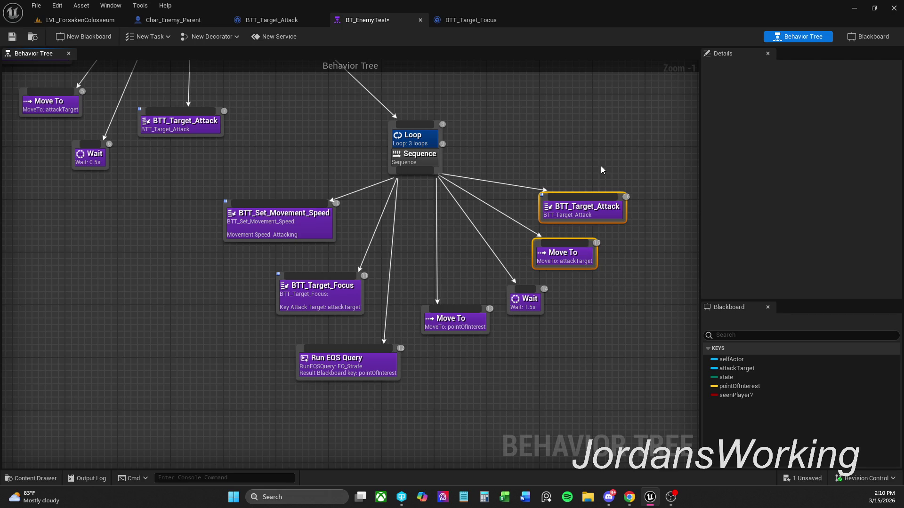
pyautogui.click(601, 171)
pyautogui.moveTo(605, 214); pyautogui.dragTo(605, 208)
pyautogui.click(272, 95)
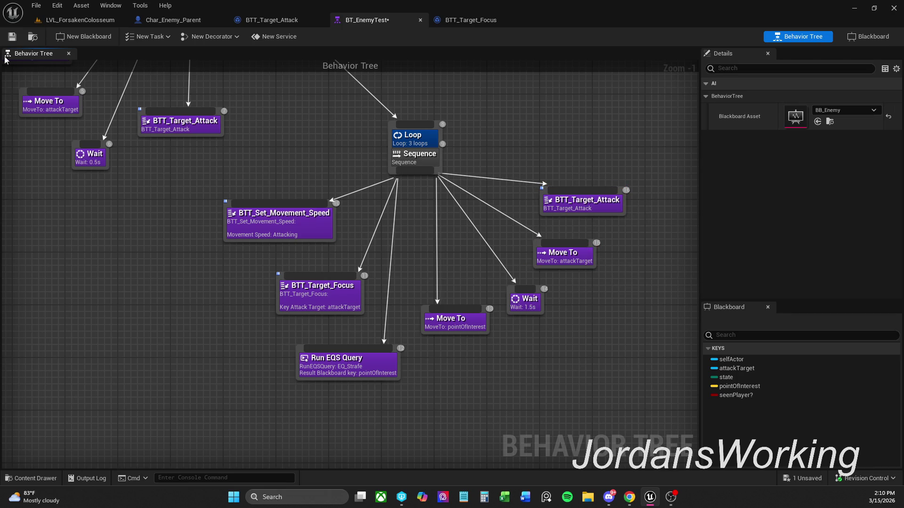
pyautogui.click(12, 36)
# Step: Survey the Loop branch and Patrol a Spline subtree, then switch to LVL_ForsakenColosseum
pyautogui.moveTo(562, 385); pyautogui.dragTo(556, 335)
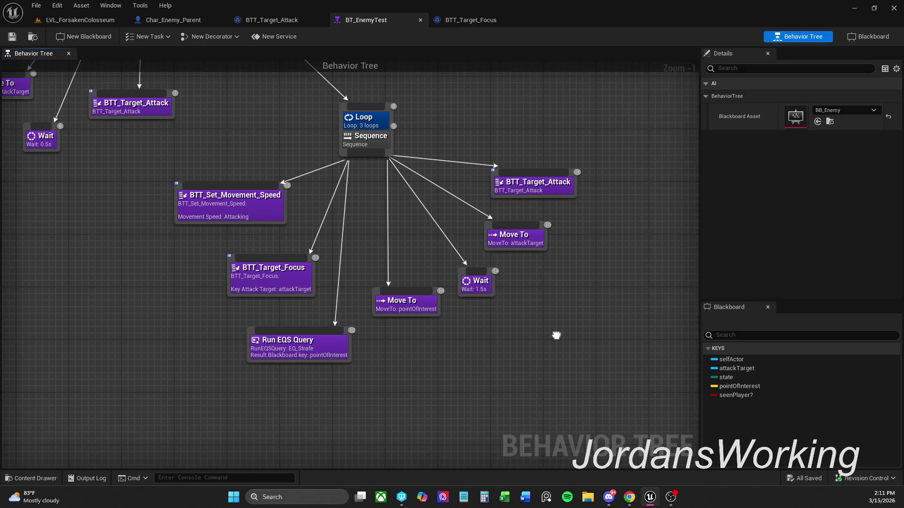
pyautogui.scroll(-1, 556, 335)
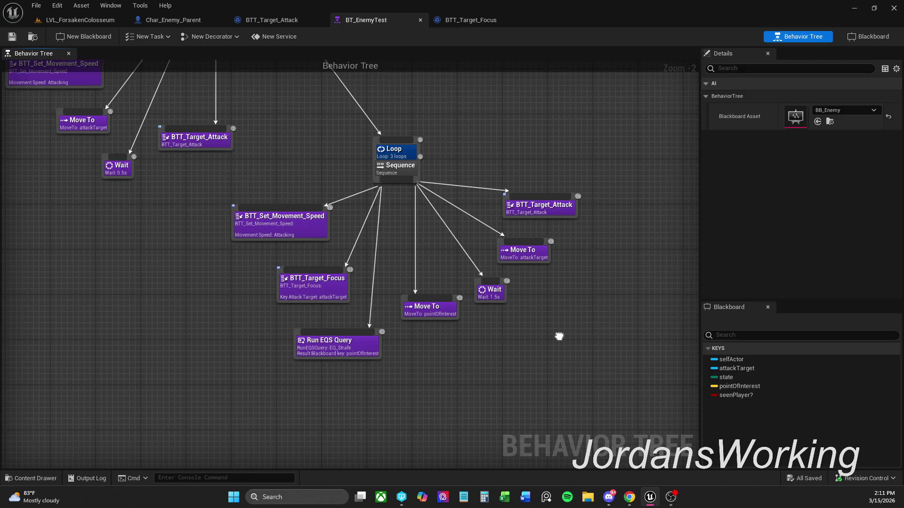
pyautogui.scroll(-1, 562, 335)
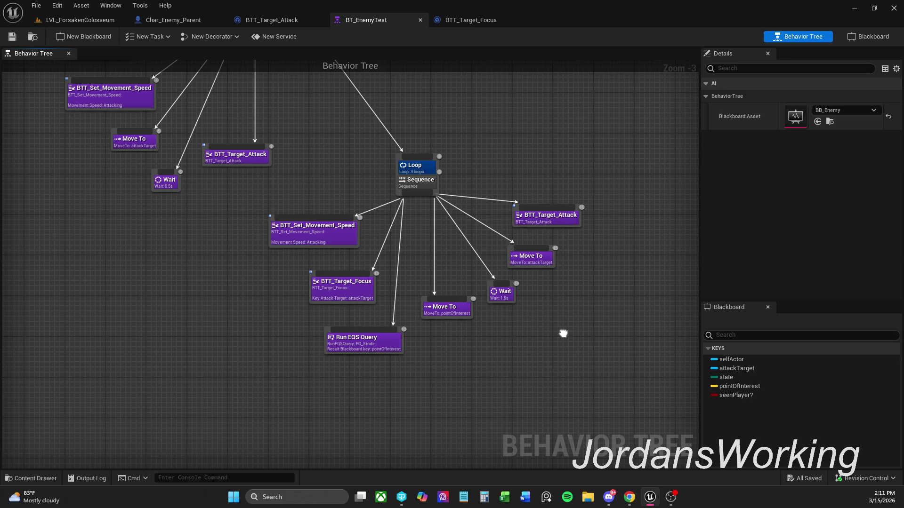
pyautogui.scroll(1, 564, 334)
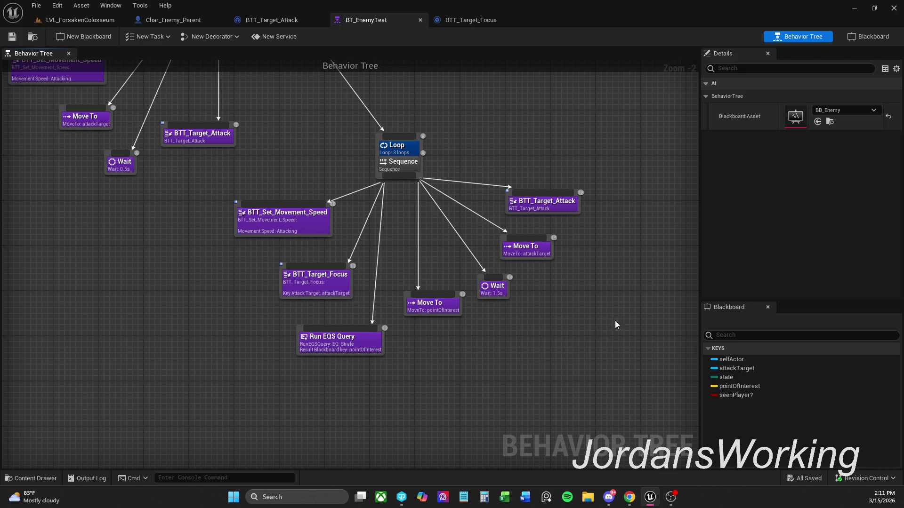
pyautogui.moveTo(627, 301)
pyautogui.mouseDown()
pyautogui.moveTo(492, 299)
pyautogui.moveTo(517, 314)
pyautogui.mouseUp()
pyautogui.scroll(-3, 568, 299)
pyautogui.scroll(3, 492, 303)
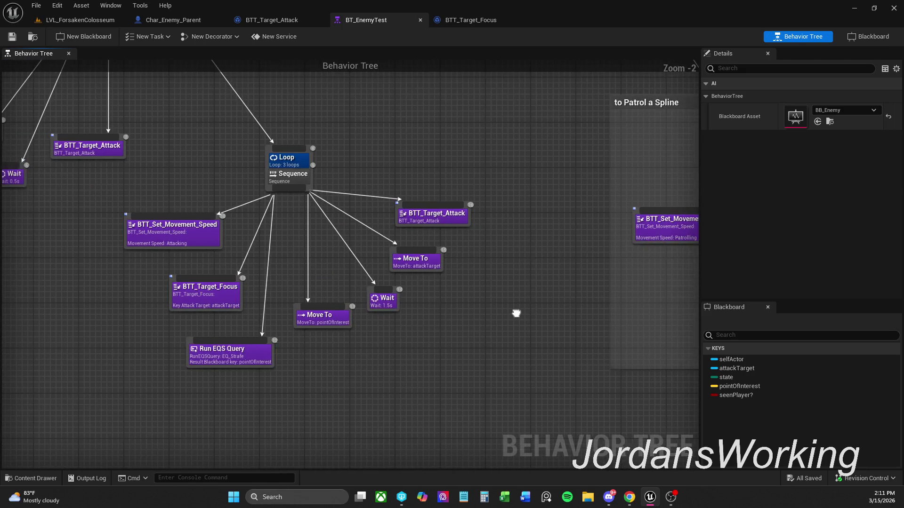
pyautogui.scroll(-1, 517, 313)
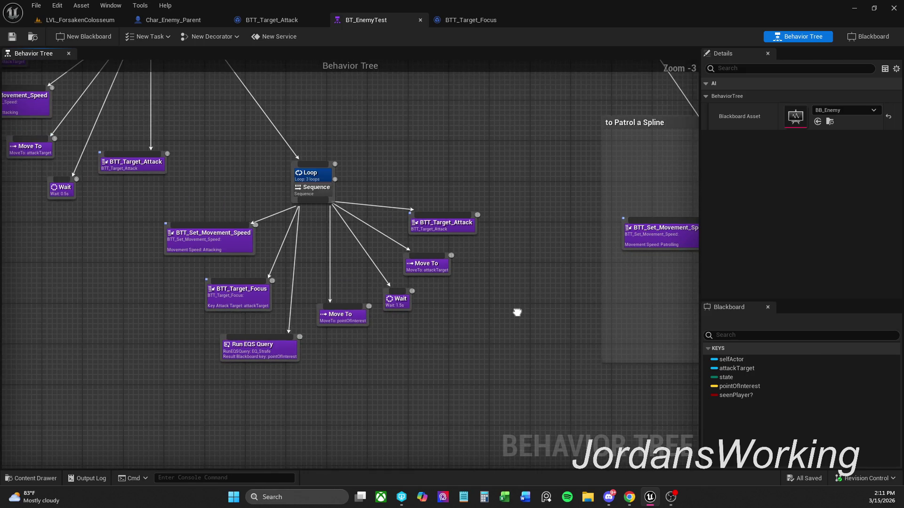
pyautogui.moveTo(517, 313)
pyautogui.mouseDown()
pyautogui.moveTo(223, 305)
pyautogui.moveTo(496, 296)
pyautogui.mouseUp()
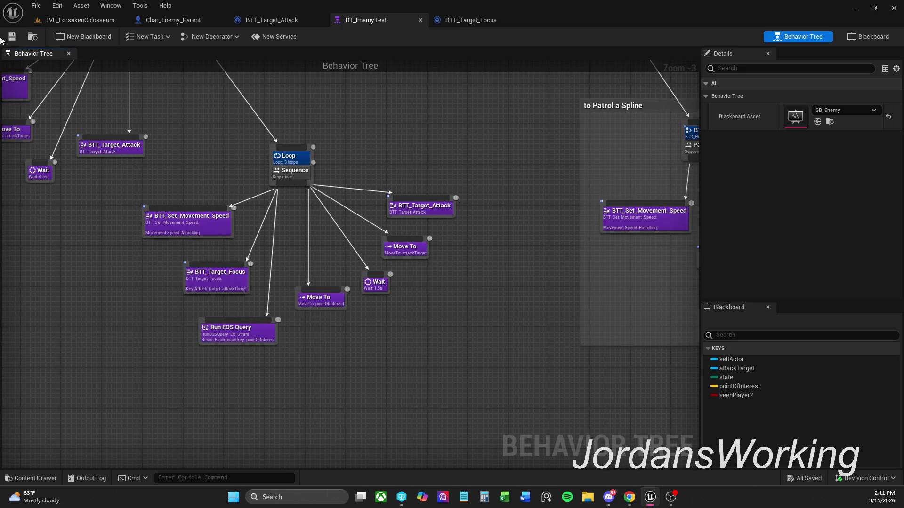
pyautogui.click(89, 20)
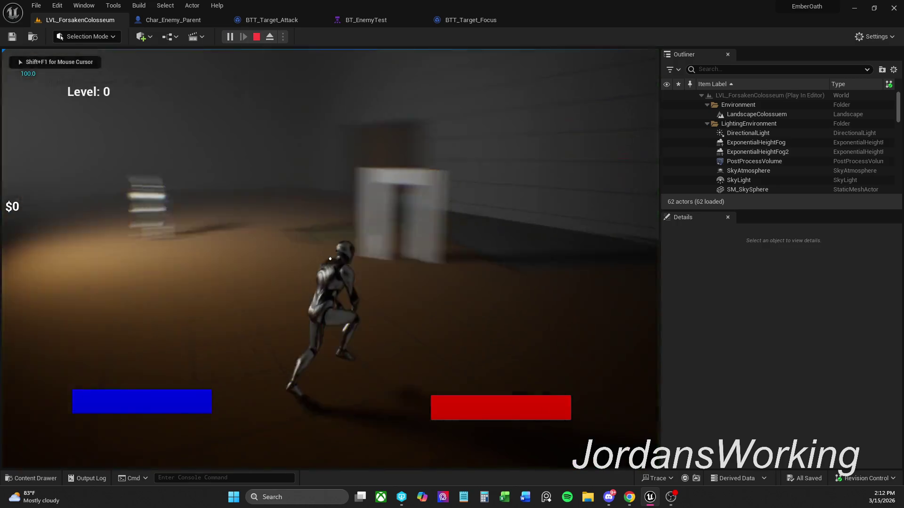
pyautogui.press('w')
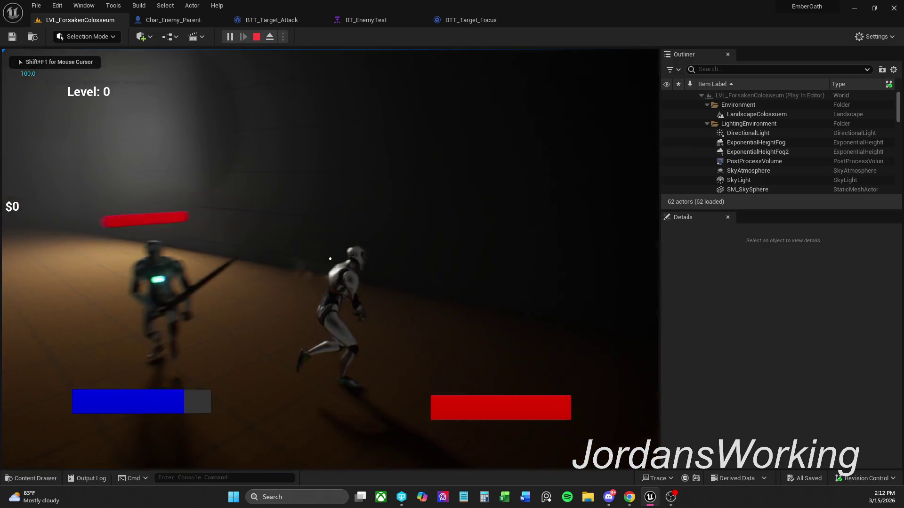
pyautogui.press('w')
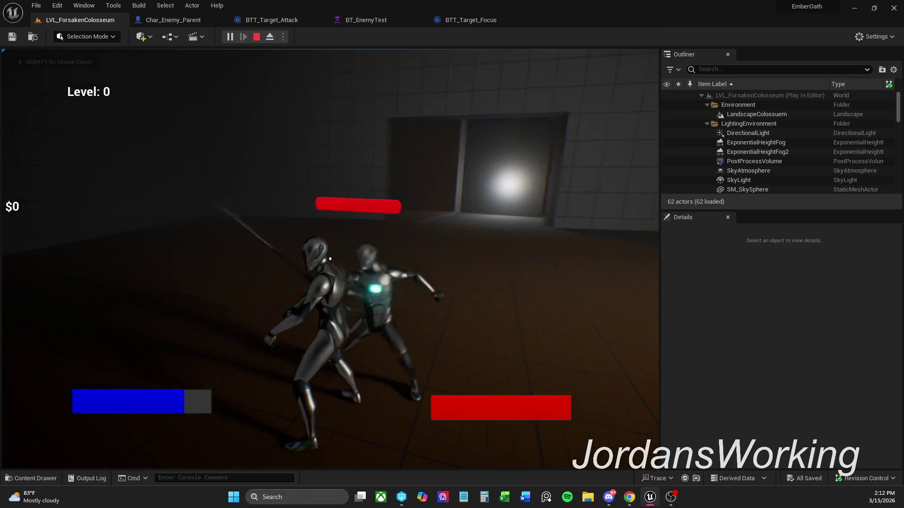
pyautogui.press('s')
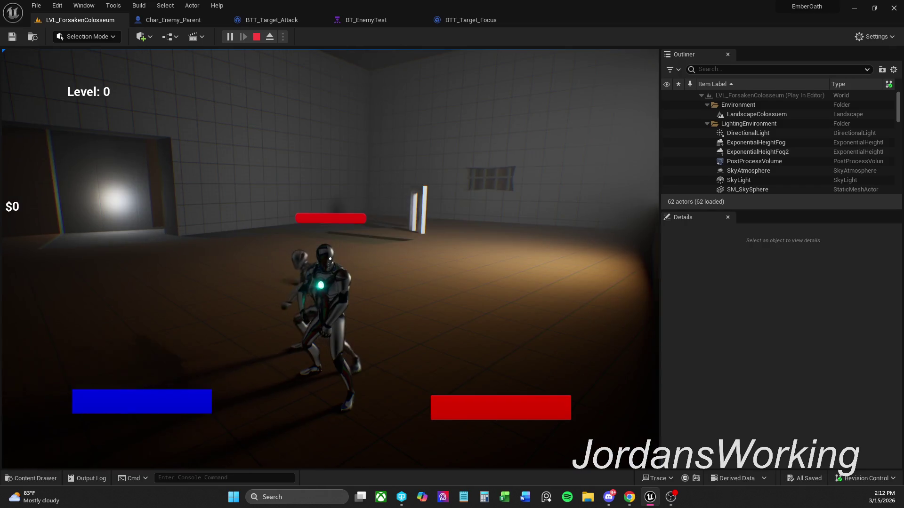
pyautogui.press('Escape')
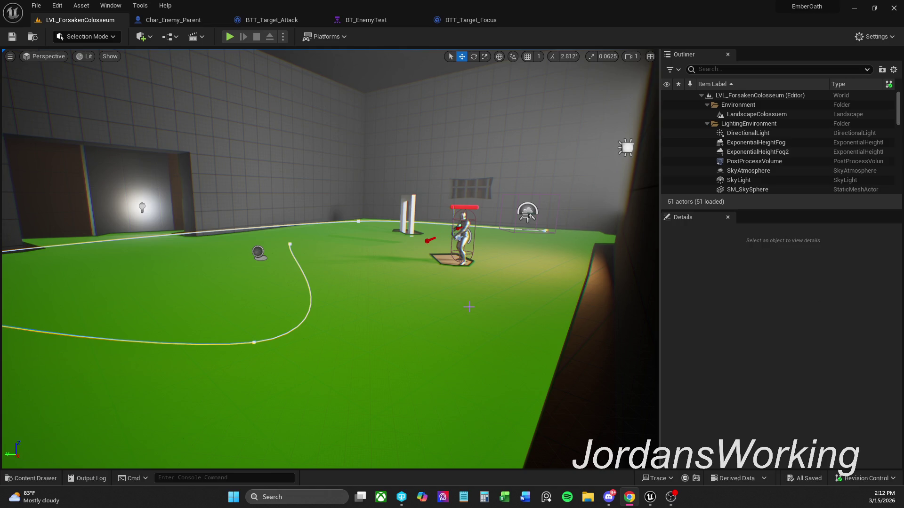
# Step: Select the goblin in the level, browse _MyContent > Characters > Enemy, and open Char_Enemy_Goblin
pyautogui.click(463, 230)
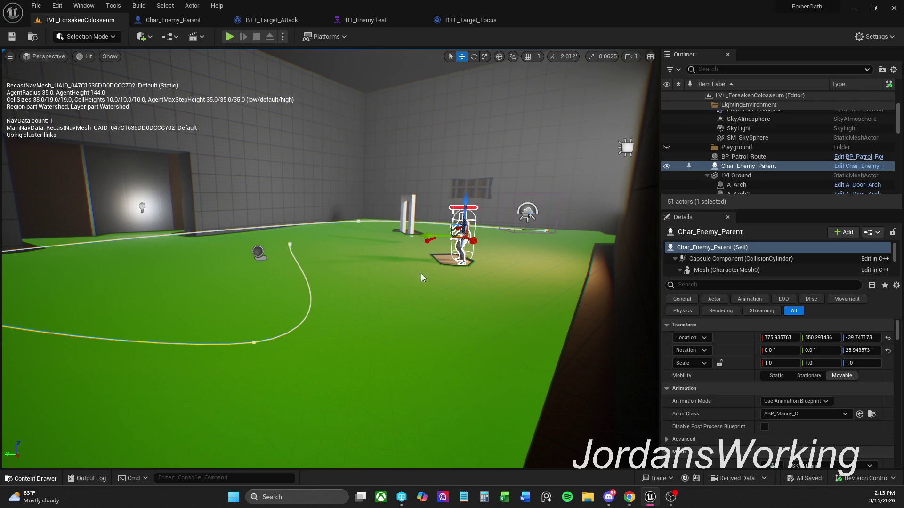
pyautogui.click(46, 480)
pyautogui.moveTo(47, 492)
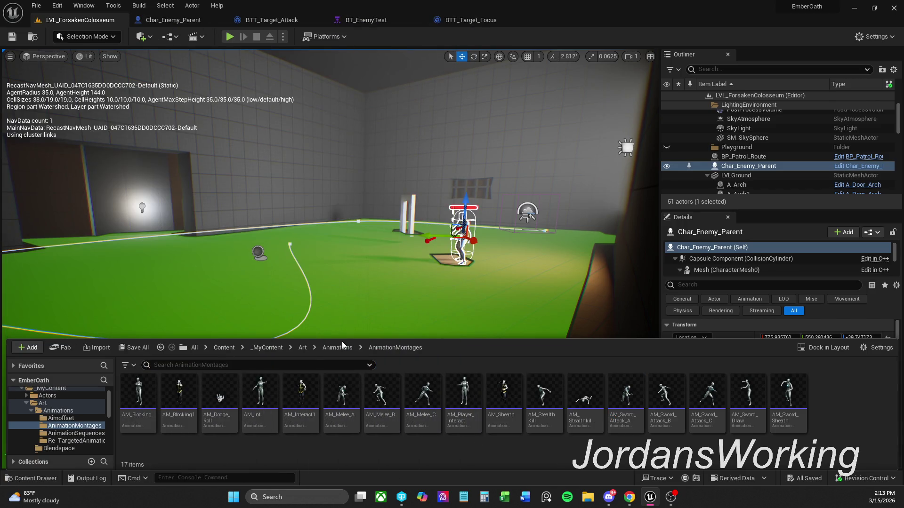
pyautogui.click(281, 349)
pyautogui.click(311, 411)
pyautogui.doubleClick(311, 411)
pyautogui.doubleClick(137, 397)
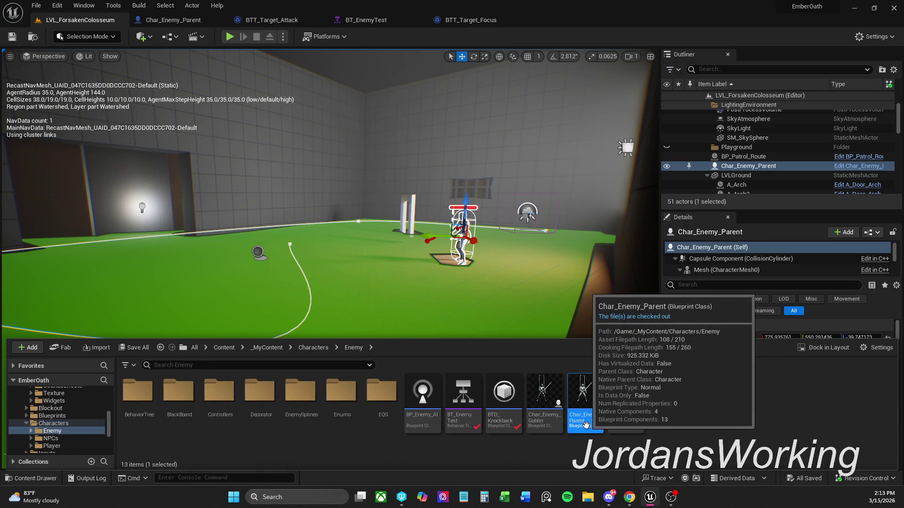
pyautogui.rightClick(599, 432)
pyautogui.click(714, 463)
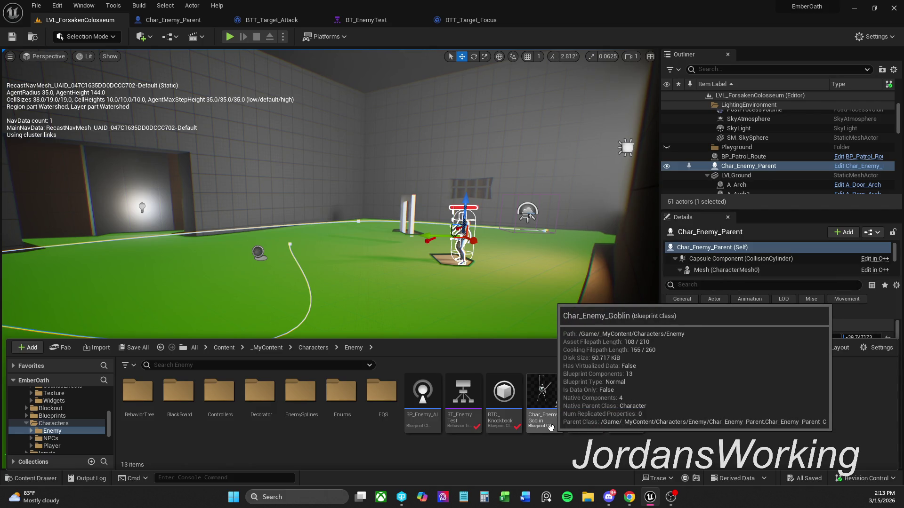
pyautogui.click(584, 410)
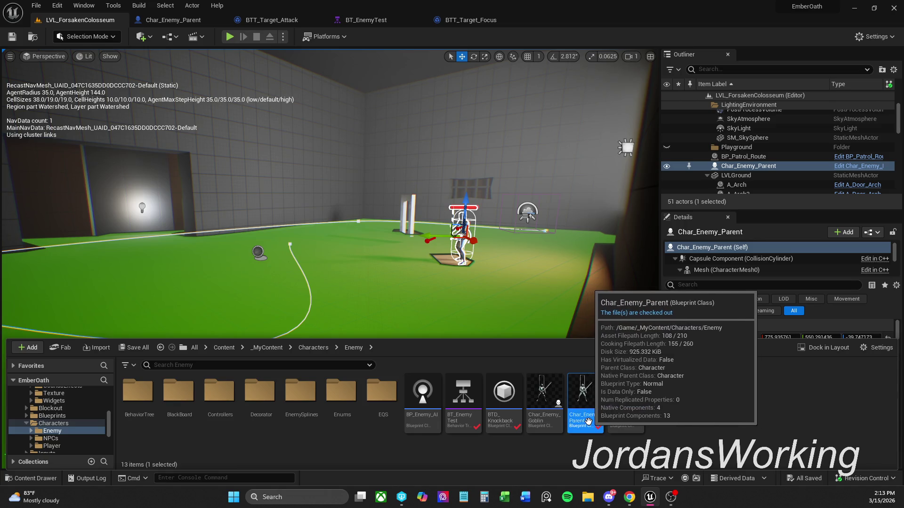
pyautogui.doubleClick(556, 420)
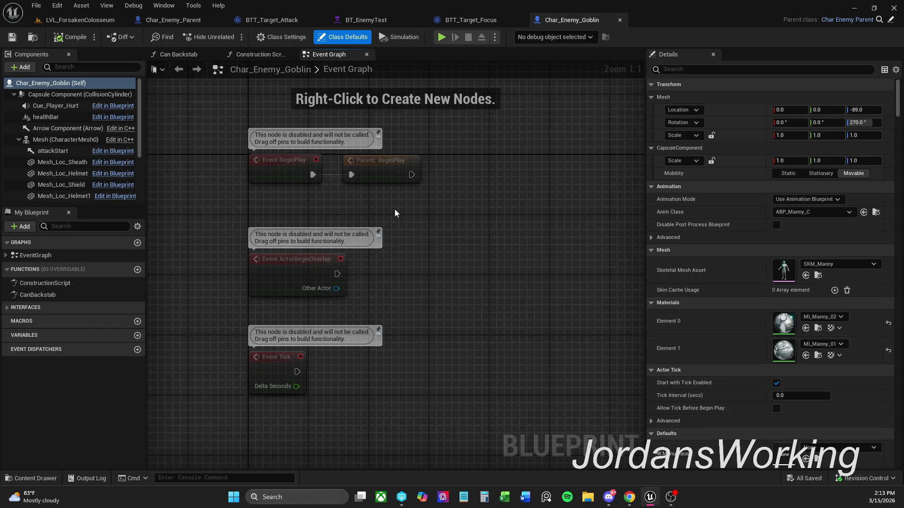
# Step: Look over the colosseum level, Char_Enemy_Parent graph and a web browser before returning to Char_Enemy_Goblin
pyautogui.click(83, 19)
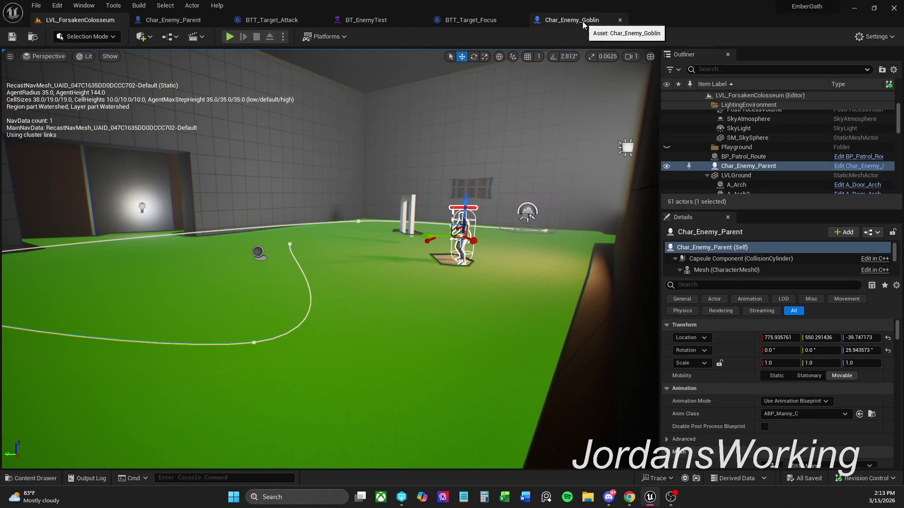
pyautogui.click(583, 22)
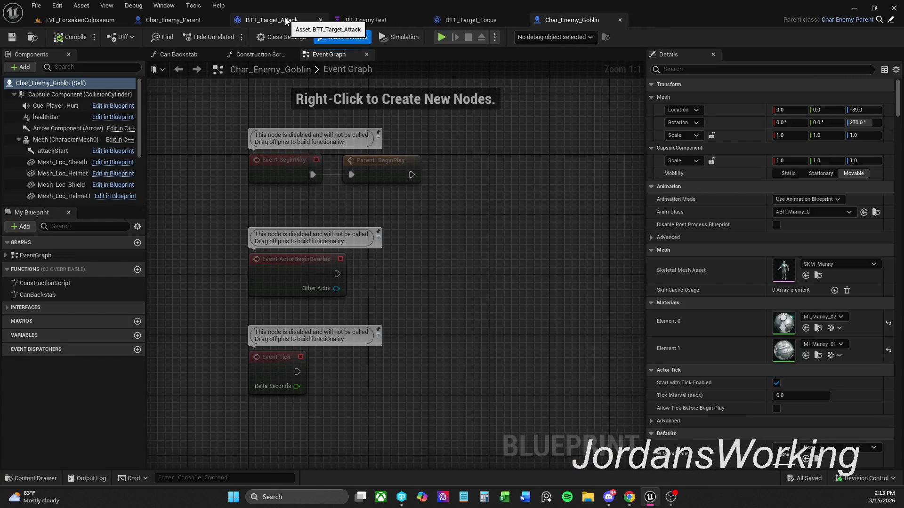
pyautogui.click(207, 21)
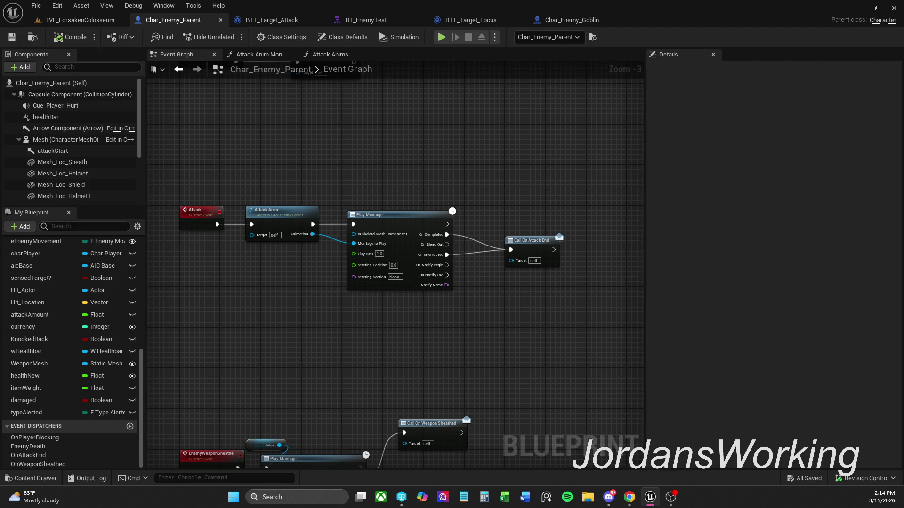
pyautogui.click(629, 497)
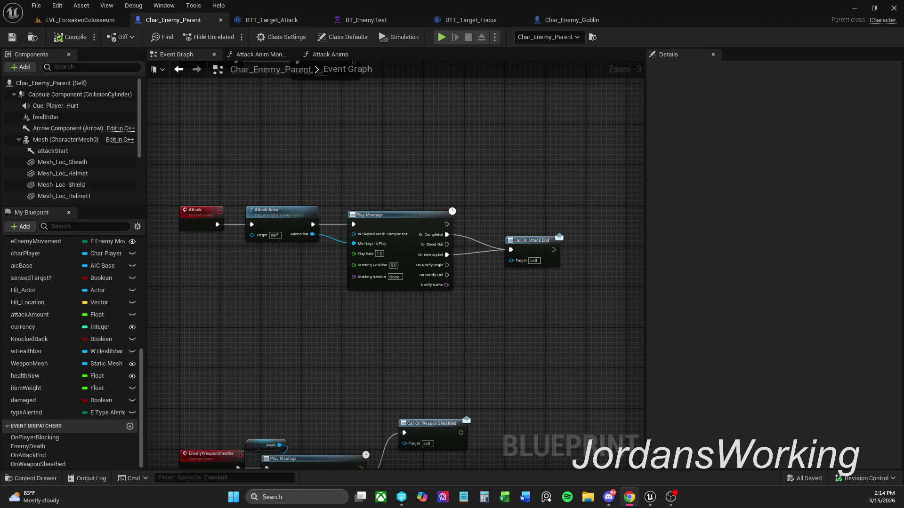
pyautogui.click(424, 118)
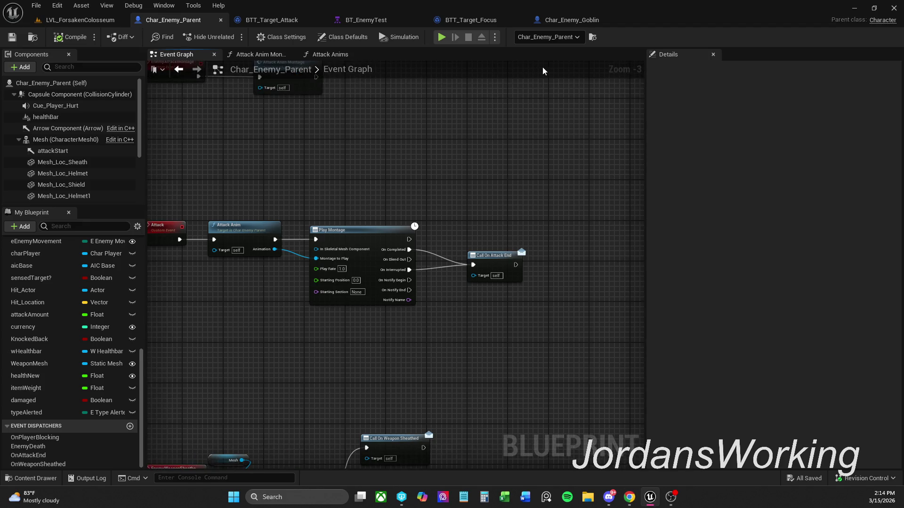
pyautogui.click(582, 23)
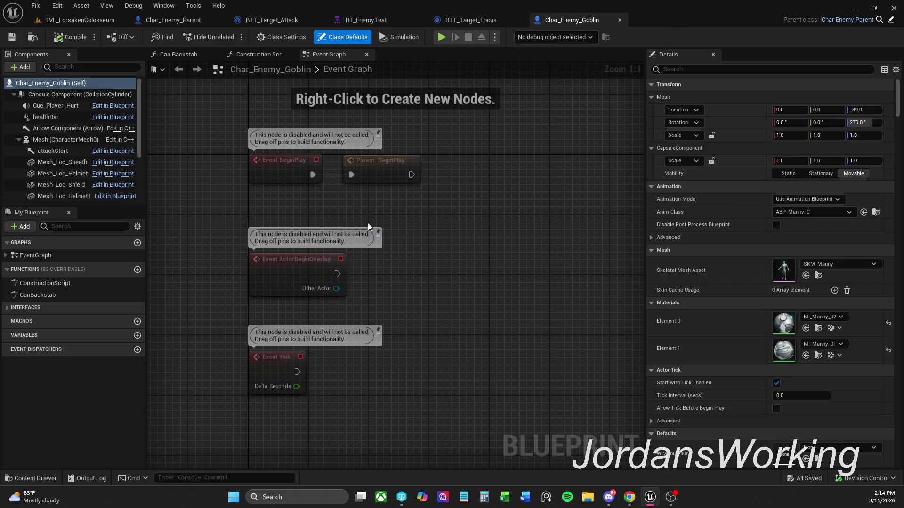
# Step: Save Char_Enemy_Goblin, checking out the asset when prompted
pyautogui.moveTo(316, 205); pyautogui.dragTo(419, 143)
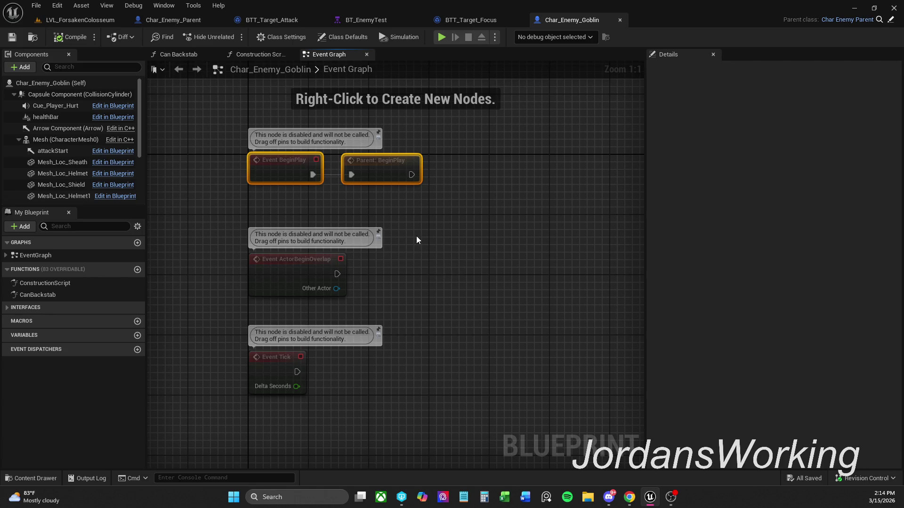
pyautogui.click(55, 37)
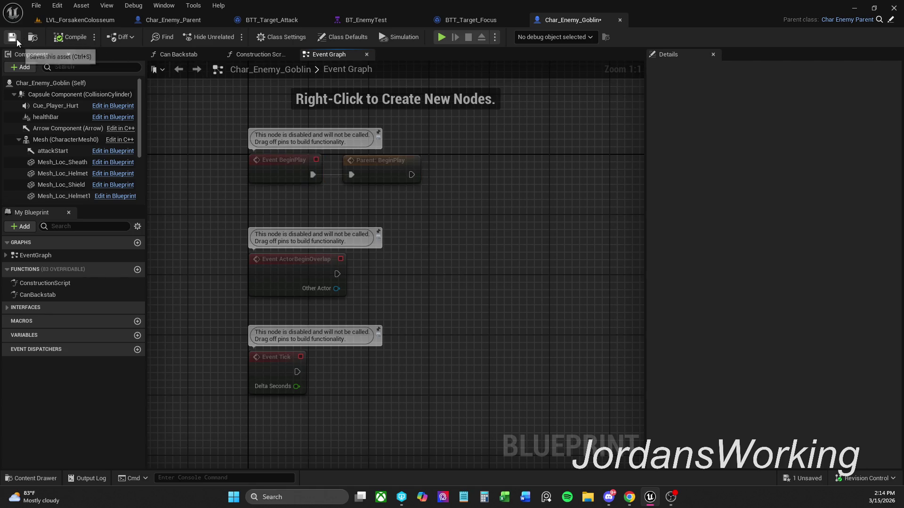
pyautogui.click(465, 354)
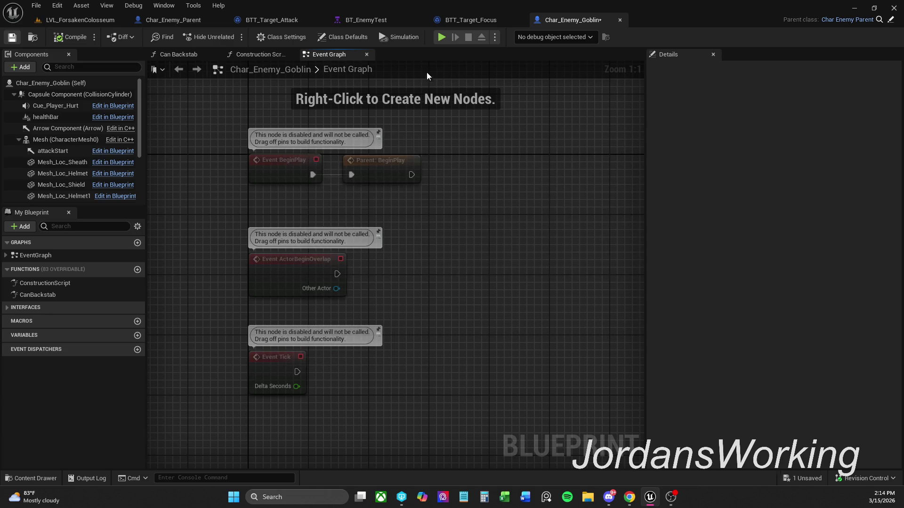
pyautogui.click(179, 21)
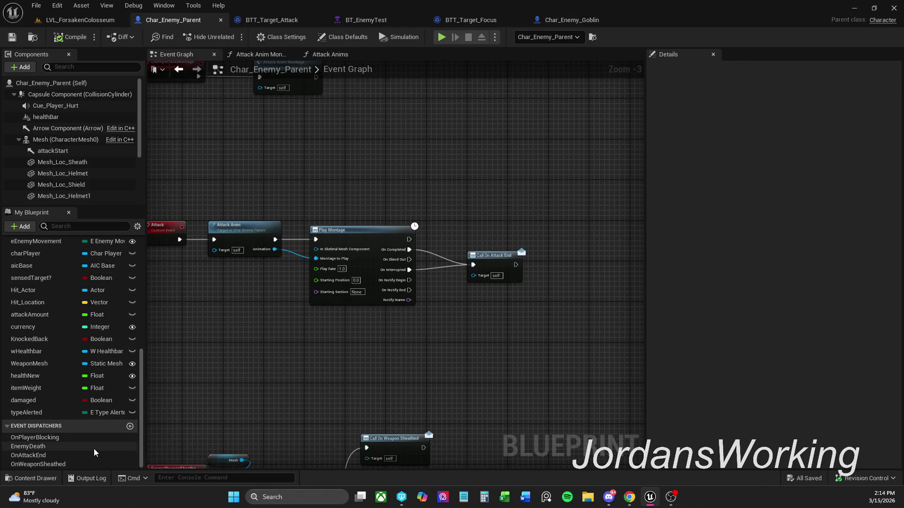
# Step: Review Char_Enemy_Parent's variables and Attack nodes, plus the BTT_Target_Focus, BT_EnemyTest and BTT_Target_Attack graphs
pyautogui.click(51, 404)
pyautogui.click(47, 410)
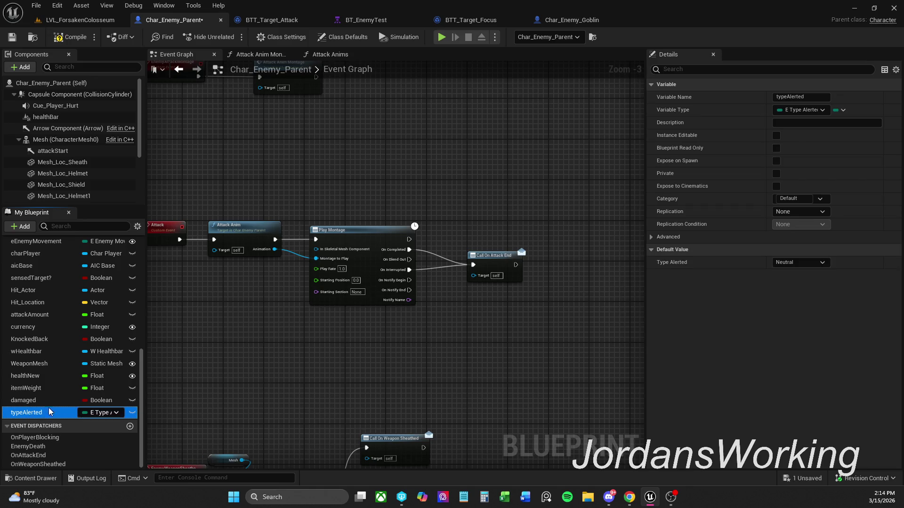
pyautogui.moveTo(393, 374); pyautogui.dragTo(410, 361)
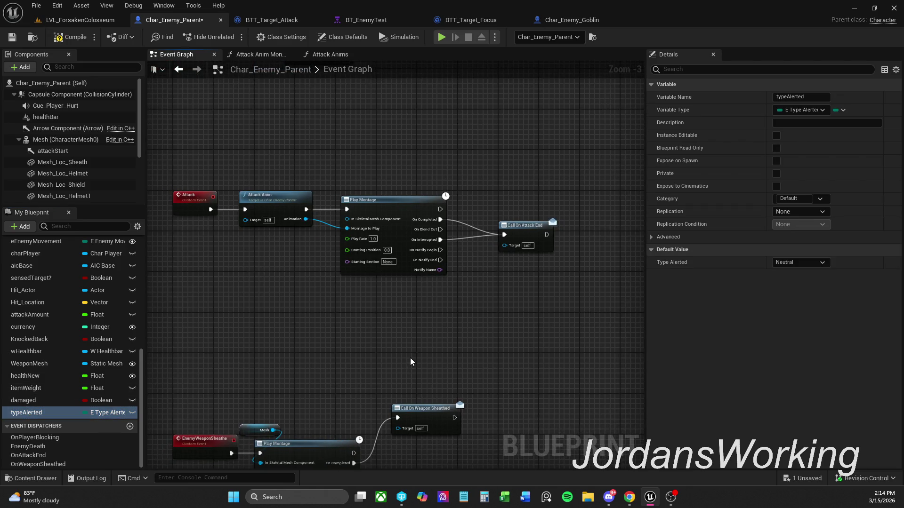
pyautogui.scroll(-3, 352, 351)
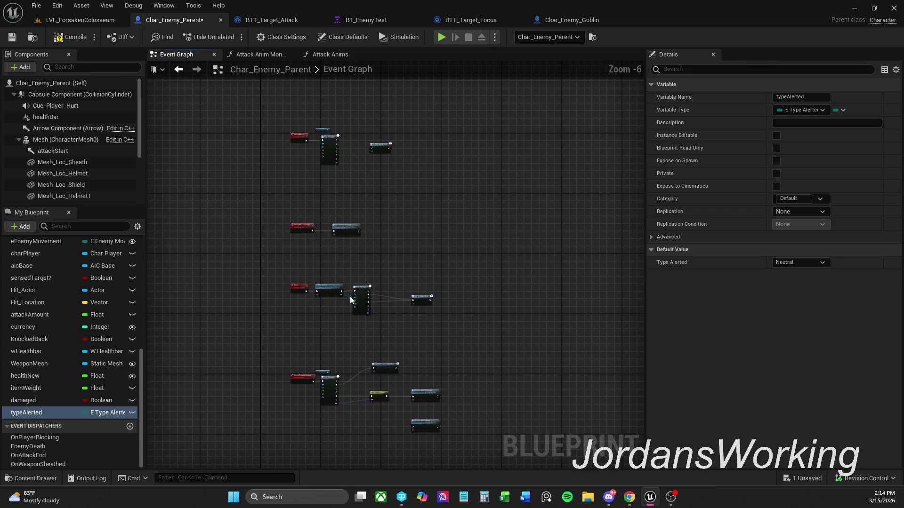
pyautogui.scroll(4, 352, 277)
pyautogui.moveTo(255, 247); pyautogui.dragTo(261, 274)
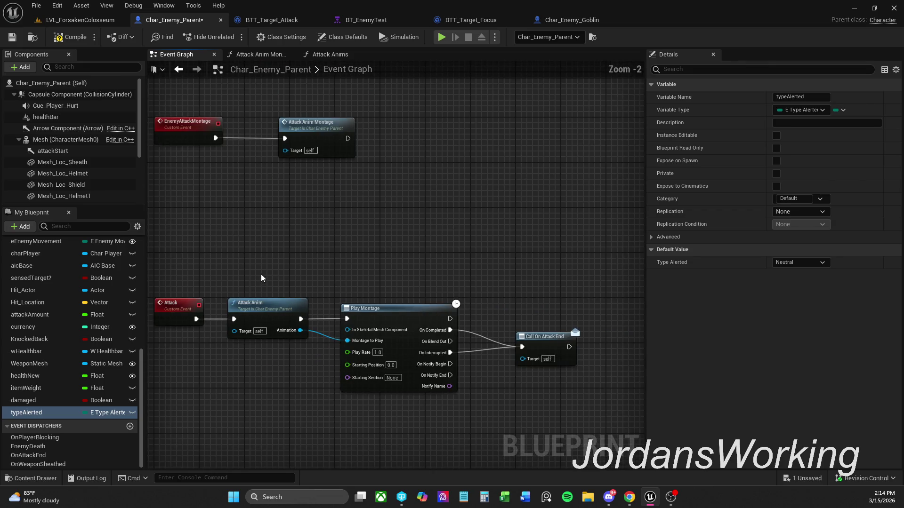
pyautogui.click(479, 20)
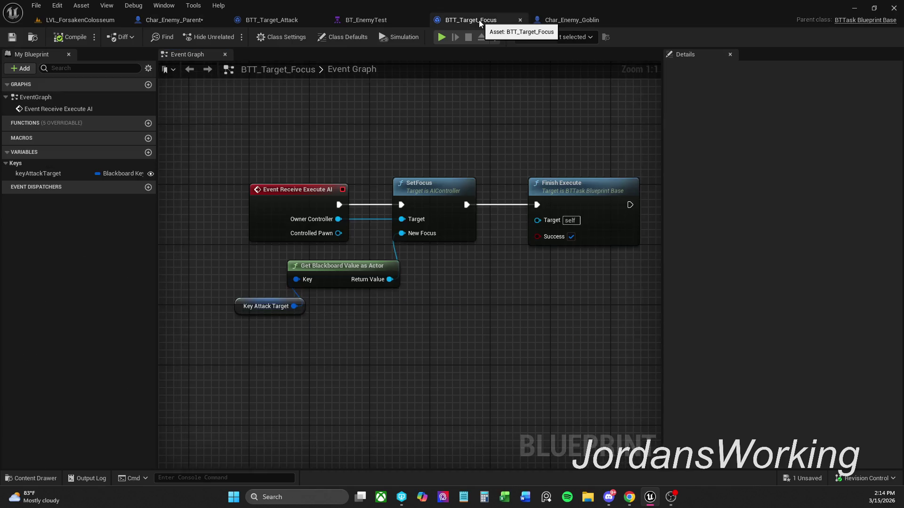
pyautogui.click(366, 19)
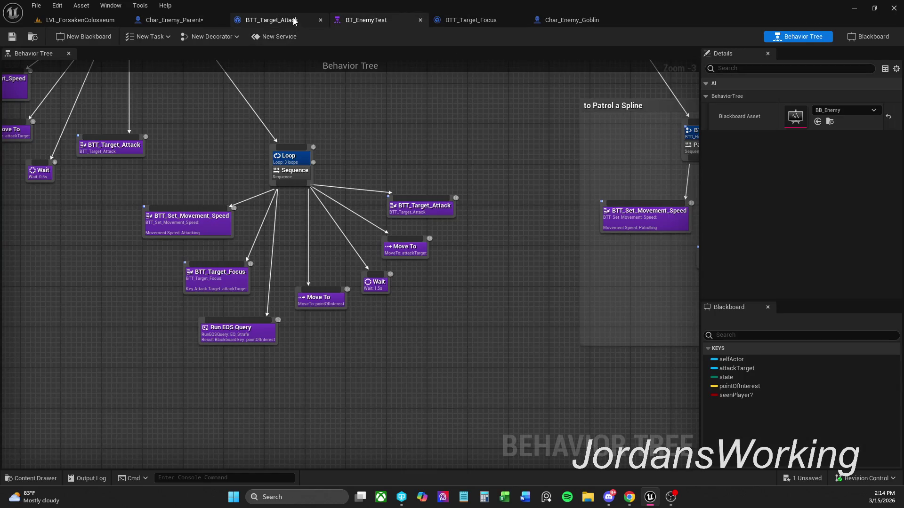
pyautogui.click(272, 19)
pyautogui.moveTo(470, 222)
pyautogui.mouseDown()
pyautogui.moveTo(412, 212)
pyautogui.moveTo(474, 213)
pyautogui.mouseUp()
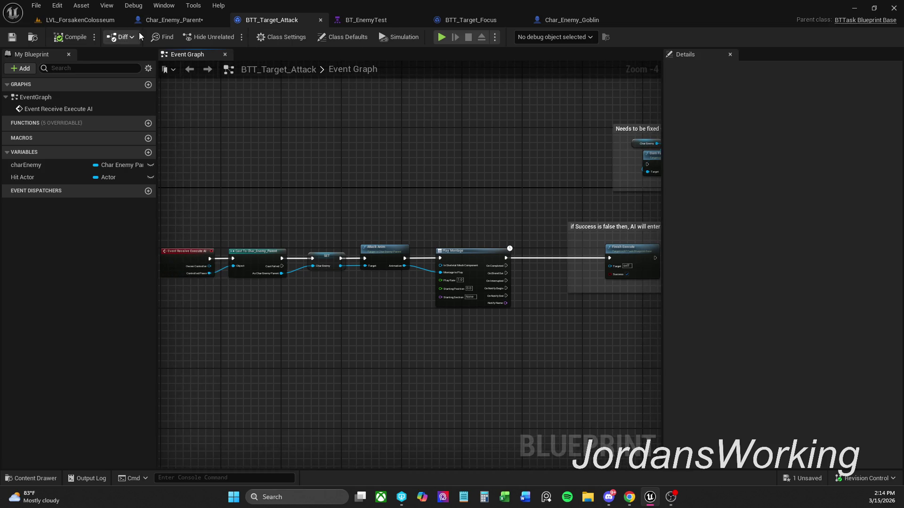
# Step: Delete the whole Attack event chain from Char_Enemy_Parent and save the blueprint
pyautogui.click(170, 20)
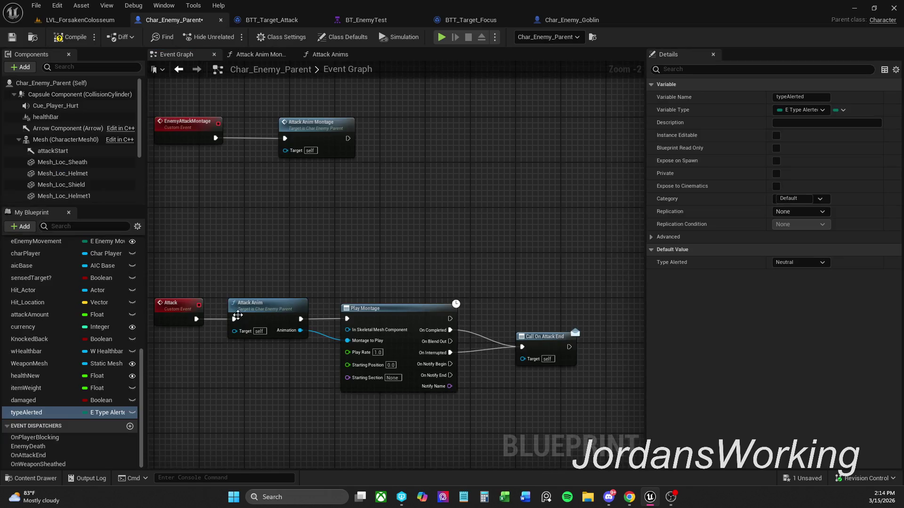
pyautogui.moveTo(162, 267); pyautogui.dragTo(573, 412)
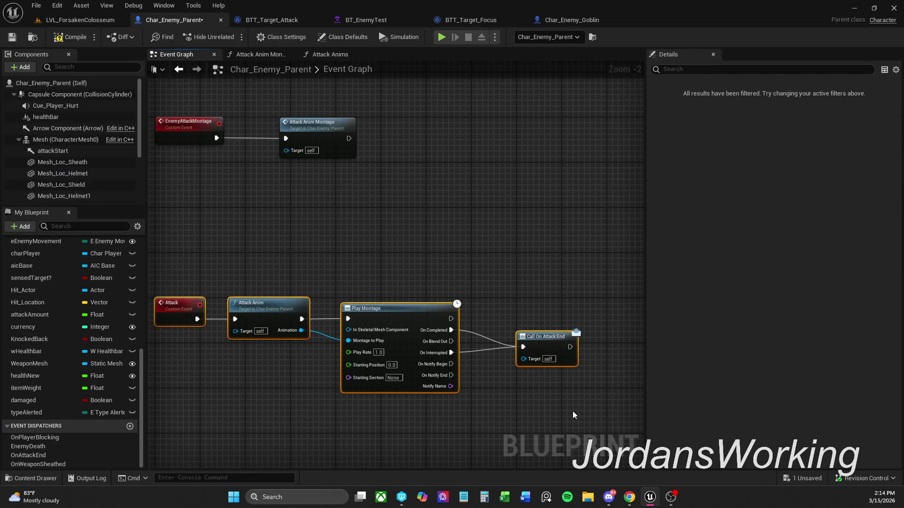
pyautogui.press('Delete')
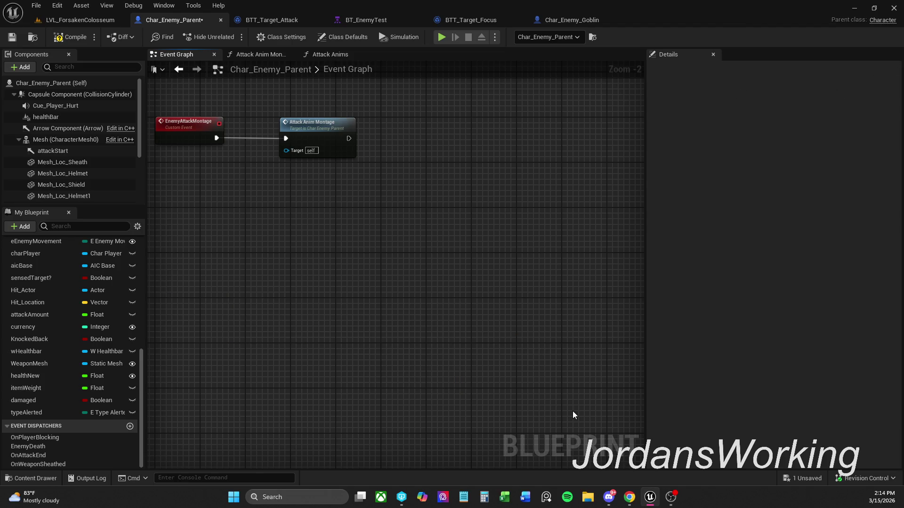
pyautogui.click(13, 37)
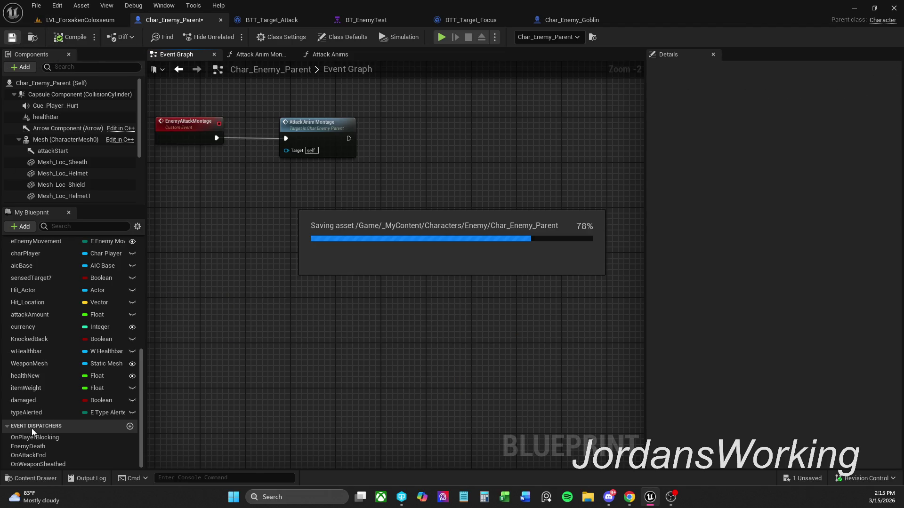
# Step: Locate Call On Attack End via OnAttackEnd references and wire On Completed and On Interrupted into it
pyautogui.rightClick(46, 456)
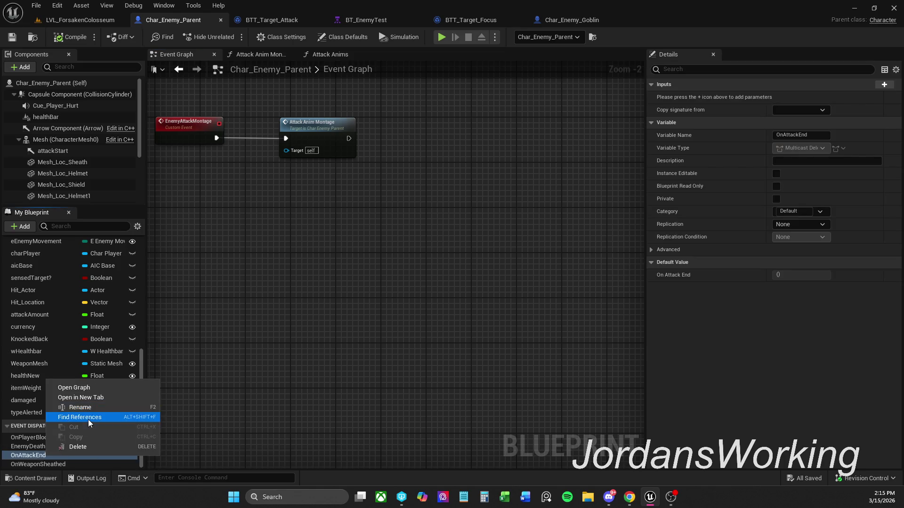
pyautogui.click(88, 418)
pyautogui.click(225, 435)
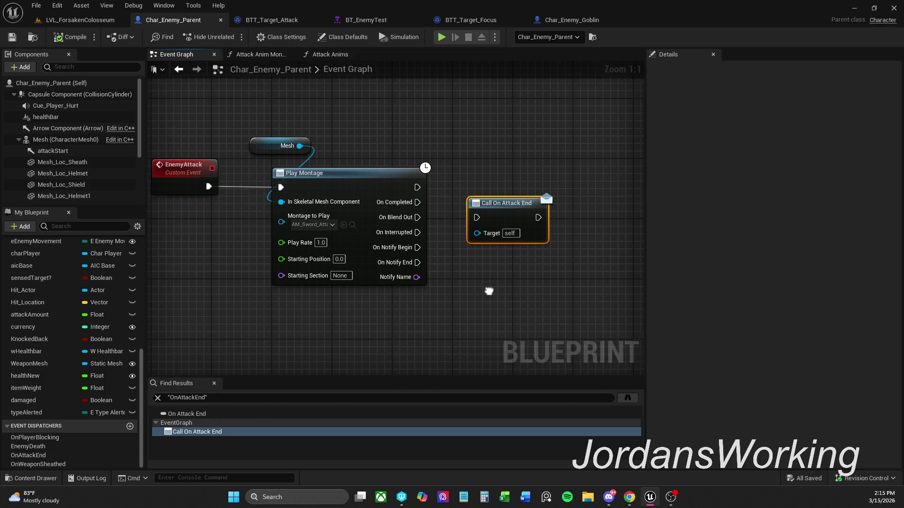
pyautogui.moveTo(431, 199)
pyautogui.mouseDown()
pyautogui.moveTo(508, 221)
pyautogui.moveTo(431, 199)
pyautogui.mouseUp()
pyautogui.press('Escape')
pyautogui.moveTo(491, 215)
pyautogui.mouseDown()
pyautogui.moveTo(439, 238)
pyautogui.moveTo(431, 229)
pyautogui.mouseUp()
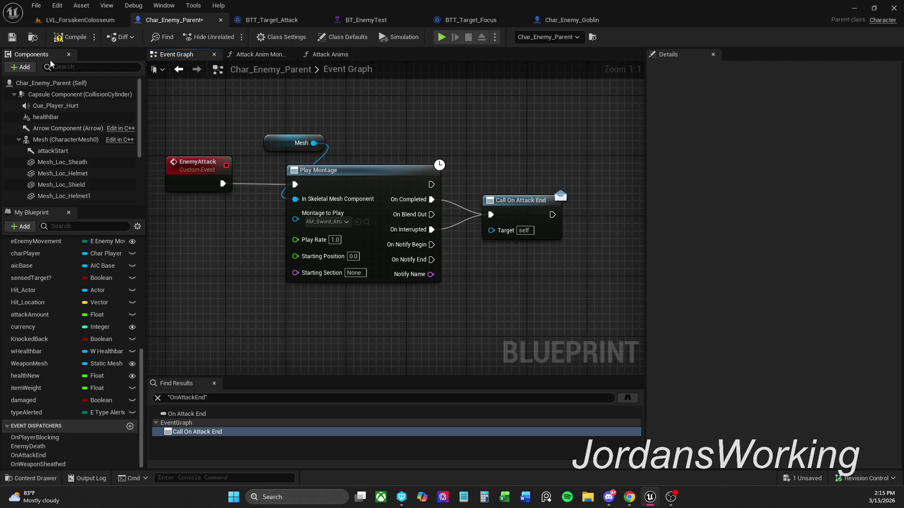
# Step: Compile and save Char_Enemy_Parent
pyautogui.click(71, 36)
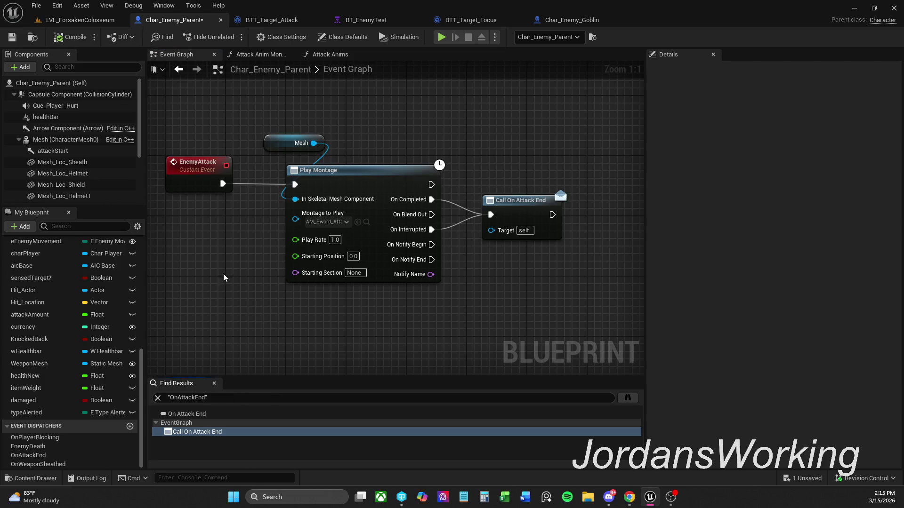
pyautogui.click(215, 385)
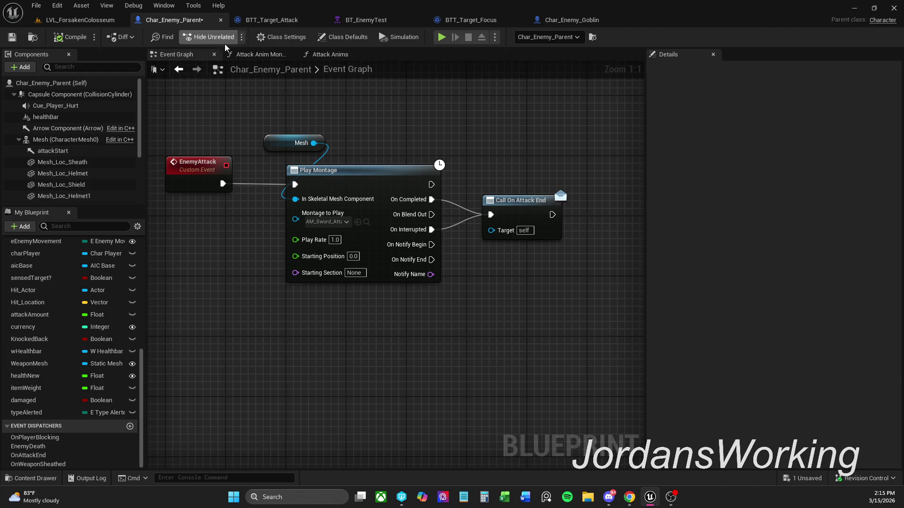
pyautogui.click(13, 36)
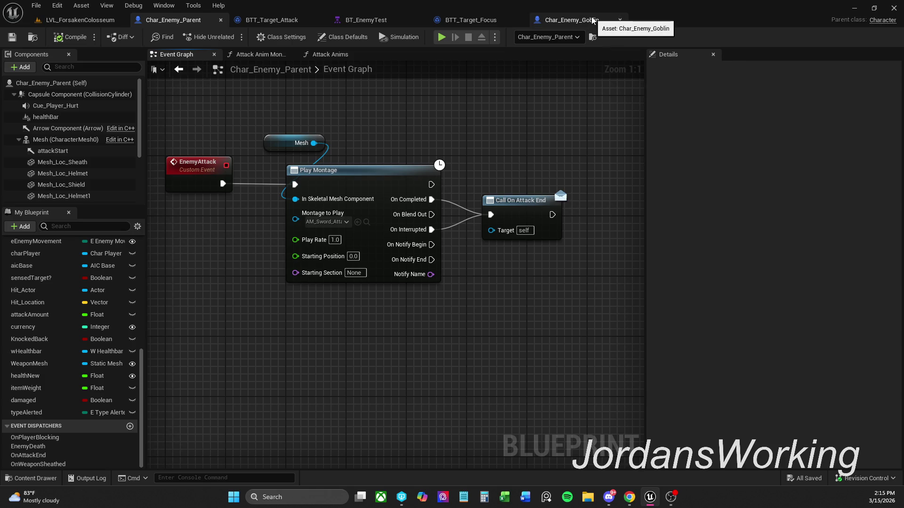
pyautogui.click(572, 20)
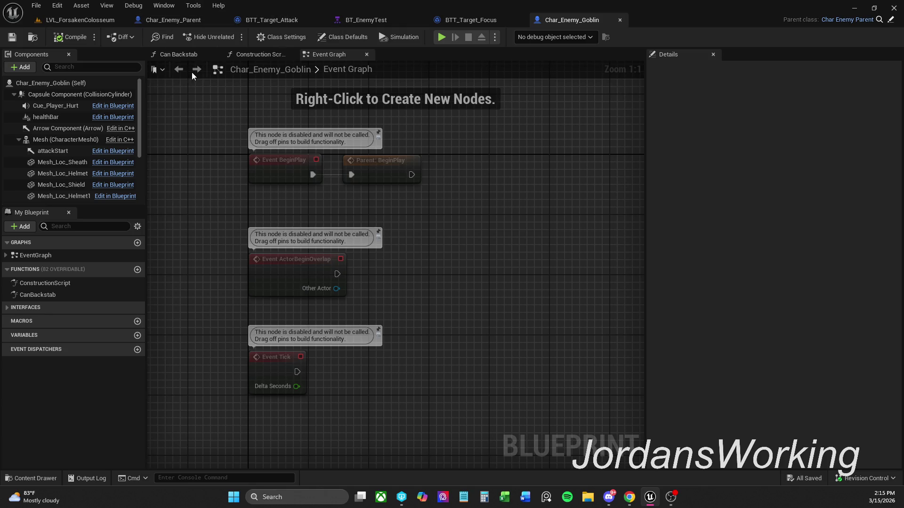
# Step: Check the goblin's Class Settings, then open AIC_Base from the Controllers folder
pyautogui.click(283, 37)
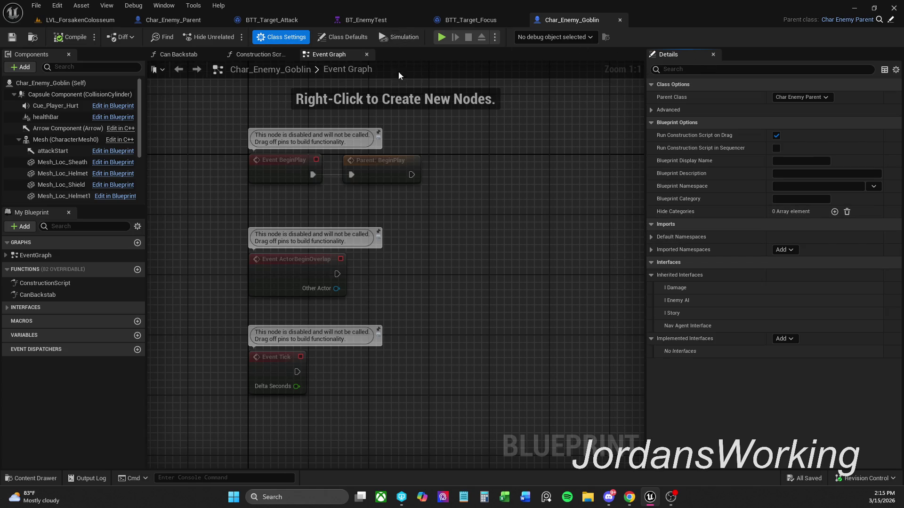
pyautogui.click(51, 481)
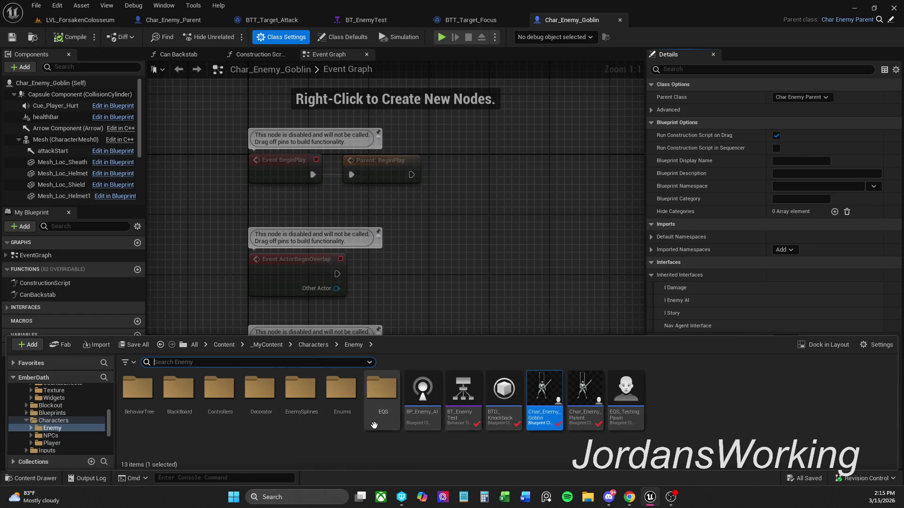
pyautogui.doubleClick(216, 413)
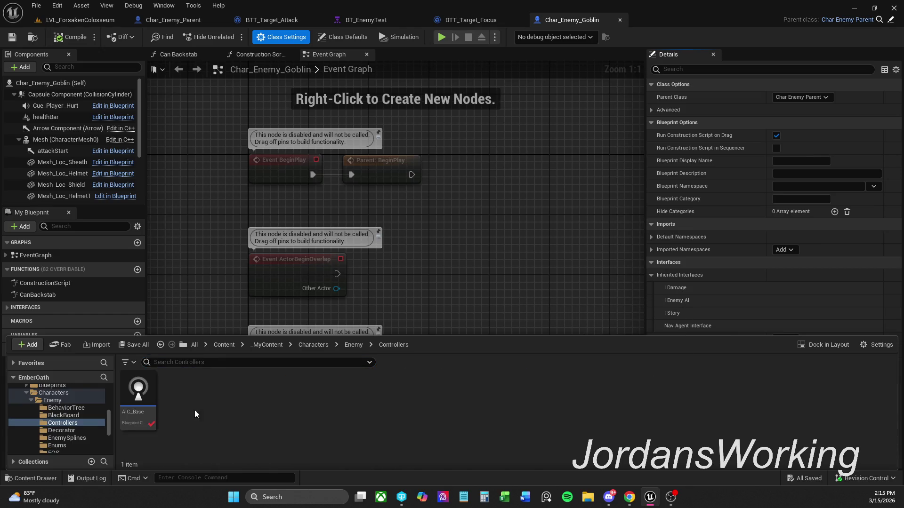
pyautogui.doubleClick(145, 405)
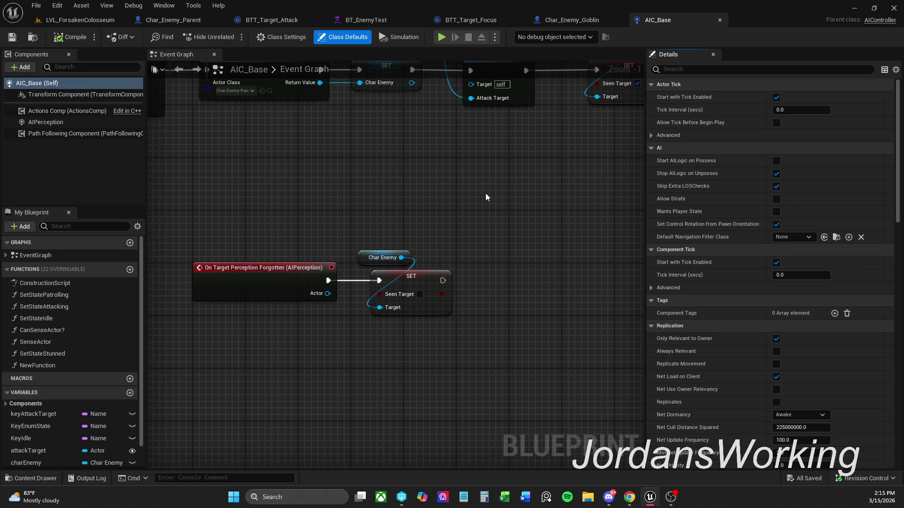
# Step: Open AIC_Base's SetStateAttacking function to view its Set Value as Object and Enum nodes
pyautogui.moveTo(481, 168); pyautogui.dragTo(503, 204)
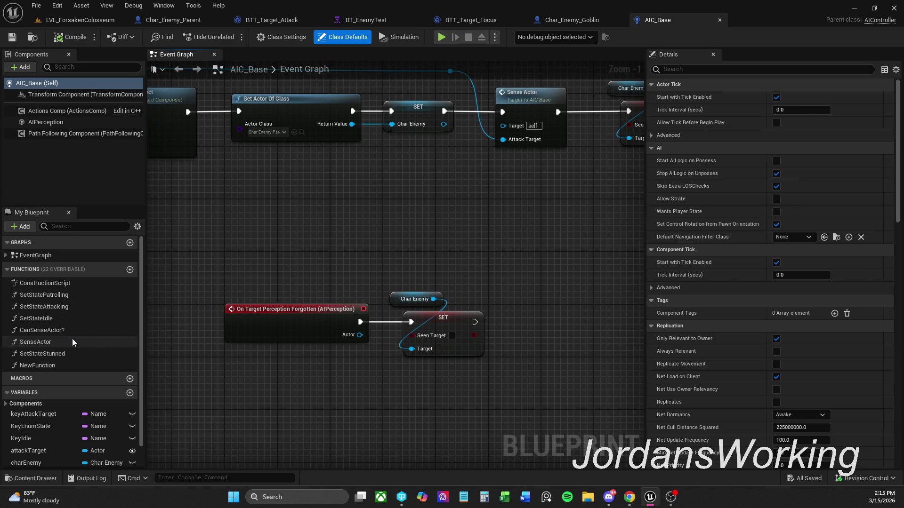
pyautogui.doubleClick(74, 305)
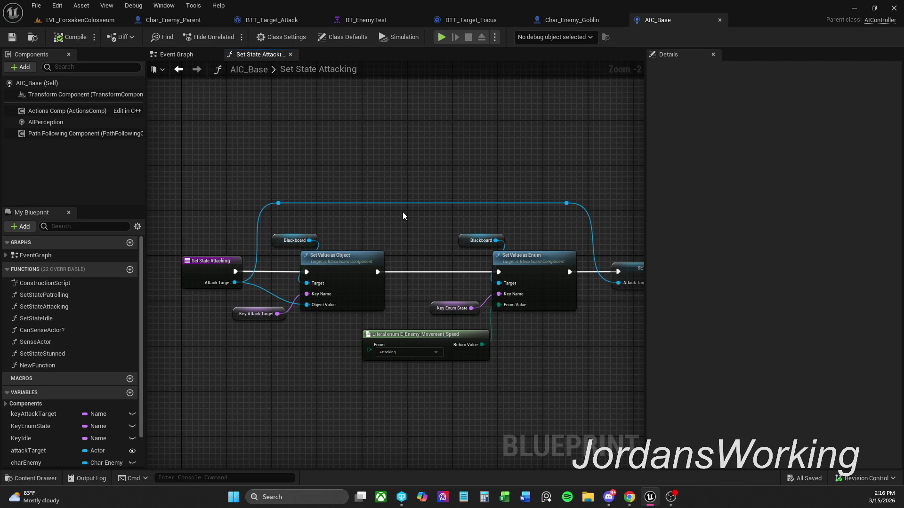
pyautogui.moveTo(480, 238)
pyautogui.mouseDown()
pyautogui.moveTo(442, 210)
pyautogui.moveTo(540, 191)
pyautogui.moveTo(520, 198)
pyautogui.mouseUp()
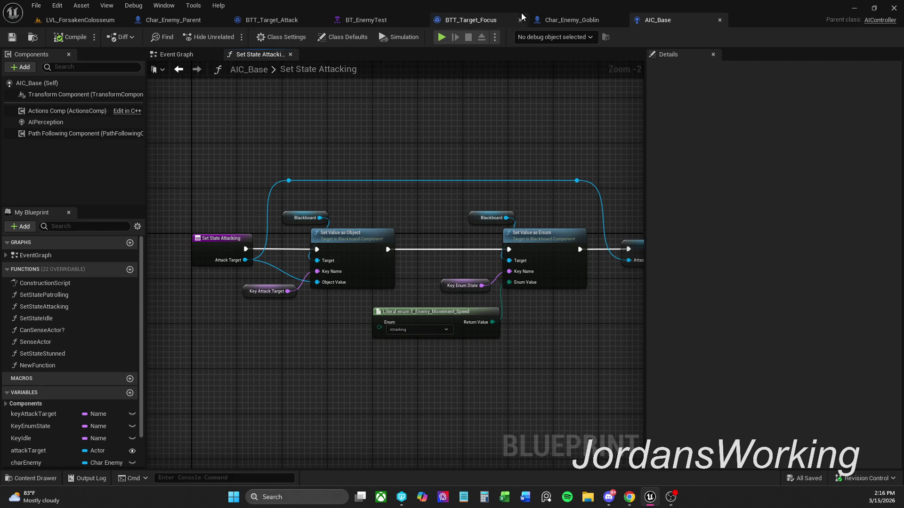
pyautogui.click(564, 22)
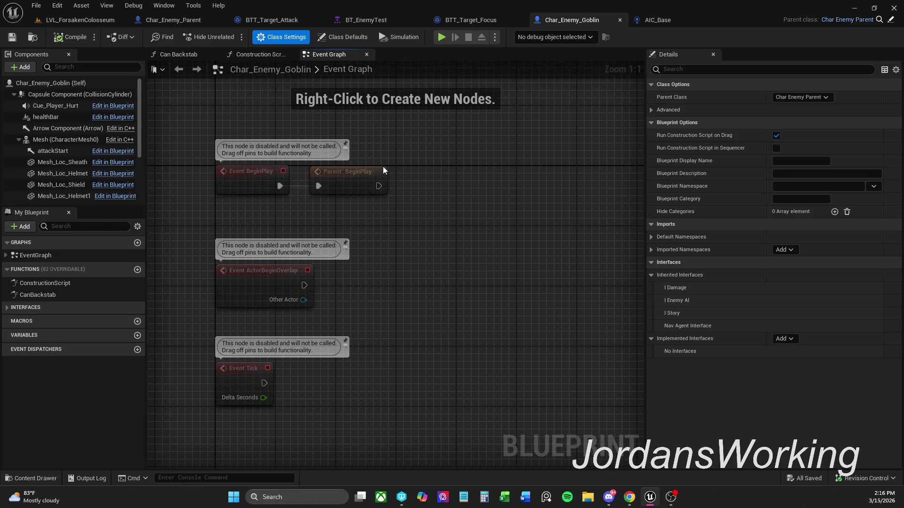
# Step: Delete the disabled overlap and Tick events and add Set State Attacking after Parent: BeginPlay
pyautogui.moveTo(246, 415); pyautogui.dragTo(354, 264)
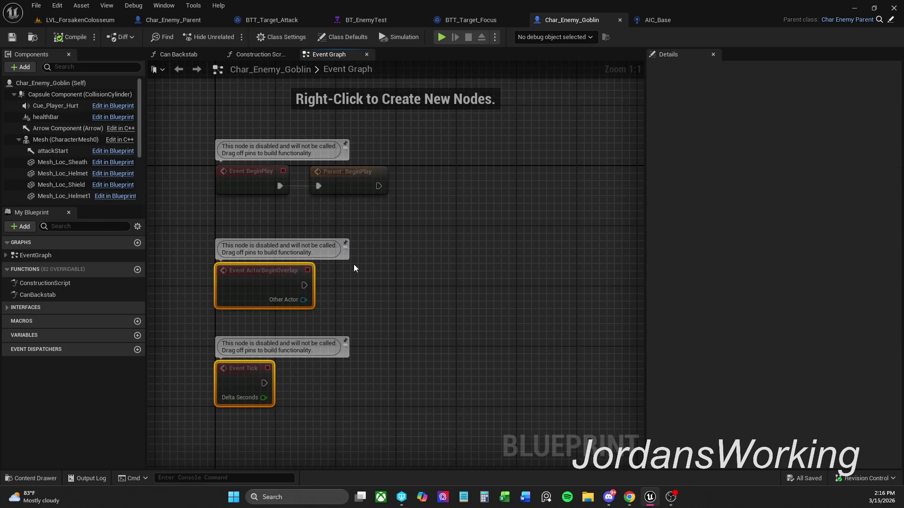
pyautogui.press('Delete')
pyautogui.moveTo(379, 186); pyautogui.dragTo(422, 185)
pyautogui.write('s')
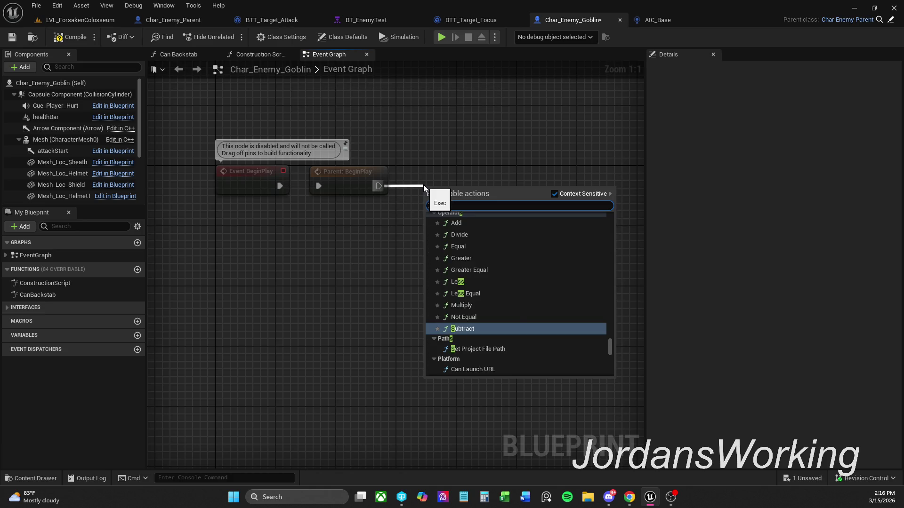
pyautogui.write('et state')
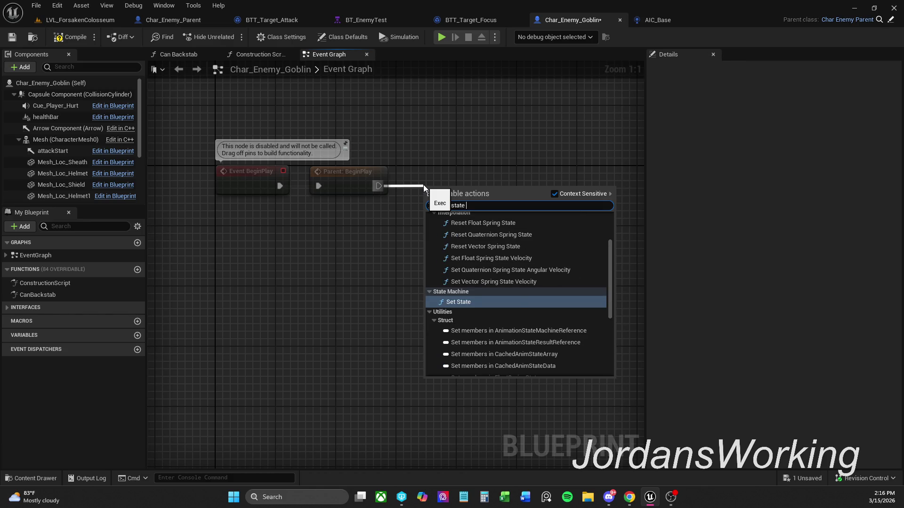
pyautogui.write(' attacking')
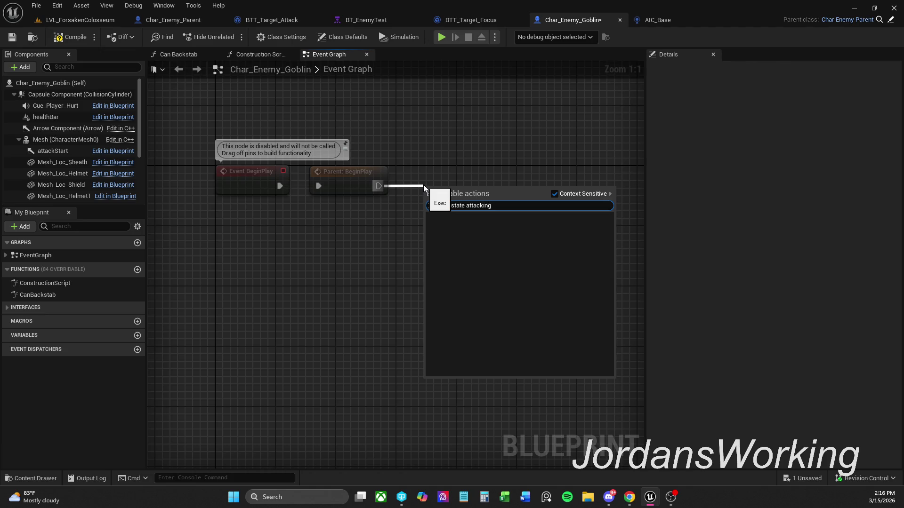
pyautogui.click(555, 194)
pyautogui.click(487, 238)
pyautogui.moveTo(487, 237); pyautogui.dragTo(502, 214)
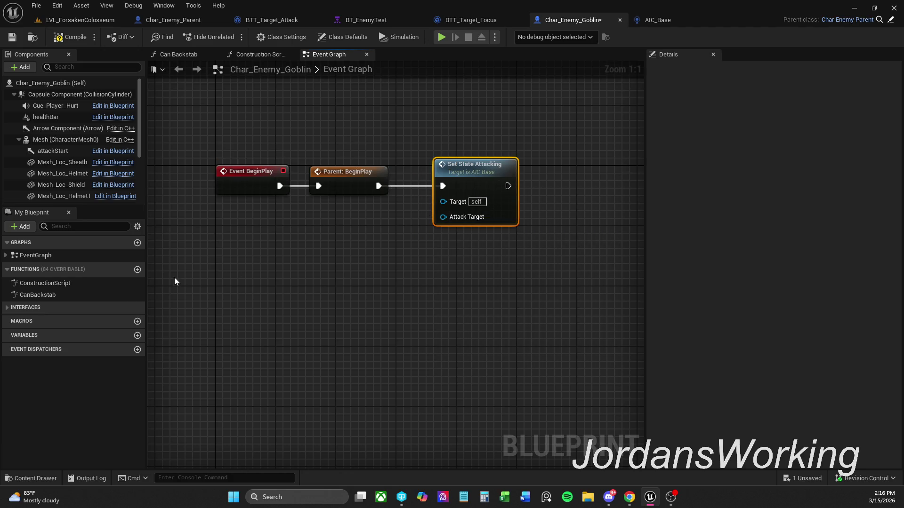
# Step: Compare against AIC_Base's Set State Attacking function, then return to the goblin blueprint
pyautogui.moveTo(117, 267)
pyautogui.click(664, 22)
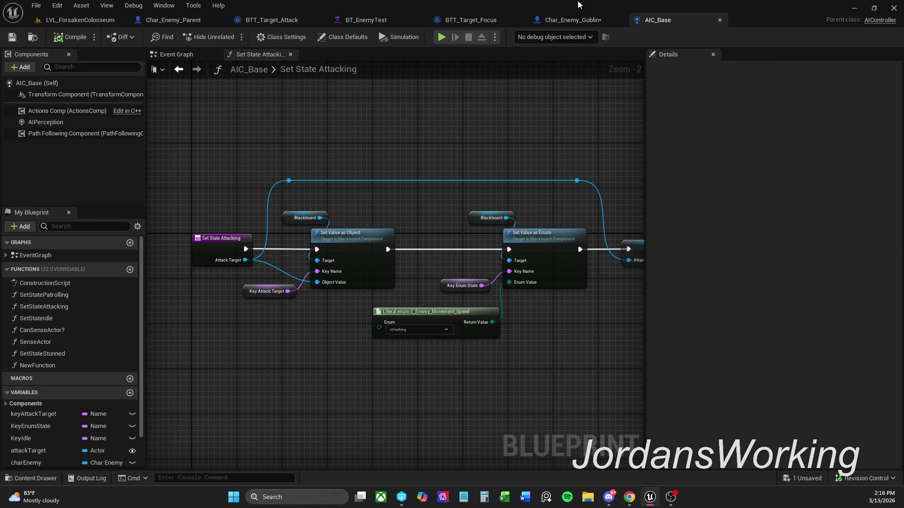
pyautogui.click(574, 21)
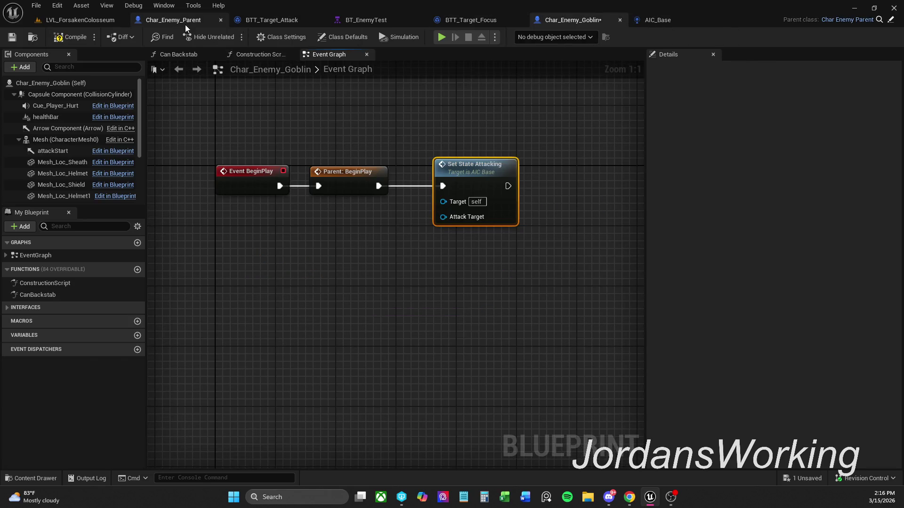
pyautogui.click(177, 21)
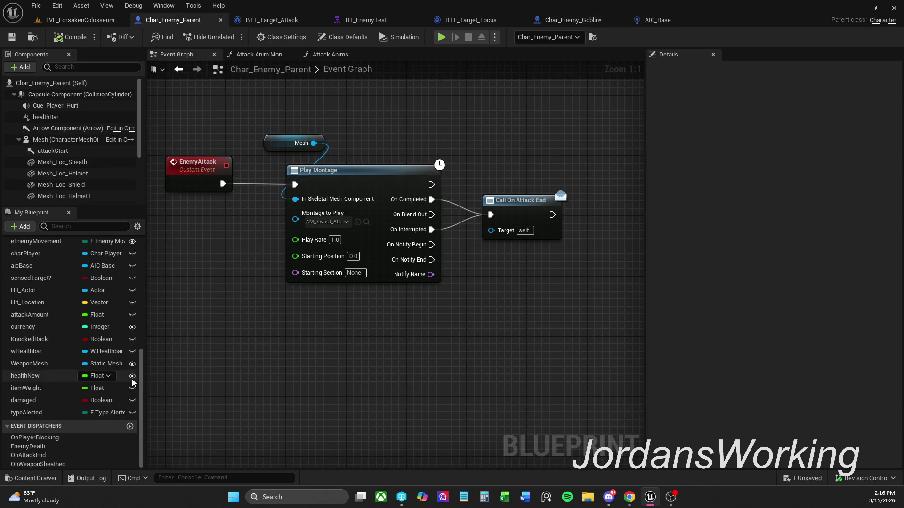
pyautogui.scroll(3, 80, 358)
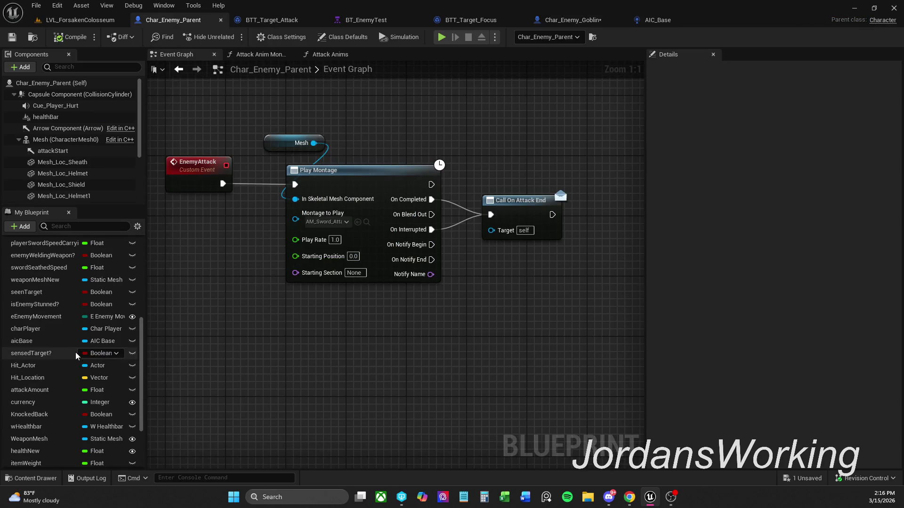
pyautogui.click(60, 339)
pyautogui.rightClick(47, 343)
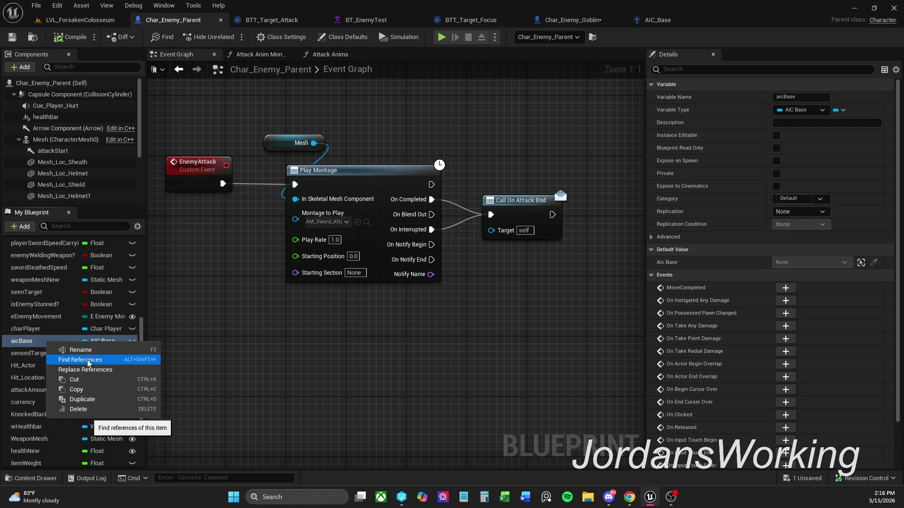
pyautogui.click(76, 359)
pyautogui.click(213, 425)
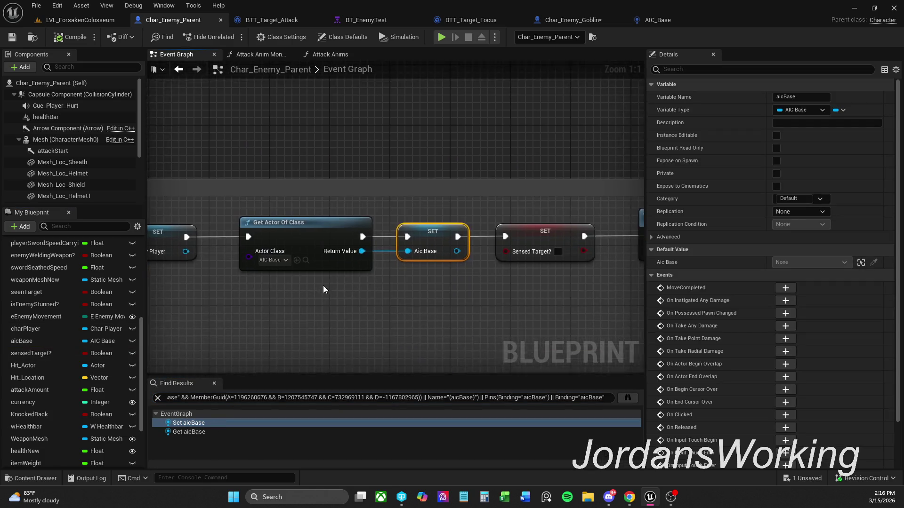
pyautogui.moveTo(440, 264)
pyautogui.mouseDown()
pyautogui.moveTo(460, 259)
pyautogui.moveTo(325, 264)
pyautogui.mouseUp()
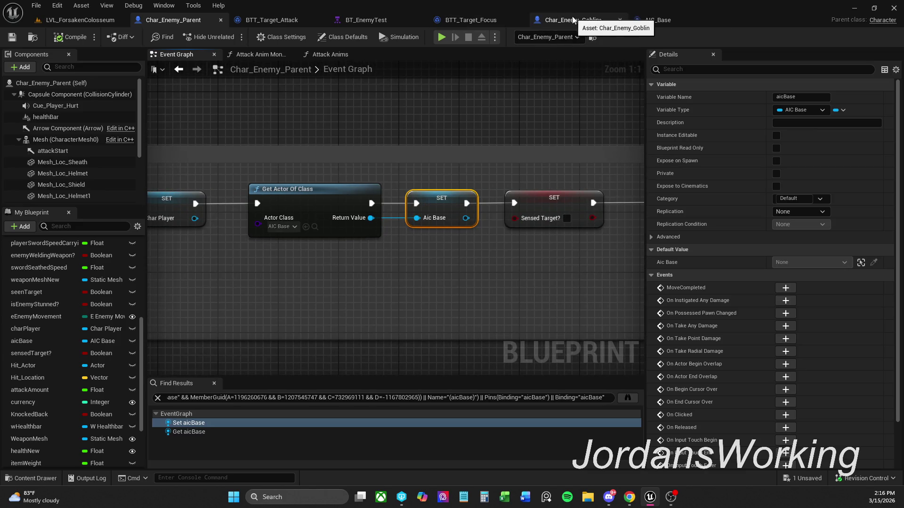
pyautogui.click(571, 20)
pyautogui.rightClick(385, 273)
pyautogui.write('s')
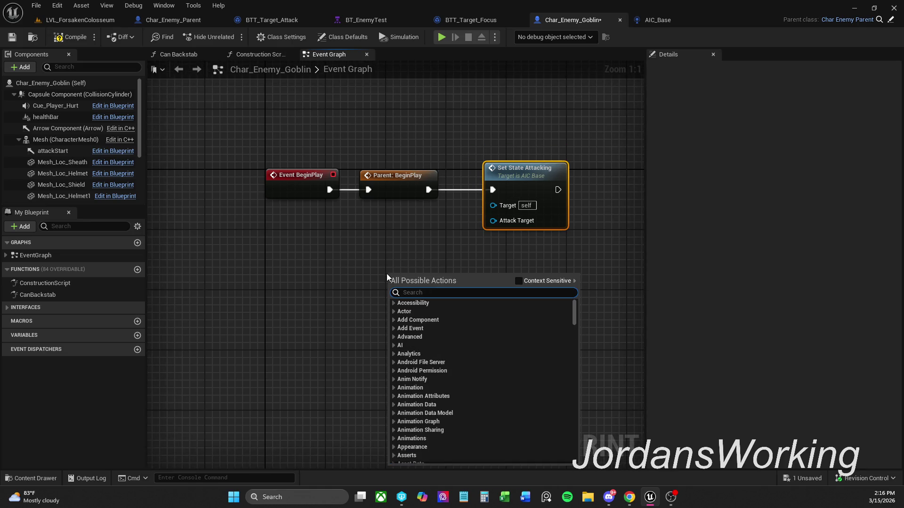
pyautogui.write('e')
pyautogui.press('BackSpace')
pyautogui.press('BackSpace')
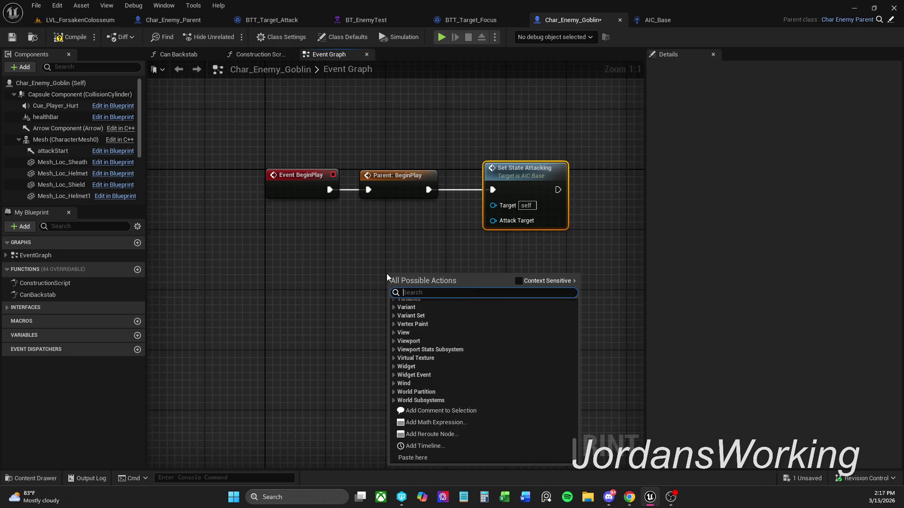
pyautogui.click(524, 281)
pyautogui.click(386, 338)
pyautogui.rightClick(402, 304)
# Step: Add a Get Aic Base node and wire it into Set State Attacking's Target input
pyautogui.write('eg')
pyautogui.press('BackSpace')
pyautogui.press('BackSpace')
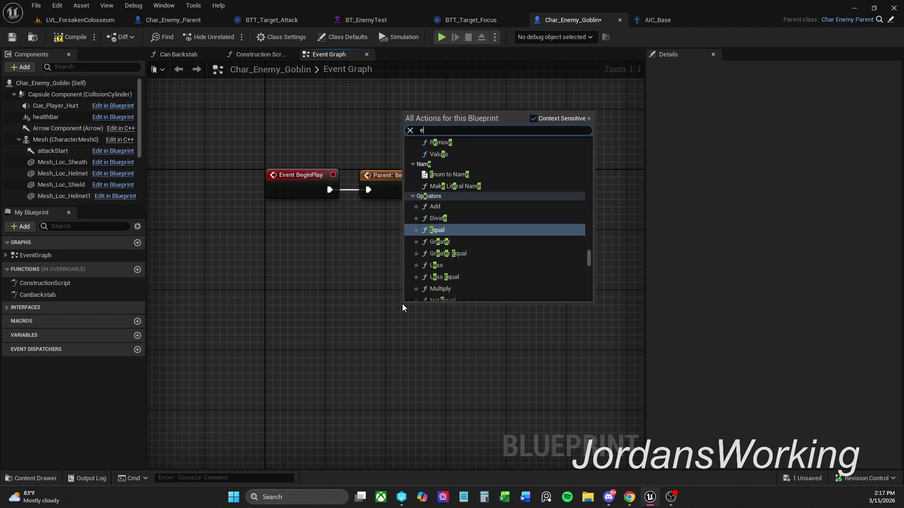
pyautogui.write('get')
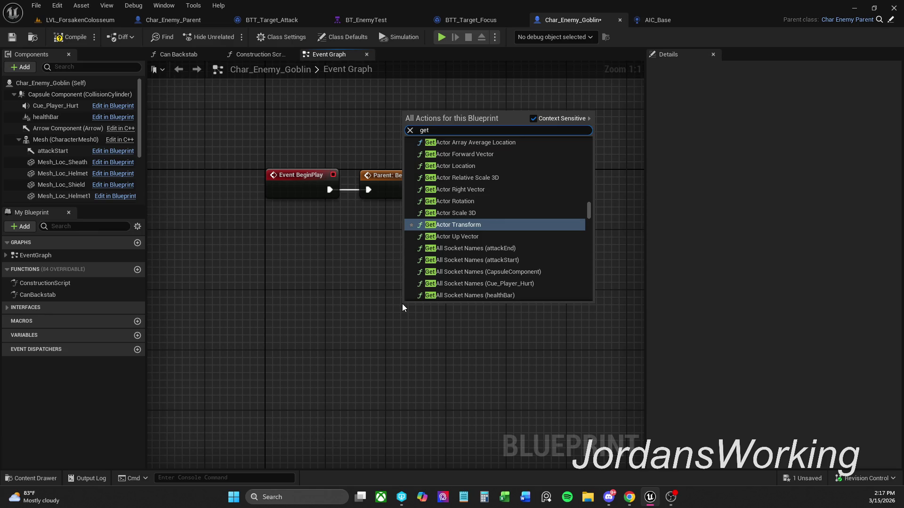
pyautogui.write(' aic')
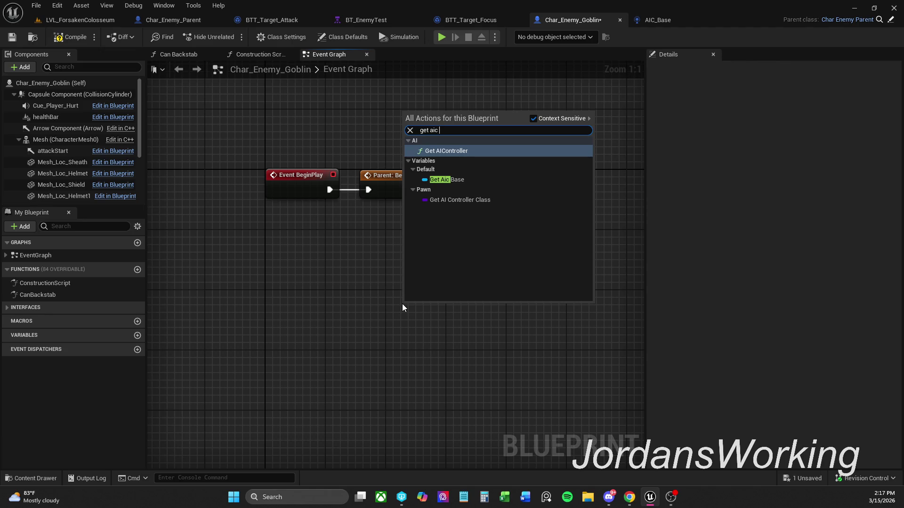
pyautogui.press('Down')
pyautogui.press('Return')
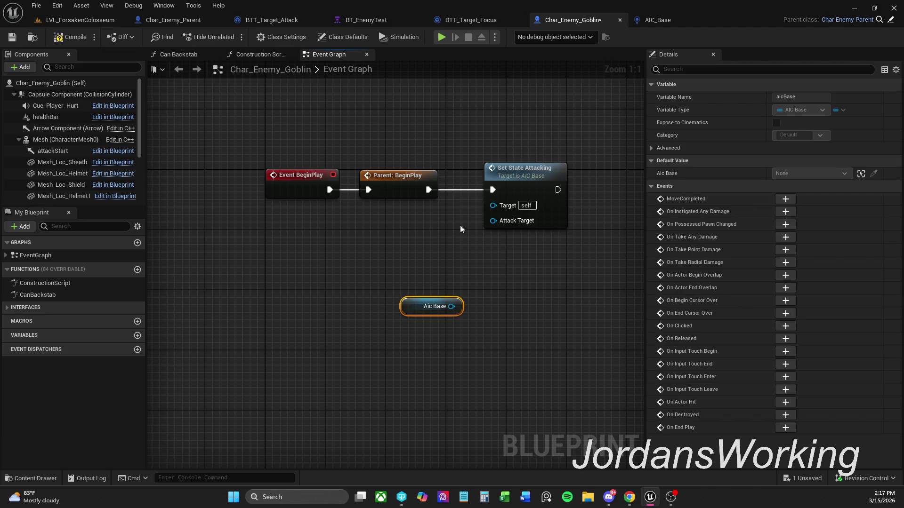
pyautogui.click(501, 275)
pyautogui.moveTo(451, 307)
pyautogui.mouseDown()
pyautogui.moveTo(514, 214)
pyautogui.moveTo(504, 222)
pyautogui.moveTo(507, 204)
pyautogui.mouseUp()
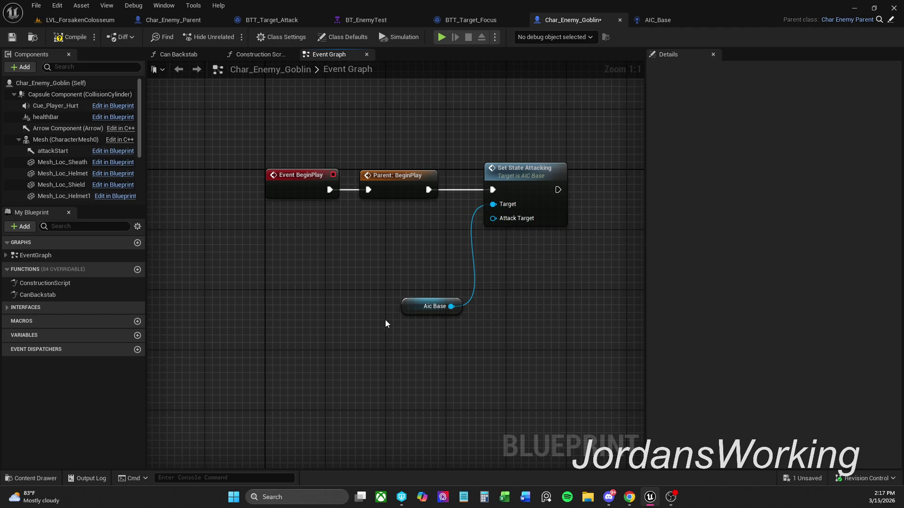
# Step: Move the Aic Base getter above Set State Attacking and compile the goblin blueprint
pyautogui.moveTo(402, 315)
pyautogui.mouseDown()
pyautogui.moveTo(439, 160)
pyautogui.moveTo(470, 156)
pyautogui.mouseUp()
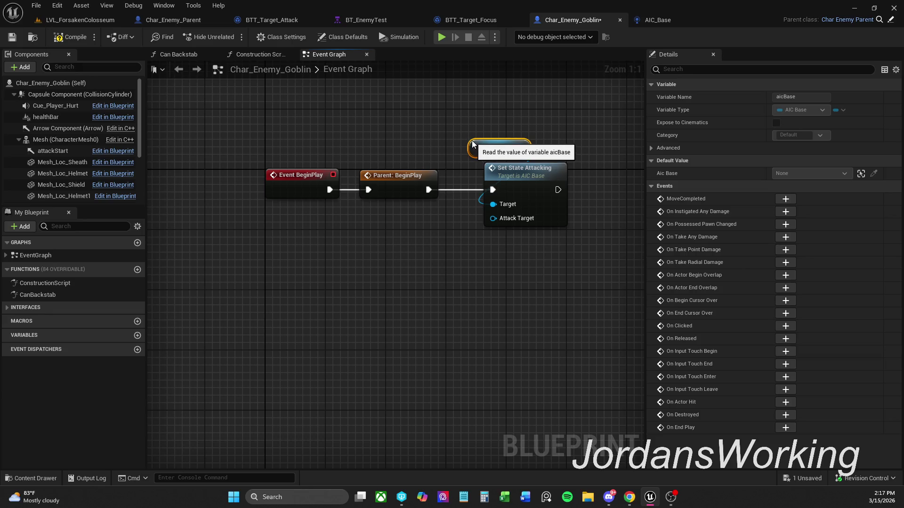
pyautogui.click(490, 100)
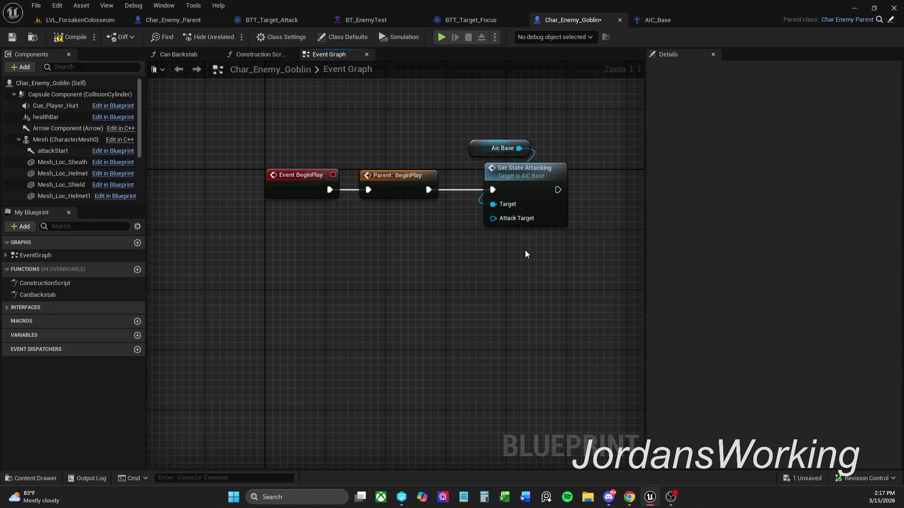
pyautogui.click(70, 37)
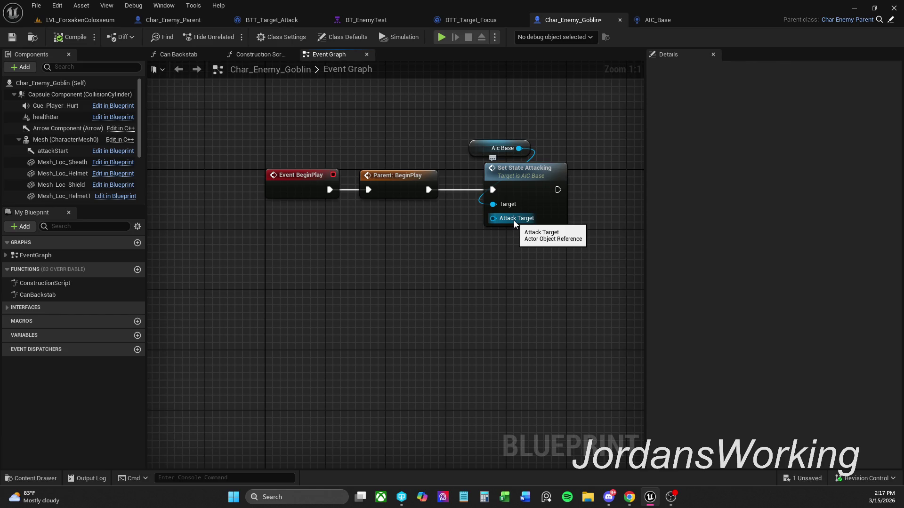
# Step: Feed Set State Attacking's Attack Target from a new Get Player Character node
pyautogui.moveTo(503, 219); pyautogui.dragTo(490, 253)
pyautogui.write('get')
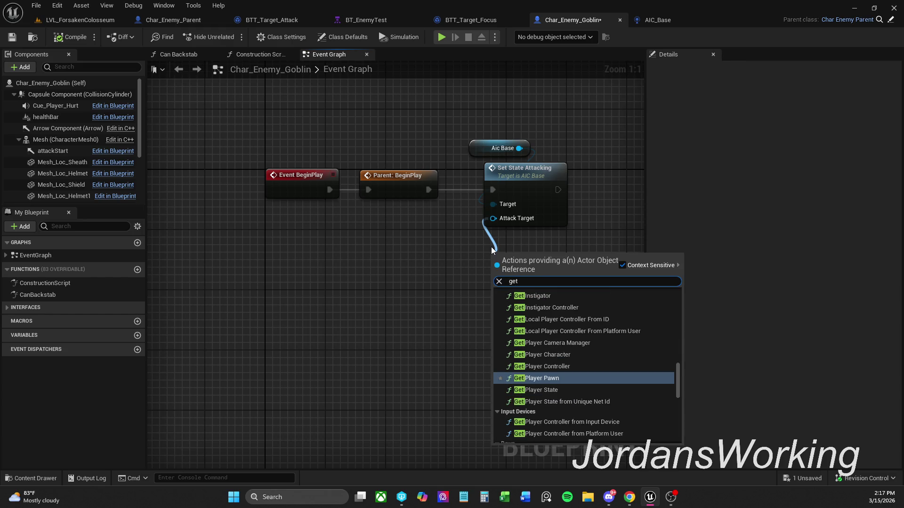
pyautogui.press('Up')
pyautogui.press('Up')
pyautogui.press('Return')
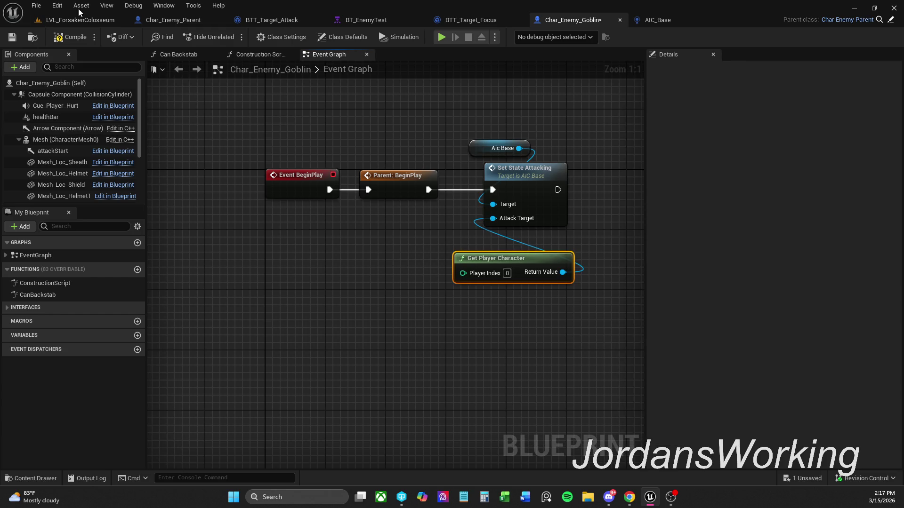
# Step: Test-play the LVL_ForsakenColosseum level briefly and stop it
pyautogui.click(90, 19)
pyautogui.click(231, 36)
pyautogui.press('Escape')
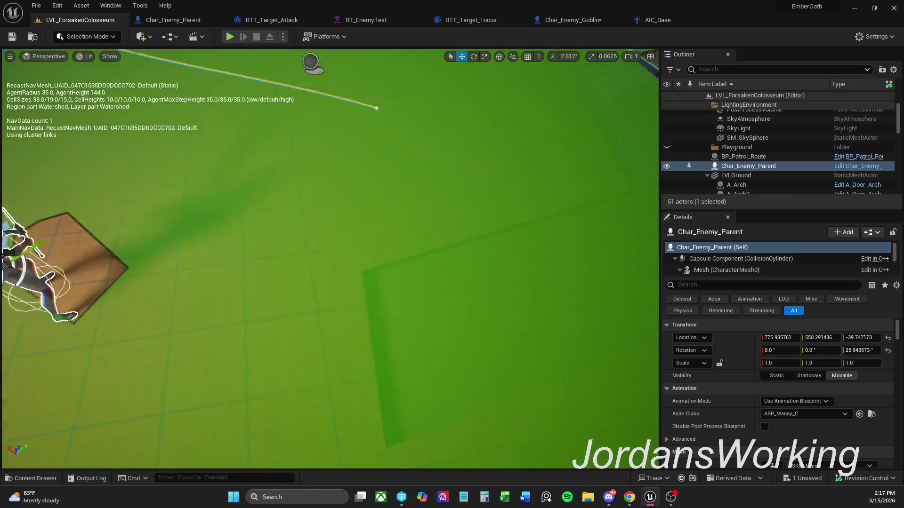
# Step: Place a Char_Enemy_Goblin from the Enemy folder into the colosseum arena
pyautogui.click(36, 479)
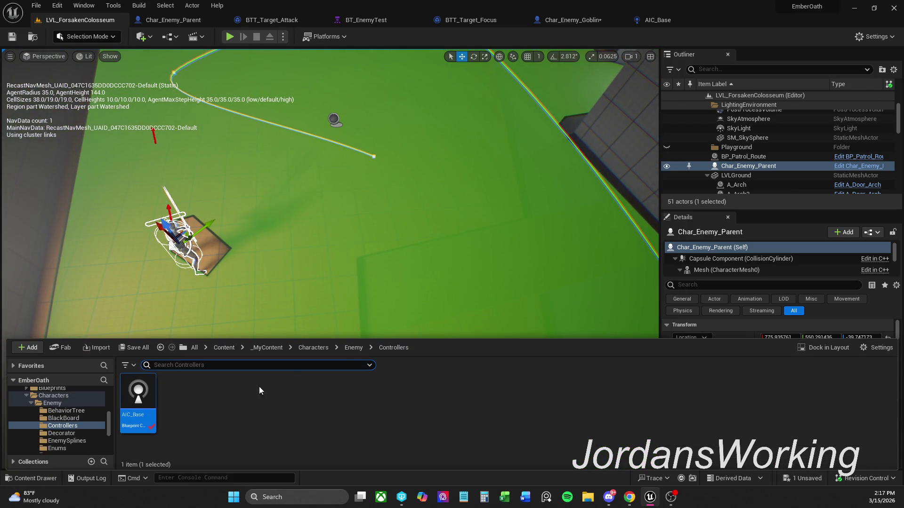
pyautogui.click(353, 347)
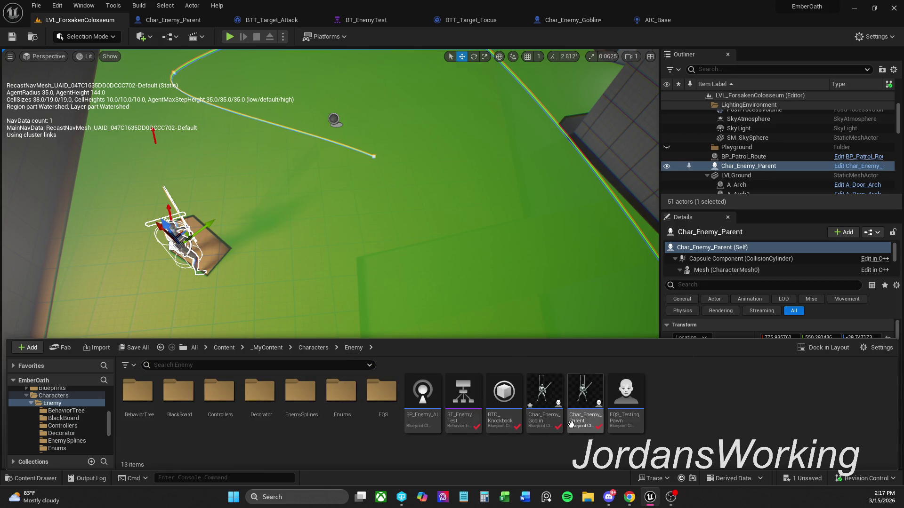
pyautogui.moveTo(551, 417); pyautogui.dragTo(473, 231)
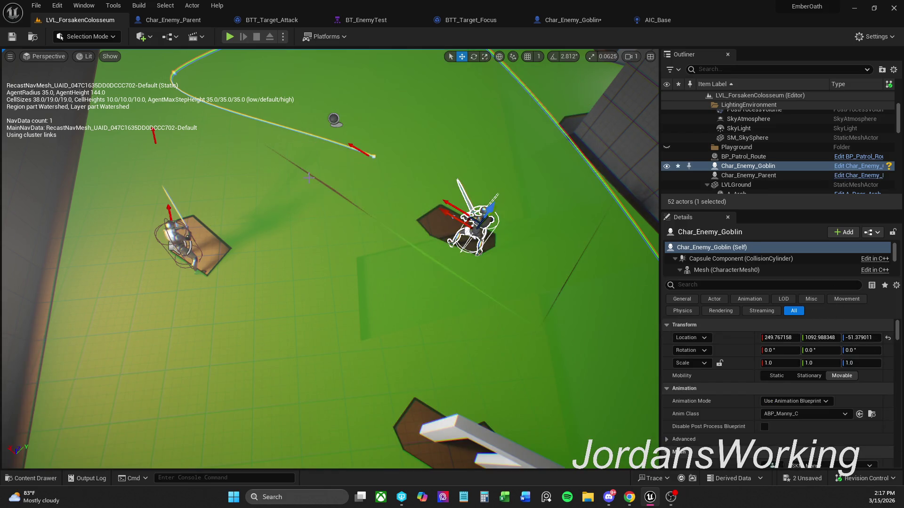
# Step: Save all changes, including the goblin assets, then test-play the level briefly
pyautogui.click(39, 479)
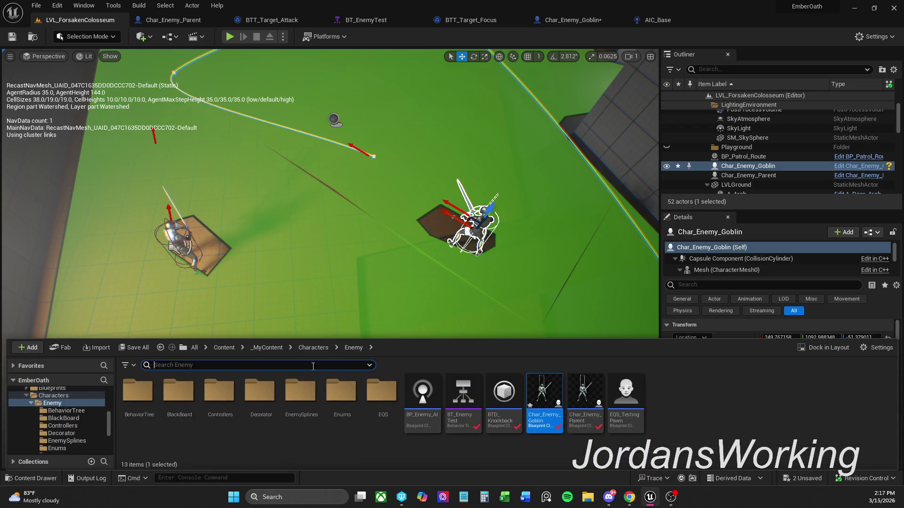
pyautogui.click(134, 347)
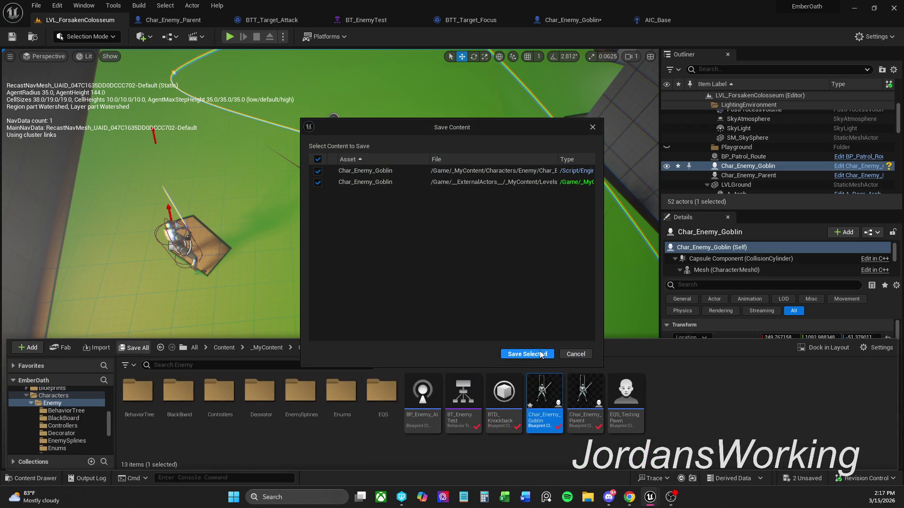
pyautogui.click(526, 350)
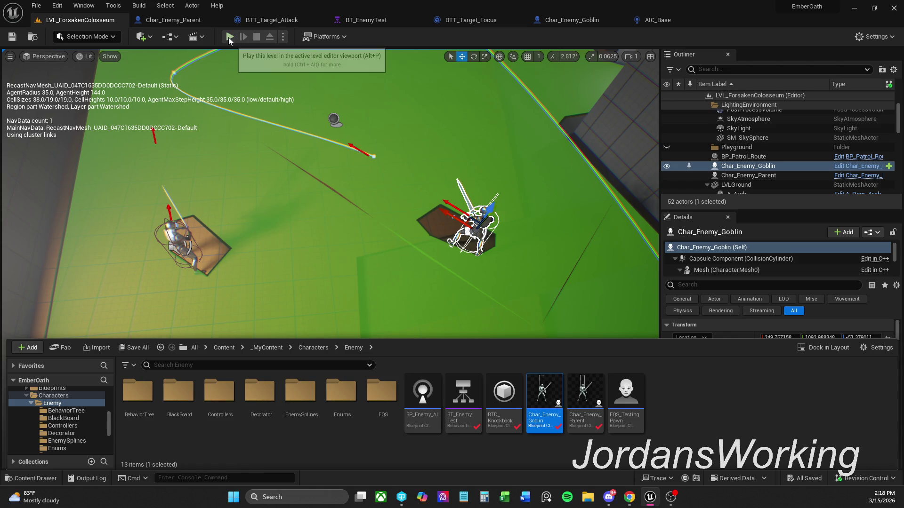
pyautogui.click(228, 37)
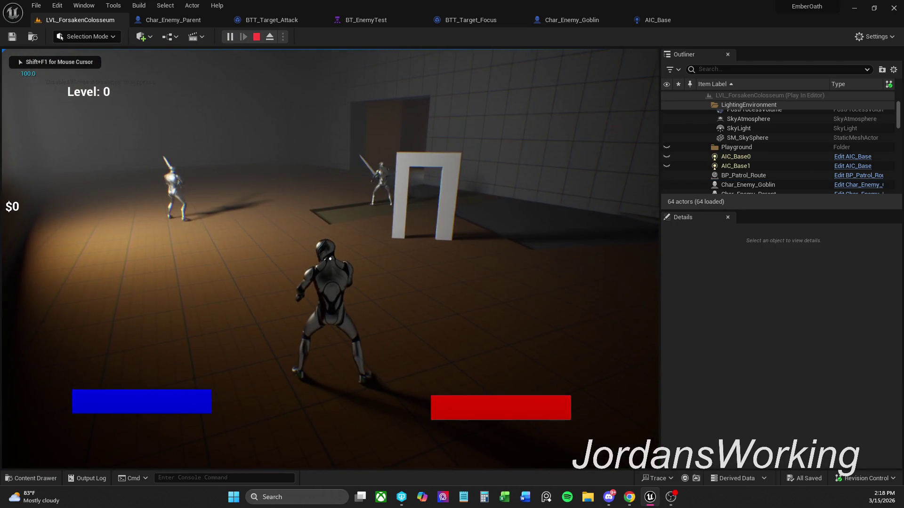
pyautogui.press('Escape')
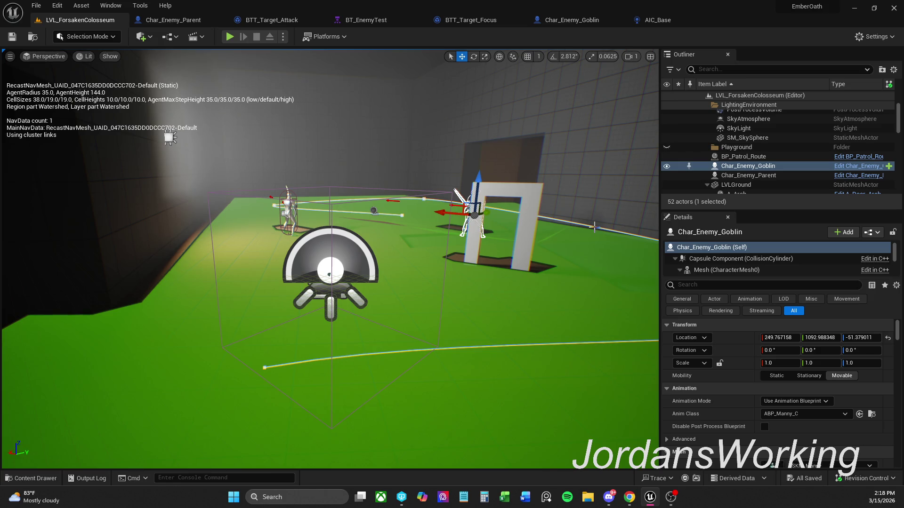
pyautogui.scroll(-10, 839, 377)
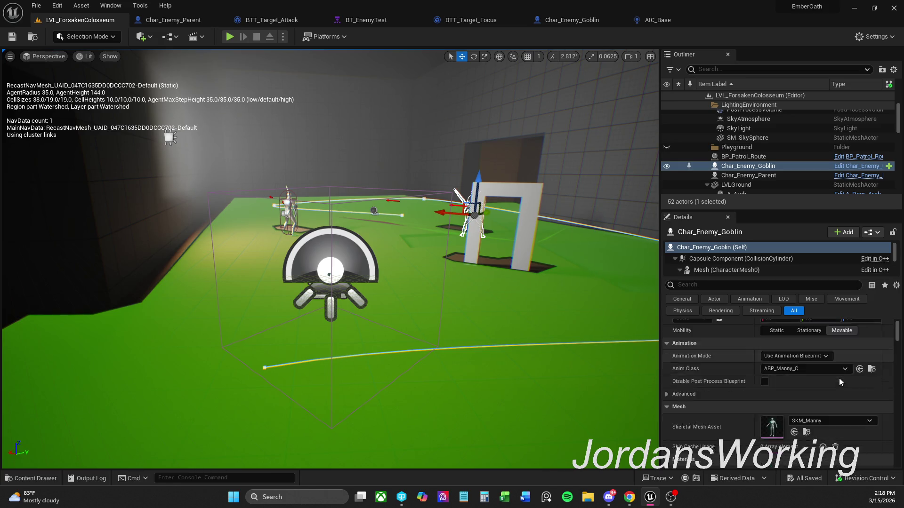
pyautogui.scroll(-2, 841, 400)
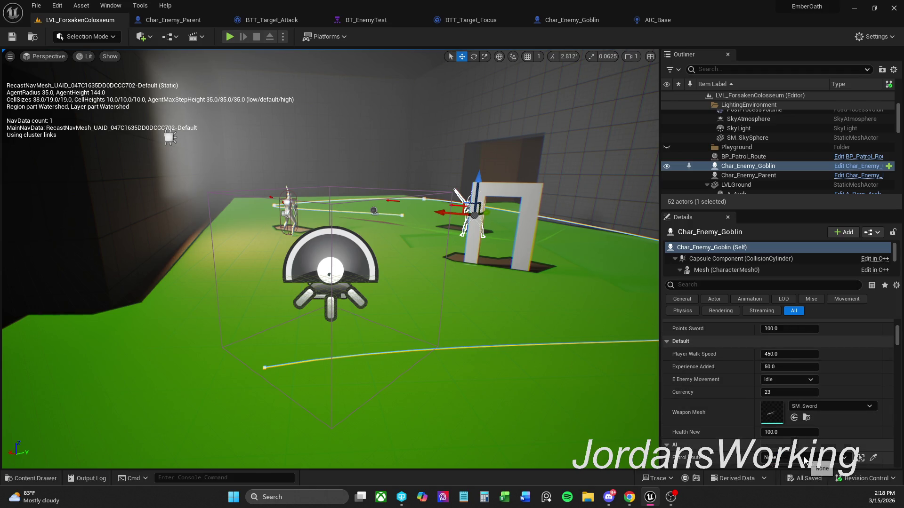
pyautogui.scroll(-2, 795, 435)
pyautogui.scroll(-5, 798, 438)
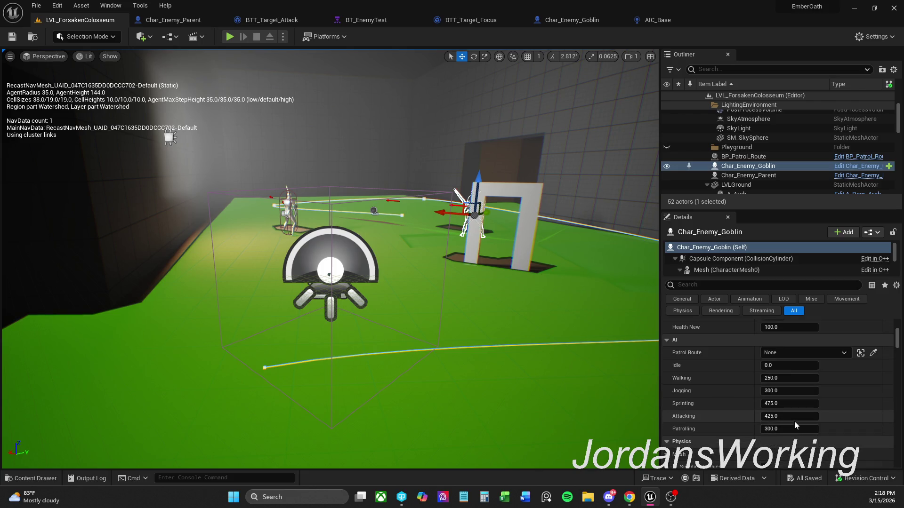
pyautogui.scroll(-4, 795, 422)
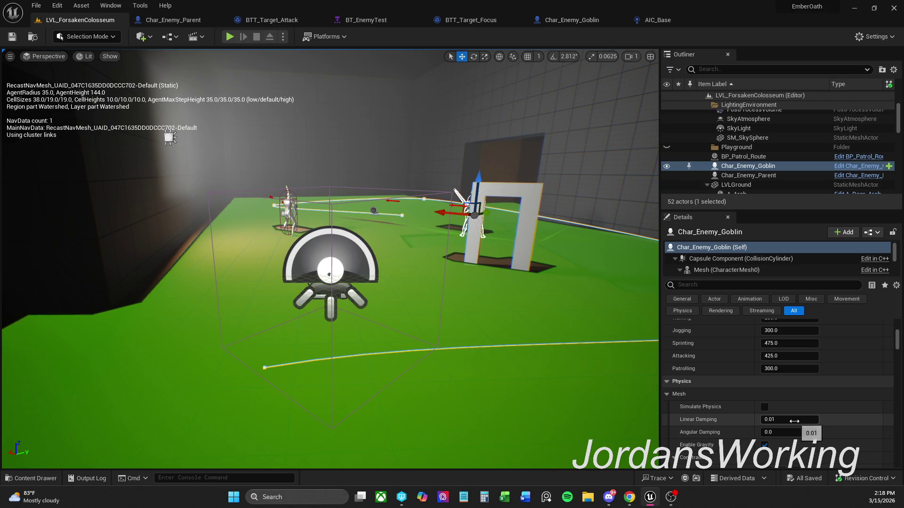
pyautogui.scroll(8, 791, 422)
pyautogui.scroll(7, 788, 422)
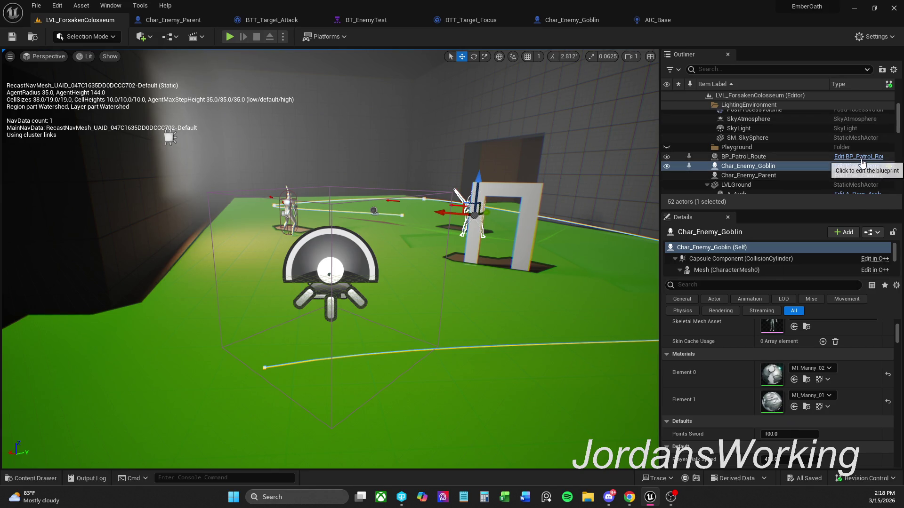
pyautogui.click(867, 158)
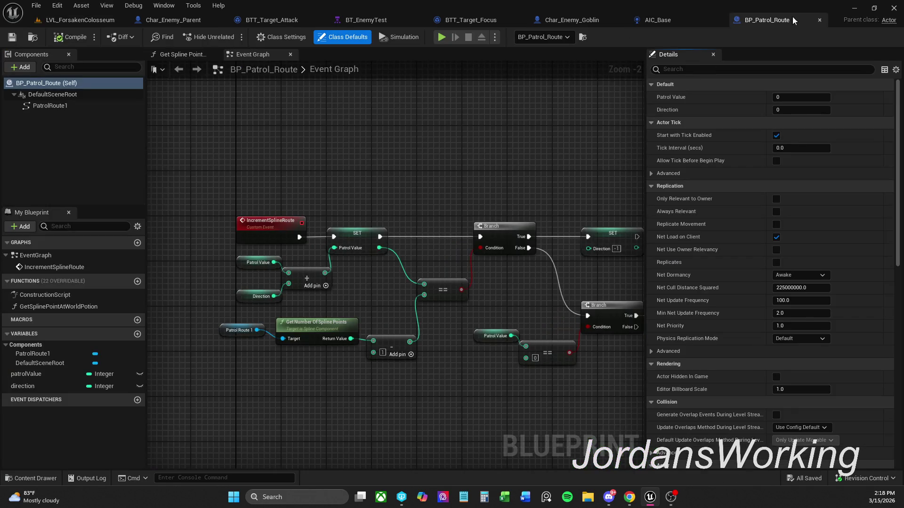
pyautogui.click(819, 20)
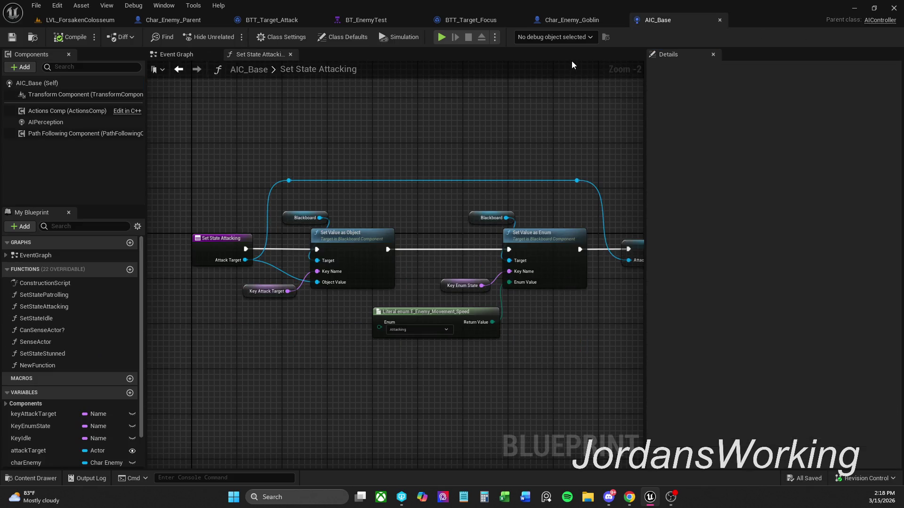
pyautogui.click(379, 24)
pyautogui.scroll(-2, 460, 218)
pyautogui.scroll(2, 498, 270)
pyautogui.moveTo(497, 268); pyautogui.dragTo(391, 236)
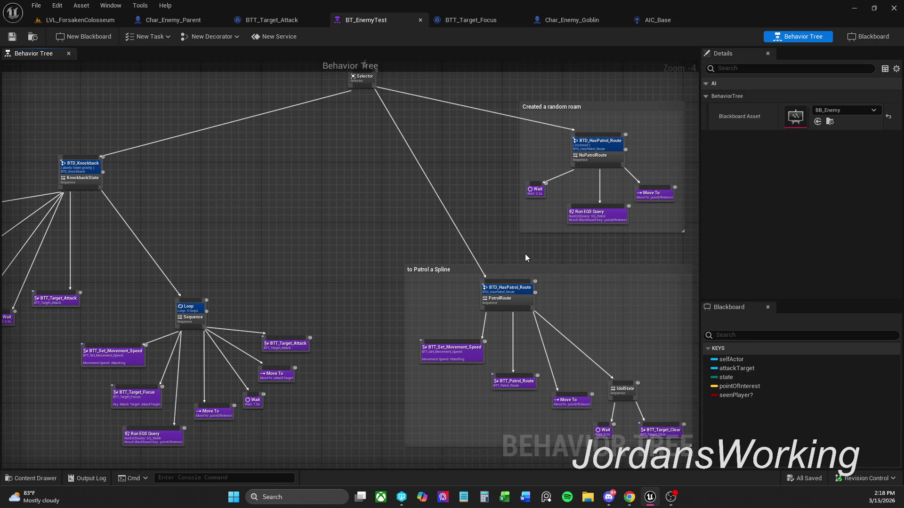
pyautogui.moveTo(504, 182); pyautogui.dragTo(444, 189)
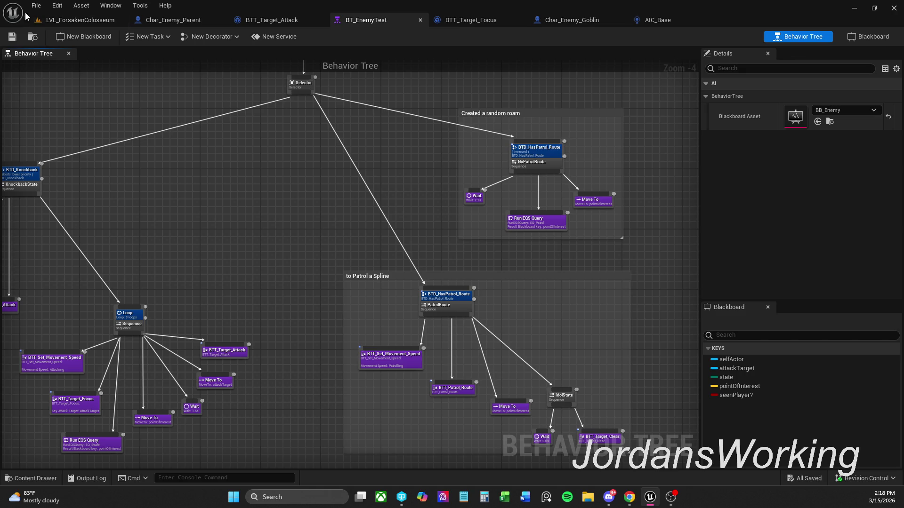
pyautogui.click(52, 19)
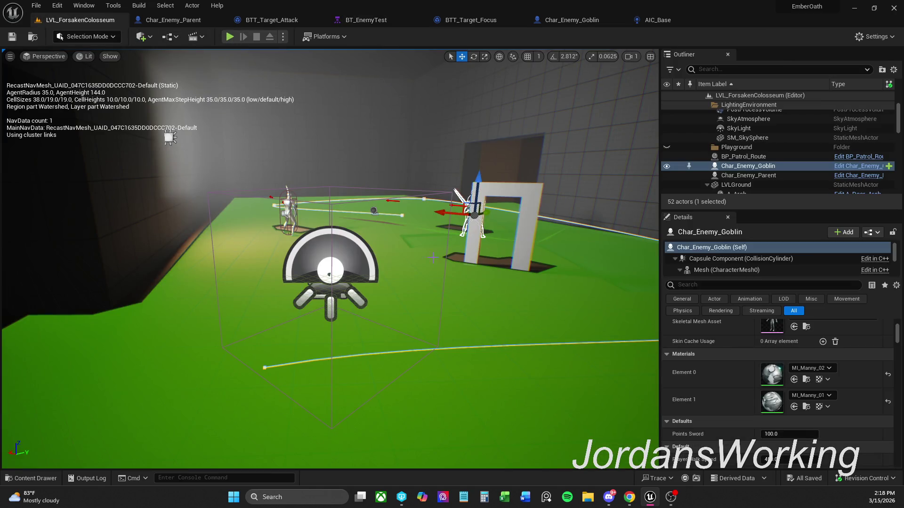
pyautogui.scroll(-2, 825, 417)
pyautogui.scroll(-1, 825, 414)
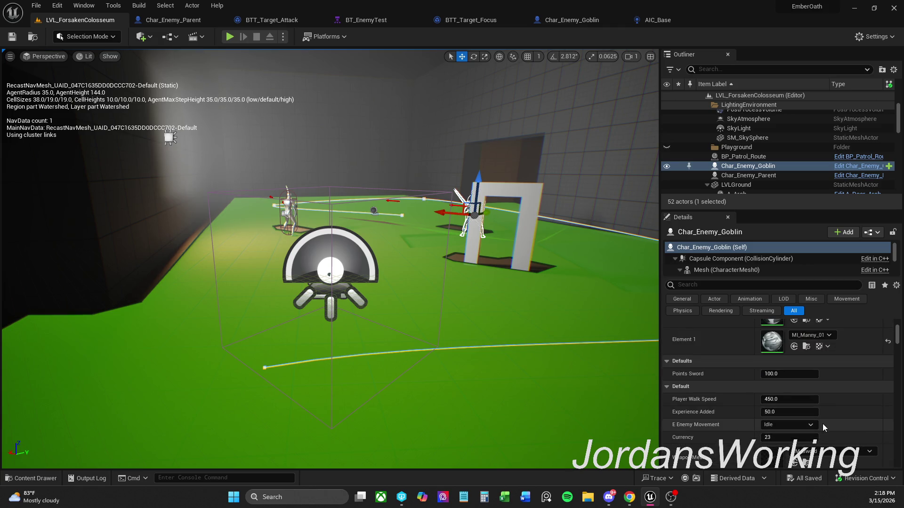
pyautogui.scroll(-1, 809, 414)
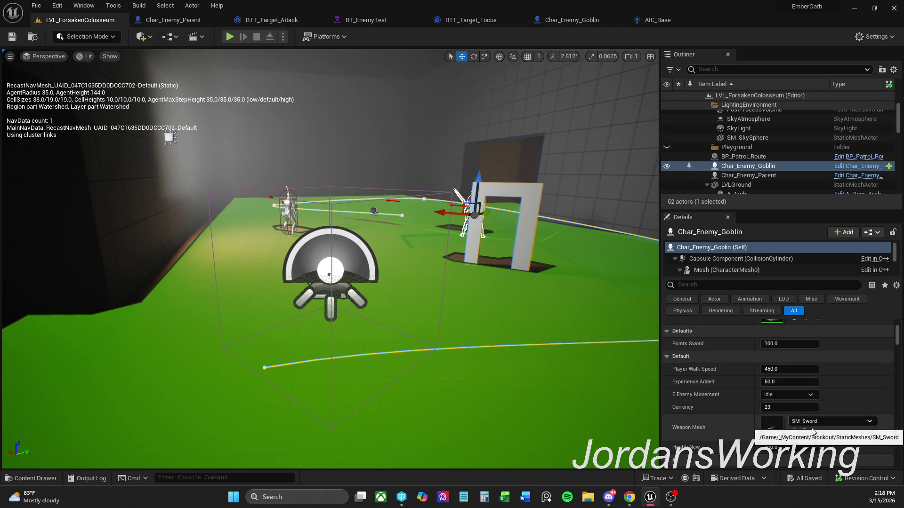
pyautogui.scroll(-2, 803, 416)
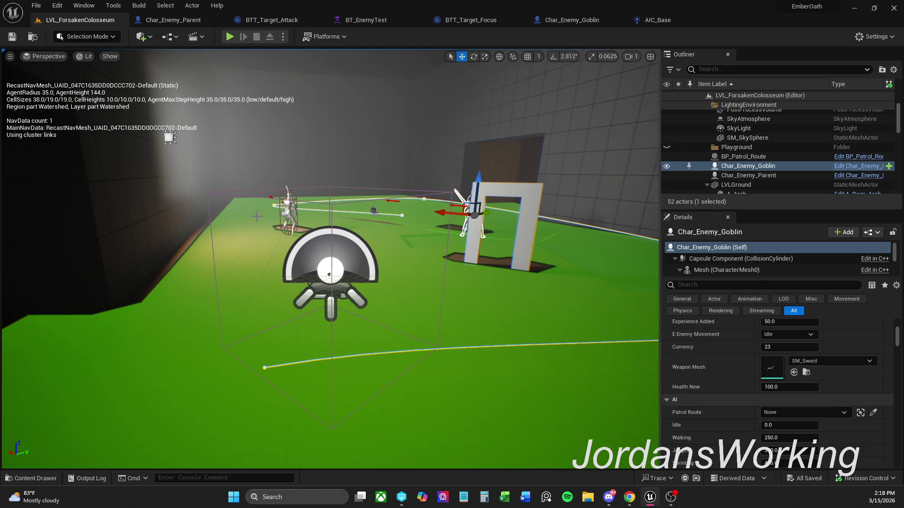
pyautogui.click(288, 202)
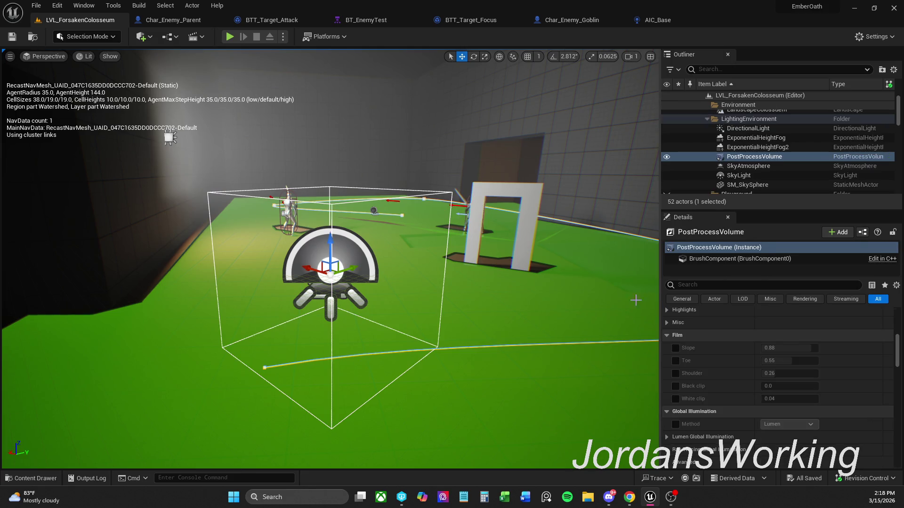
pyautogui.scroll(10, 753, 393)
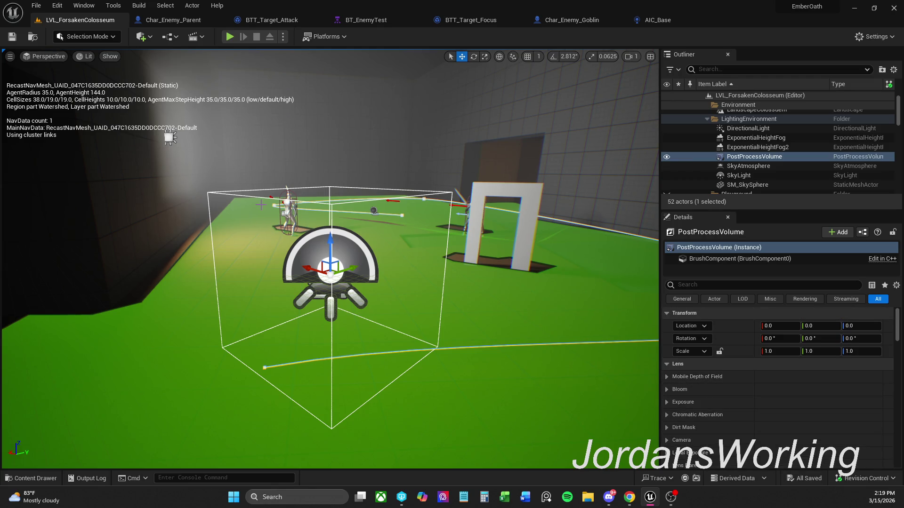
pyautogui.click(289, 207)
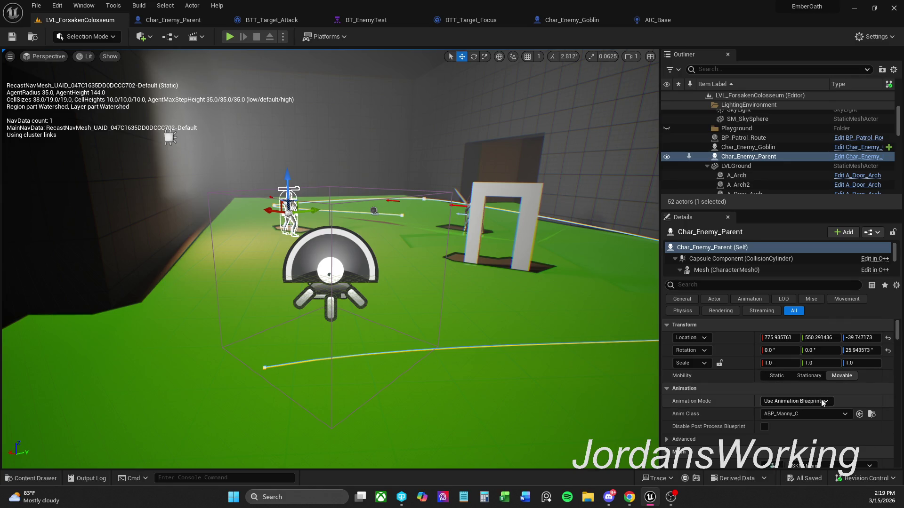
pyautogui.scroll(-5, 821, 400)
pyautogui.scroll(-3, 823, 413)
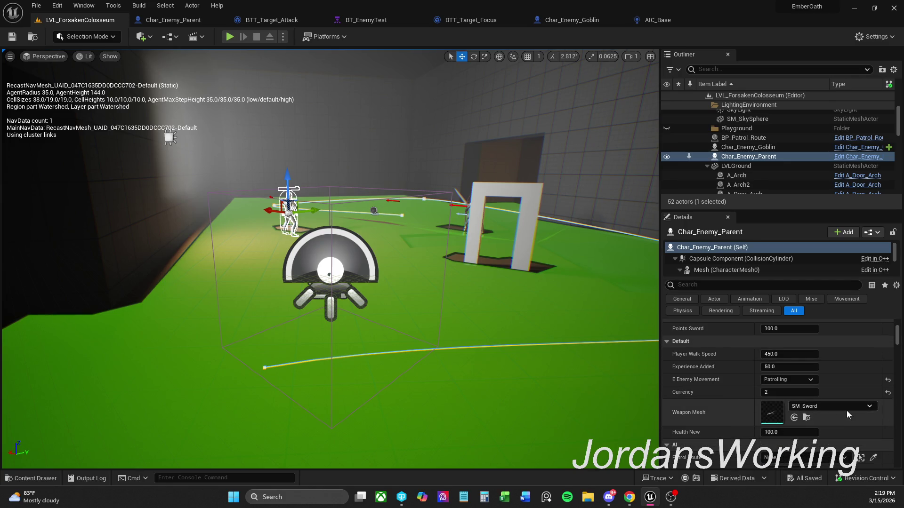
pyautogui.scroll(-2, 846, 410)
pyautogui.moveTo(518, 384); pyautogui.dragTo(480, 229)
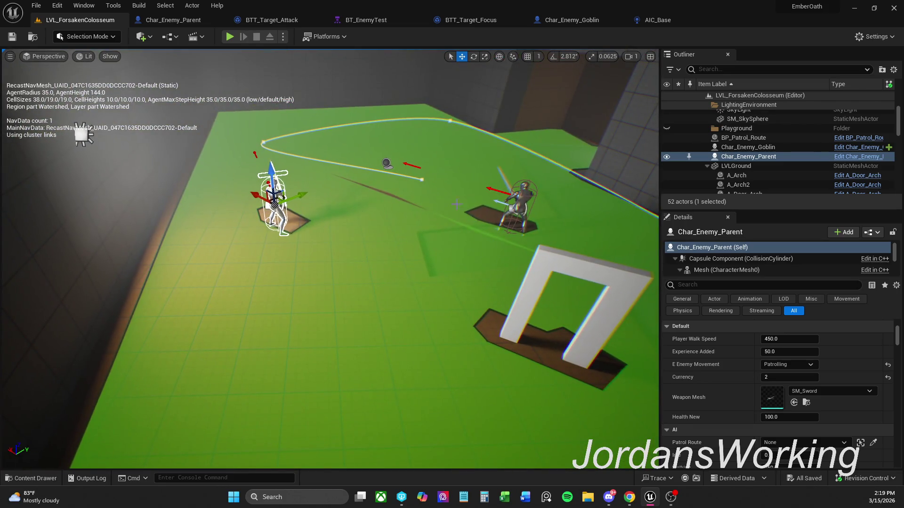
pyautogui.click(423, 179)
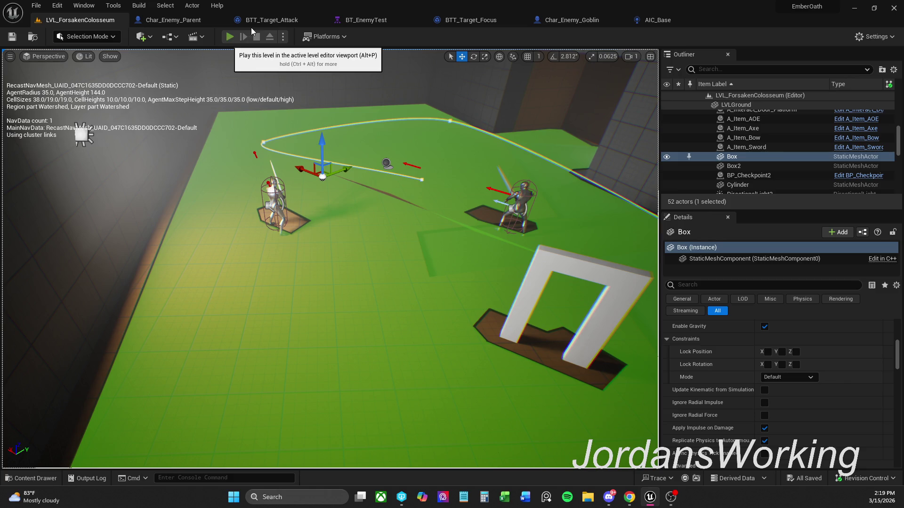
# Step: Test-play the colosseum level briefly, then return to Char_Enemy_Goblin's Event Graph
pyautogui.click(229, 36)
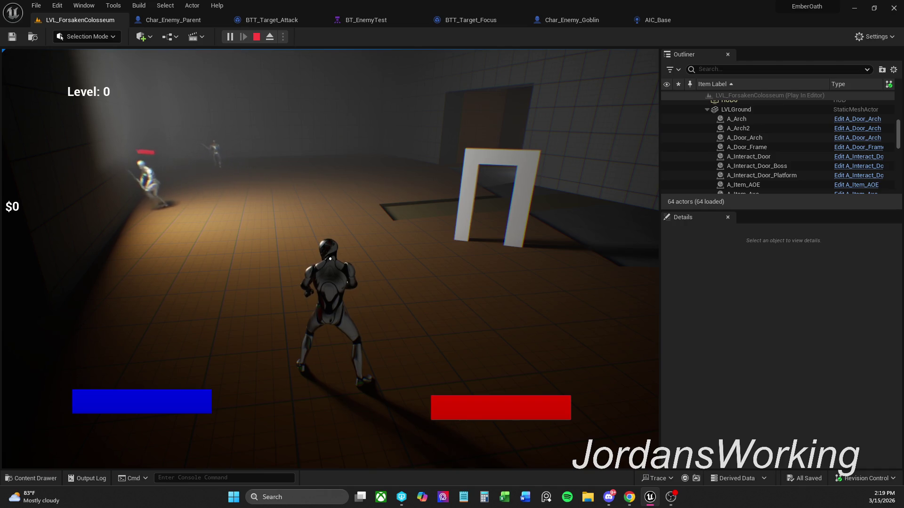
pyautogui.press('Escape')
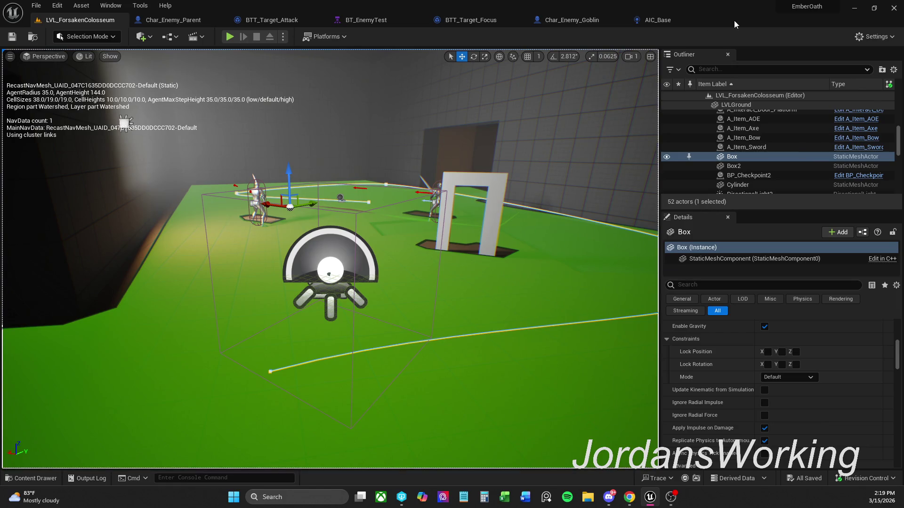
pyautogui.click(575, 22)
pyautogui.click(597, 178)
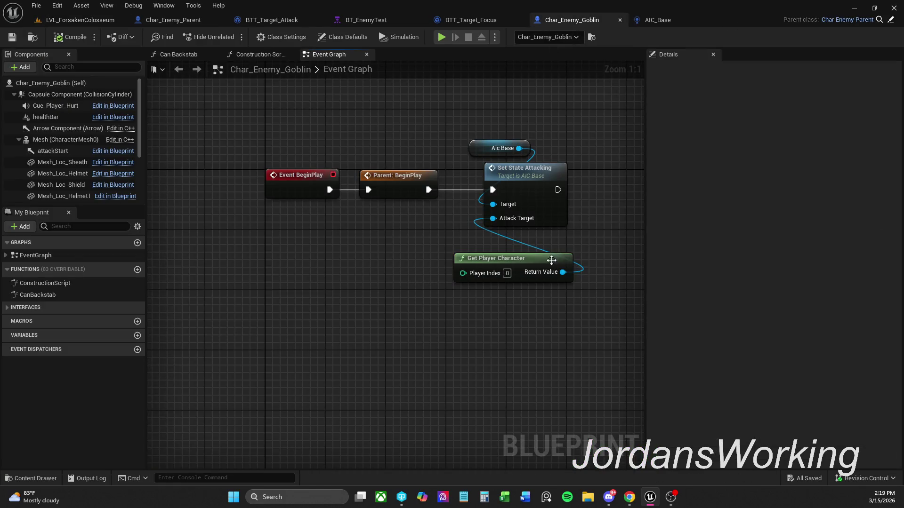
# Step: Debug with a breakpoint on Set State Attacking during a test run, then remove it
pyautogui.rightClick(547, 172)
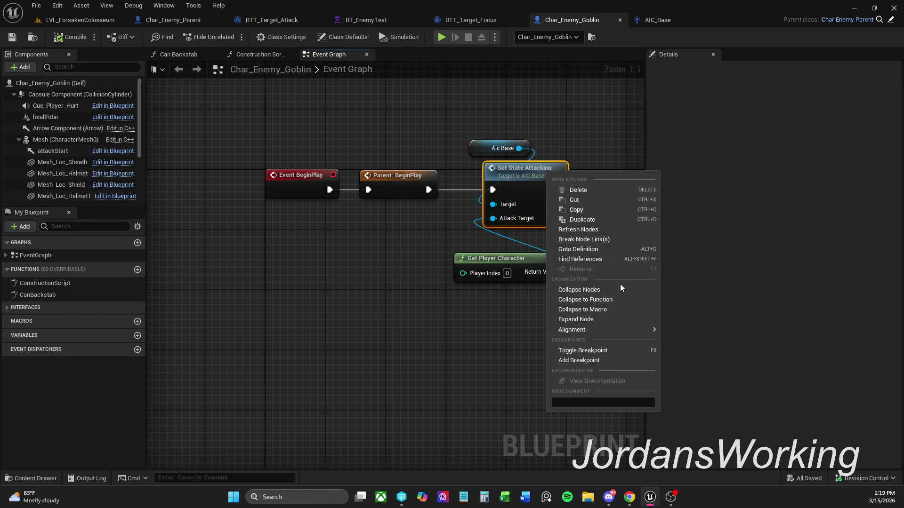
pyautogui.click(604, 350)
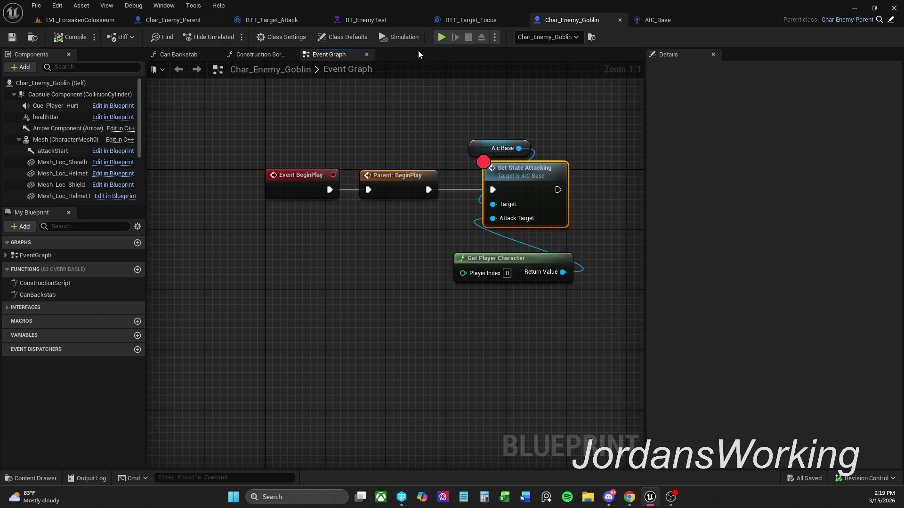
pyautogui.hotkey('alt', 'p')
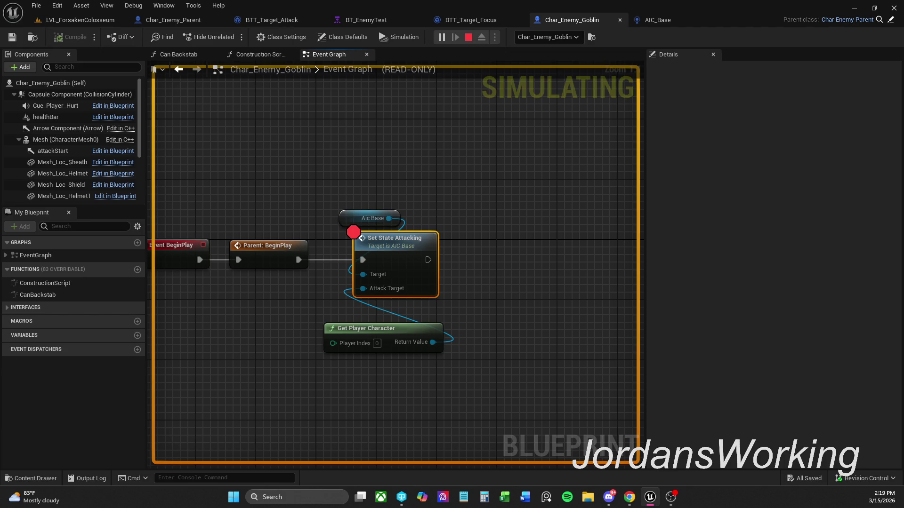
pyautogui.press('Escape')
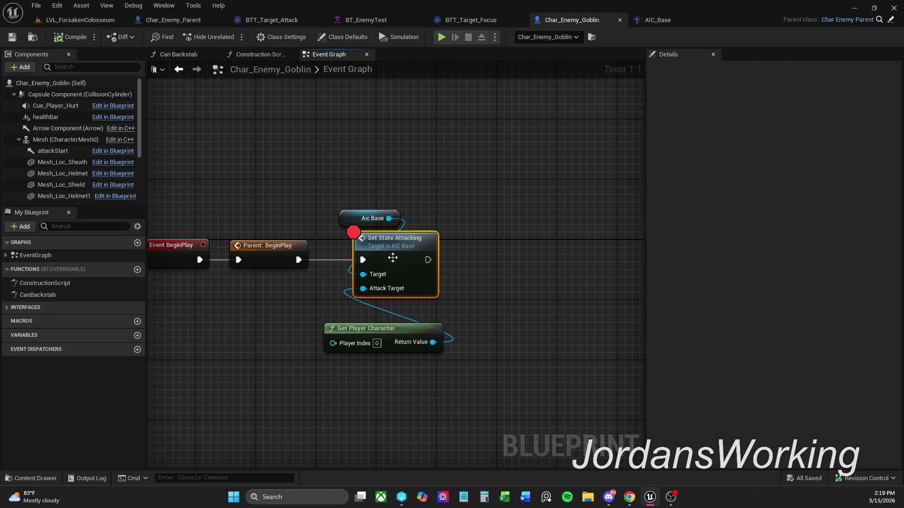
pyautogui.rightClick(393, 258)
pyautogui.click(452, 186)
# Step: Nudge Get Player Character closer under Set State Attacking, then switch to Chrome
pyautogui.moveTo(421, 175); pyautogui.dragTo(509, 158)
pyautogui.moveTo(517, 316)
pyautogui.mouseDown()
pyautogui.moveTo(510, 302)
pyautogui.moveTo(530, 329)
pyautogui.mouseUp()
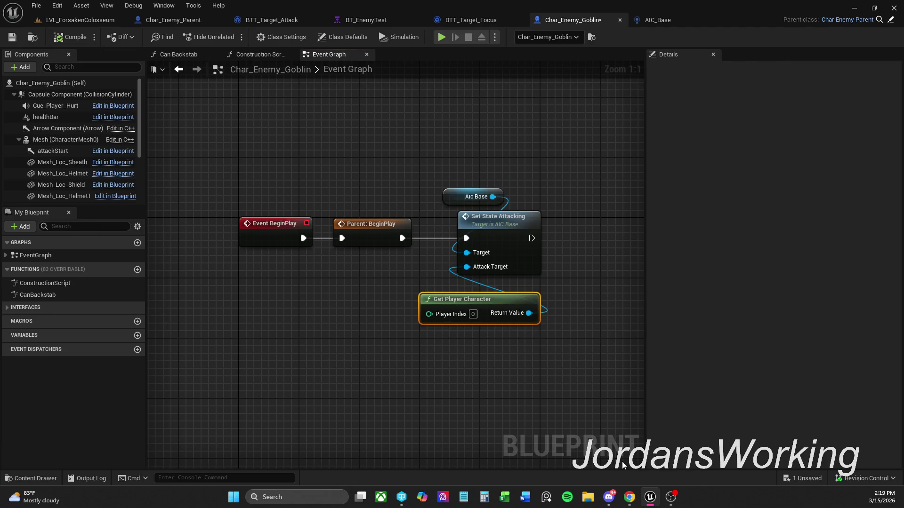
pyautogui.click(670, 497)
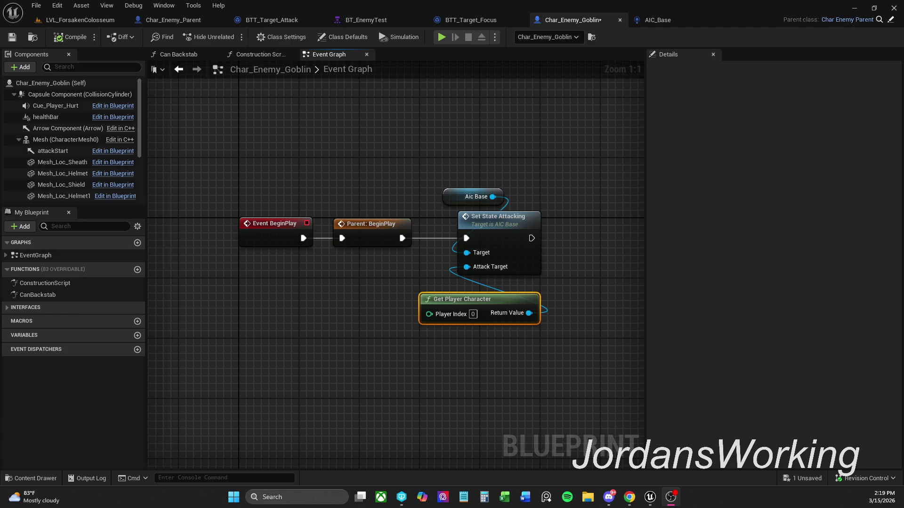
pyautogui.click(629, 497)
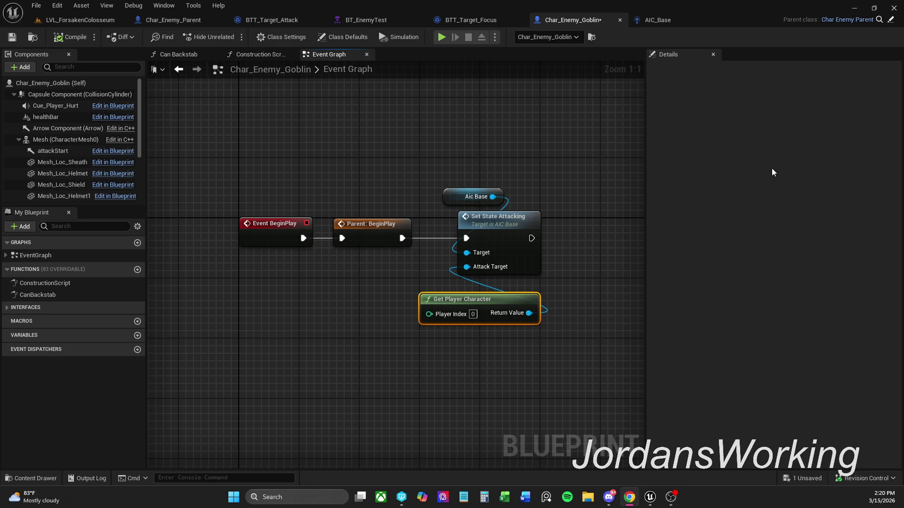
# Step: Move Aic Base, Set State Attacking and Get Player Character below the BeginPlay chain
pyautogui.click(460, 134)
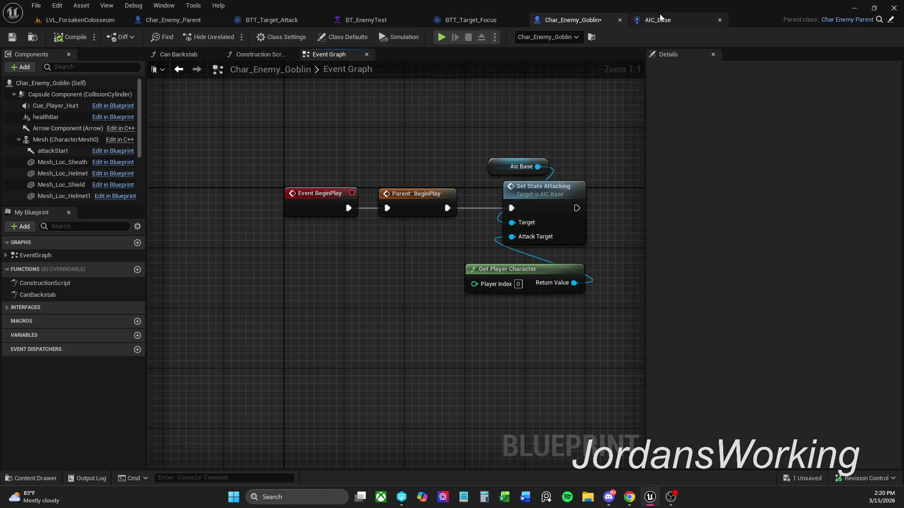
pyautogui.moveTo(577, 131); pyautogui.dragTo(505, 149)
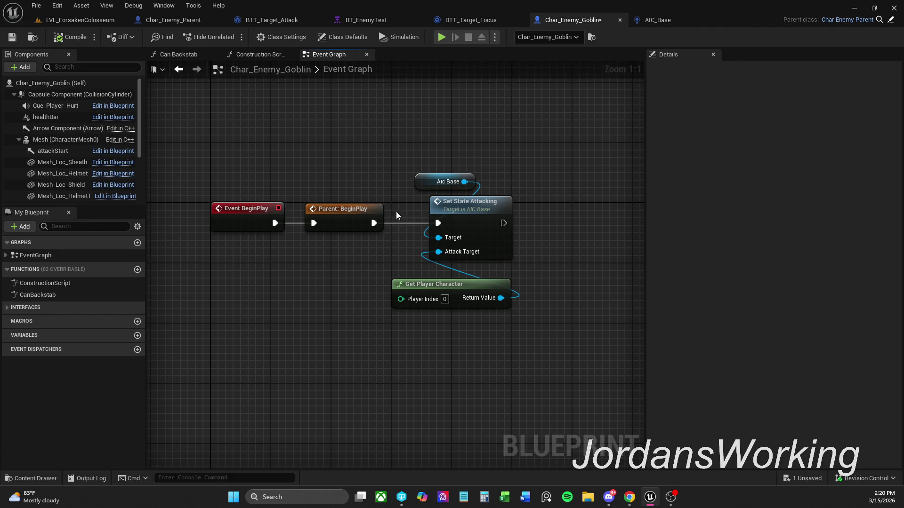
pyautogui.moveTo(404, 136); pyautogui.dragTo(515, 338)
pyautogui.moveTo(476, 228)
pyautogui.mouseDown()
pyautogui.moveTo(482, 294)
pyautogui.moveTo(491, 296)
pyautogui.mouseUp()
pyautogui.click(391, 236)
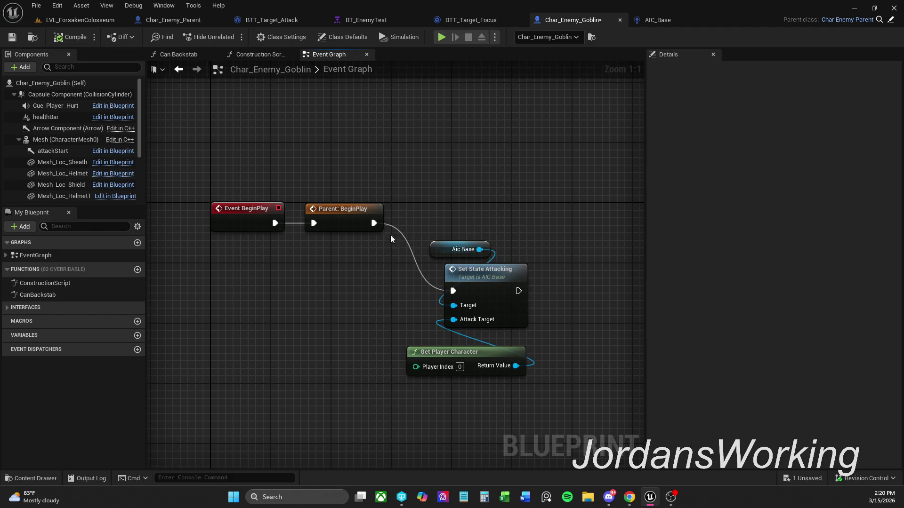
# Step: Add Character Movement with a Set Movement Mode call, executed from Parent: BeginPlay
pyautogui.scroll(-3, 85, 188)
pyautogui.click(52, 163)
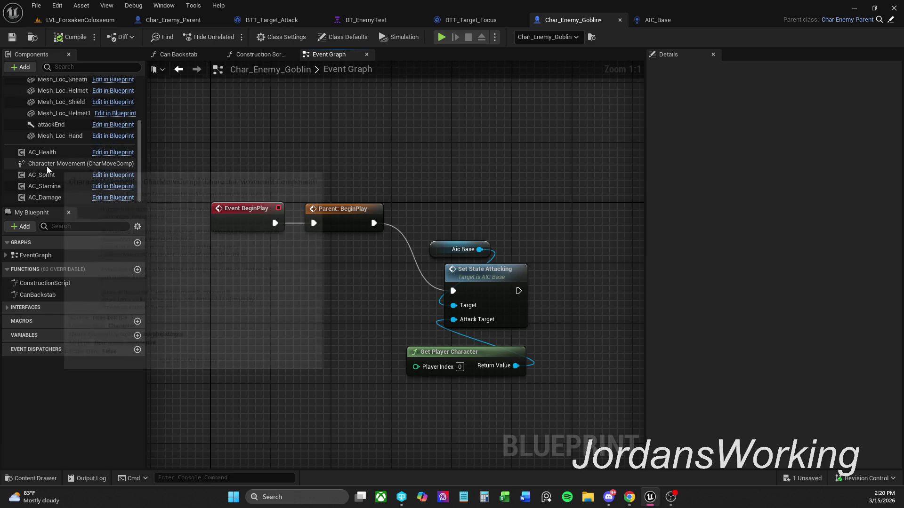
pyautogui.moveTo(129, 170); pyautogui.dragTo(409, 124)
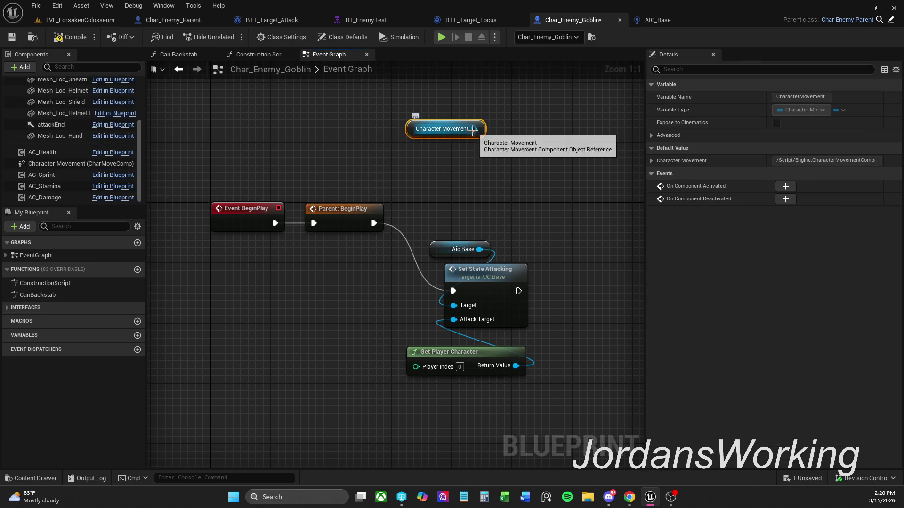
pyautogui.moveTo(474, 129); pyautogui.dragTo(518, 129)
pyautogui.write('set ')
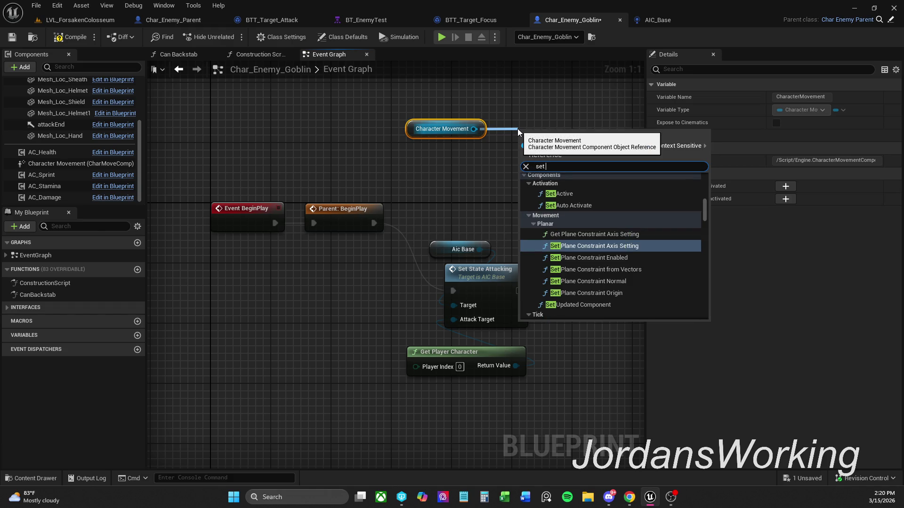
pyautogui.write('movement')
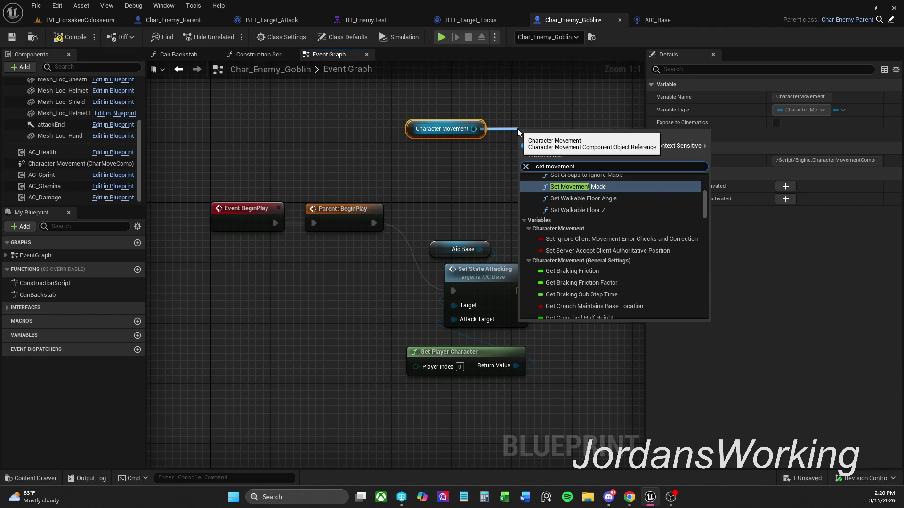
pyautogui.press('Return')
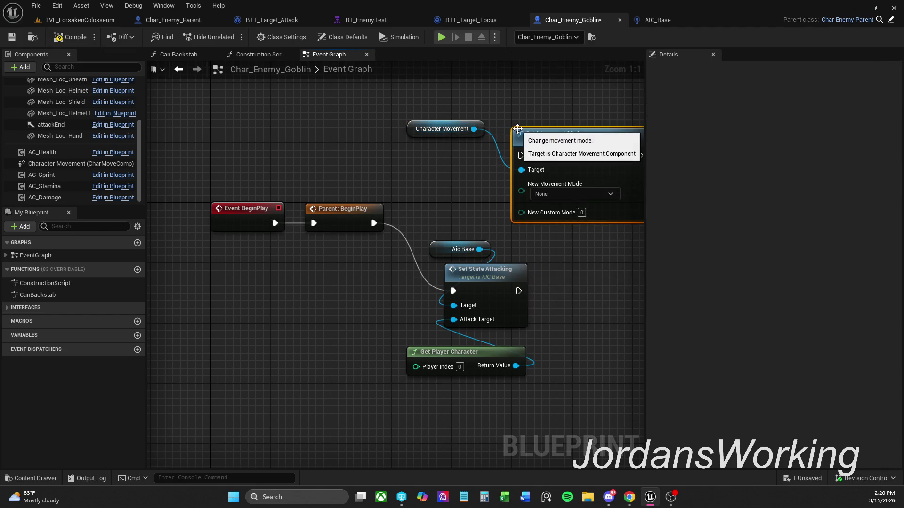
pyautogui.moveTo(379, 227)
pyautogui.mouseDown()
pyautogui.moveTo(549, 145)
pyautogui.moveTo(521, 155)
pyautogui.mouseUp()
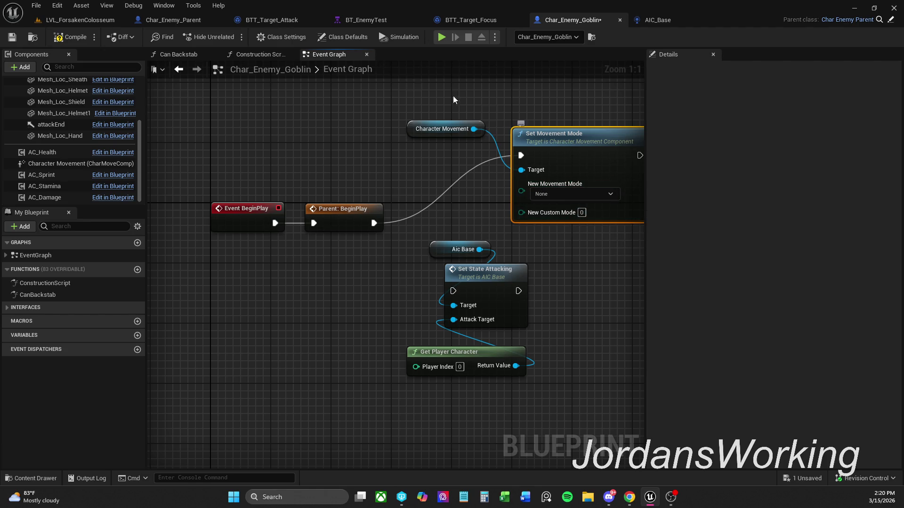
# Step: Test-play the LVL_ForsakenColosseum level and leave the session with F8
pyautogui.click(92, 20)
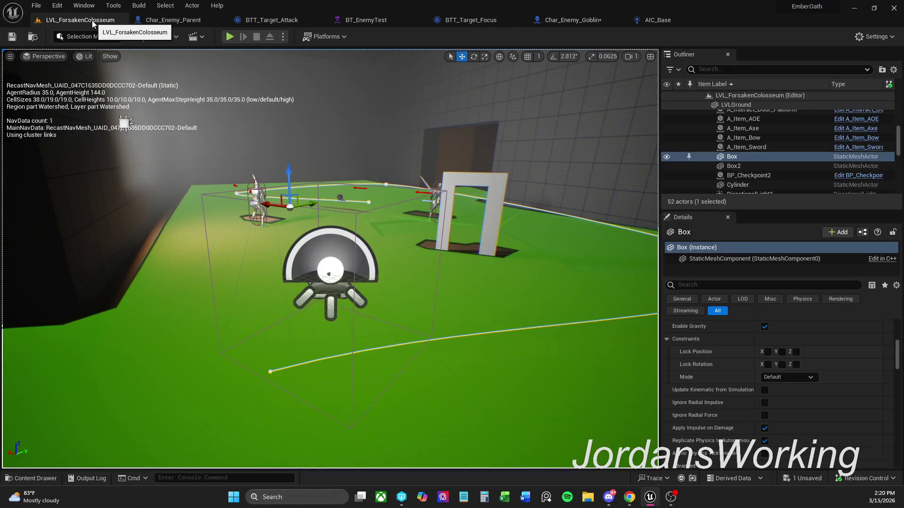
pyautogui.click(229, 39)
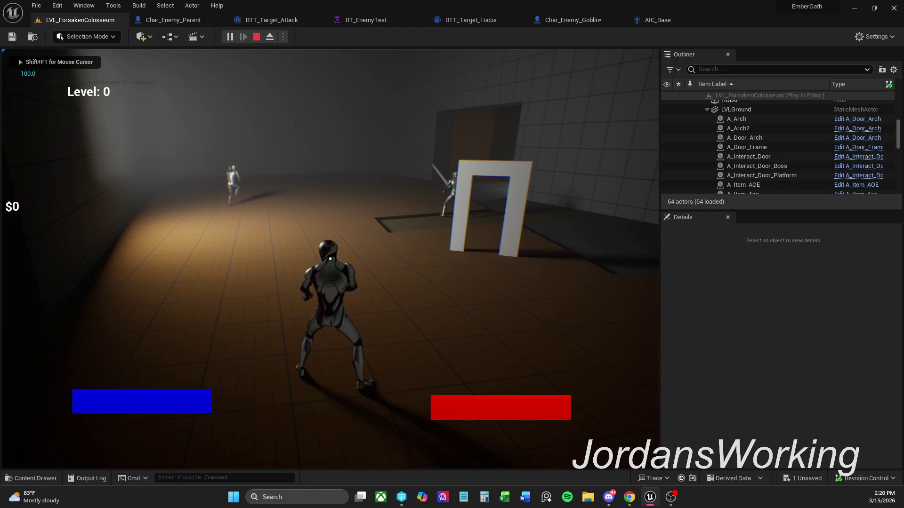
pyautogui.press('F8')
# Step: Delete the Character Movement and Set Movement Mode nodes, reconnecting Parent: BeginPlay to Set State Attacking
pyautogui.click(562, 20)
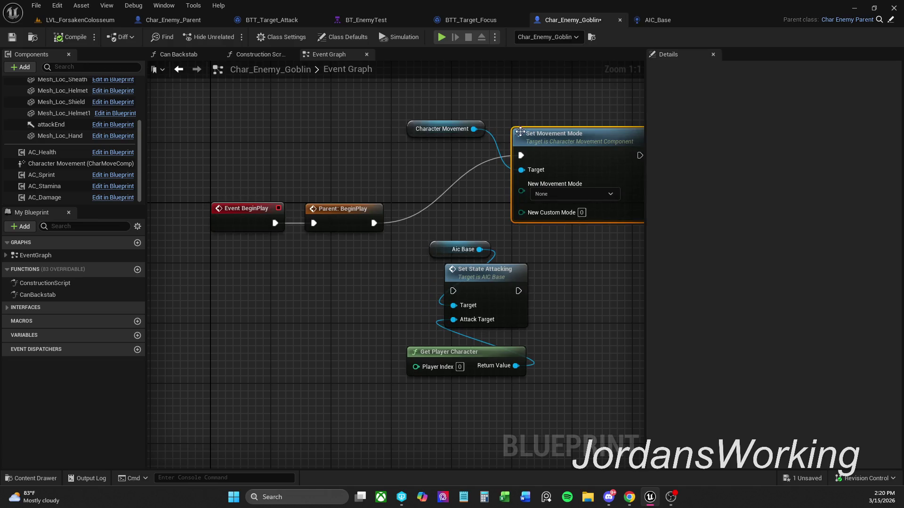
pyautogui.keyDown('ctrl'); pyautogui.click(402, 155); pyautogui.keyUp('ctrl')
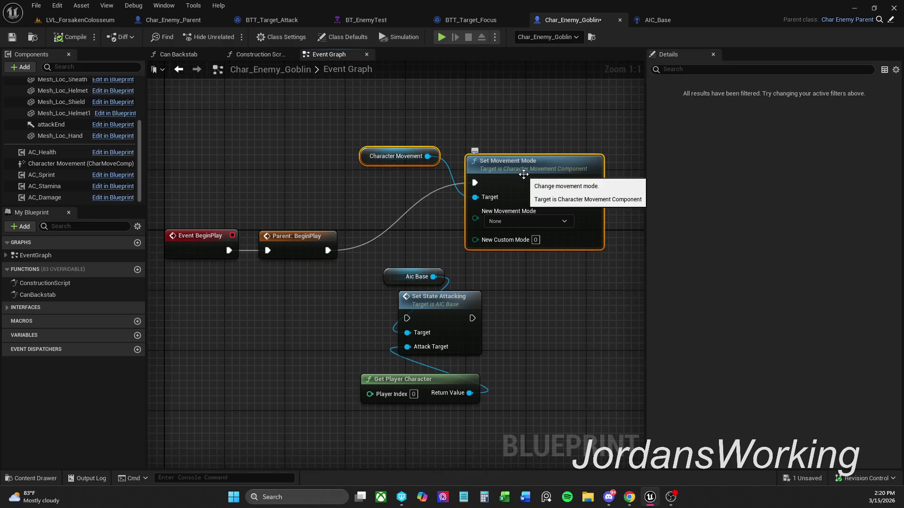
pyautogui.press('Delete')
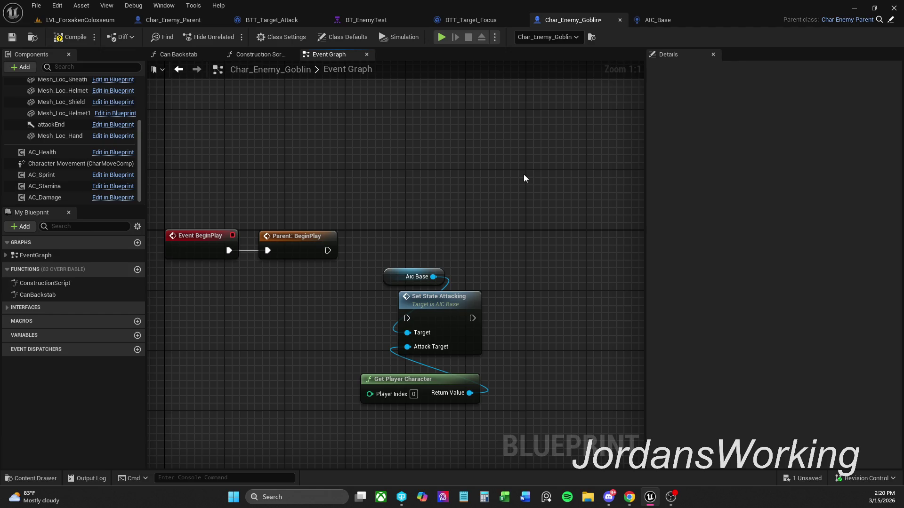
pyautogui.moveTo(504, 230); pyautogui.dragTo(396, 363)
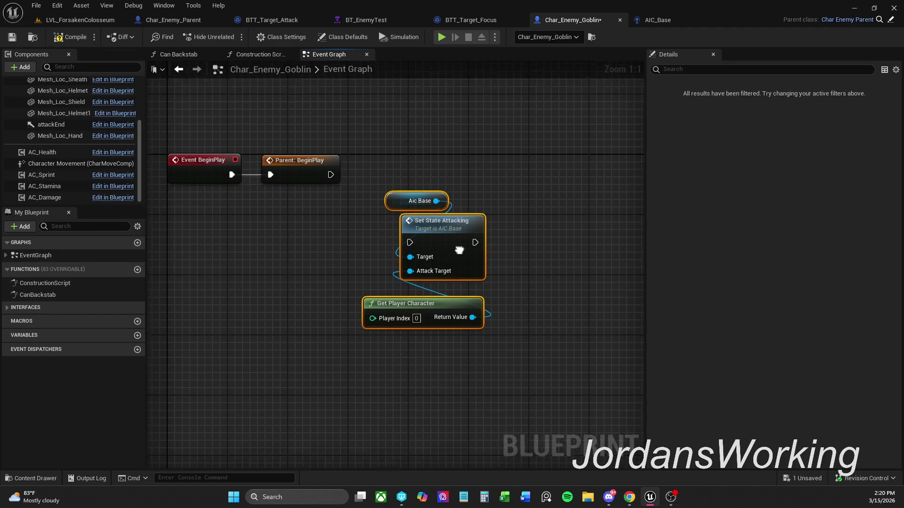
pyautogui.moveTo(474, 271)
pyautogui.mouseDown()
pyautogui.moveTo(481, 194)
pyautogui.moveTo(474, 203)
pyautogui.moveTo(354, 205)
pyautogui.mouseUp()
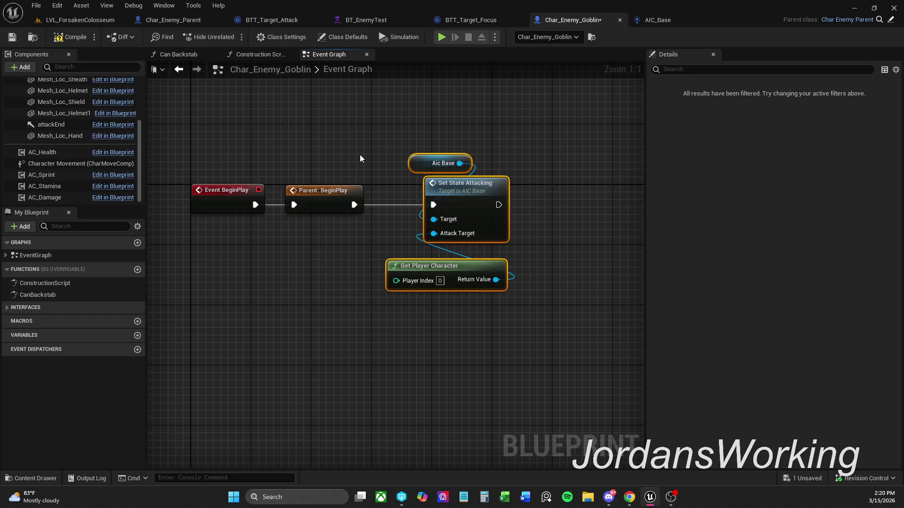
pyautogui.click(424, 250)
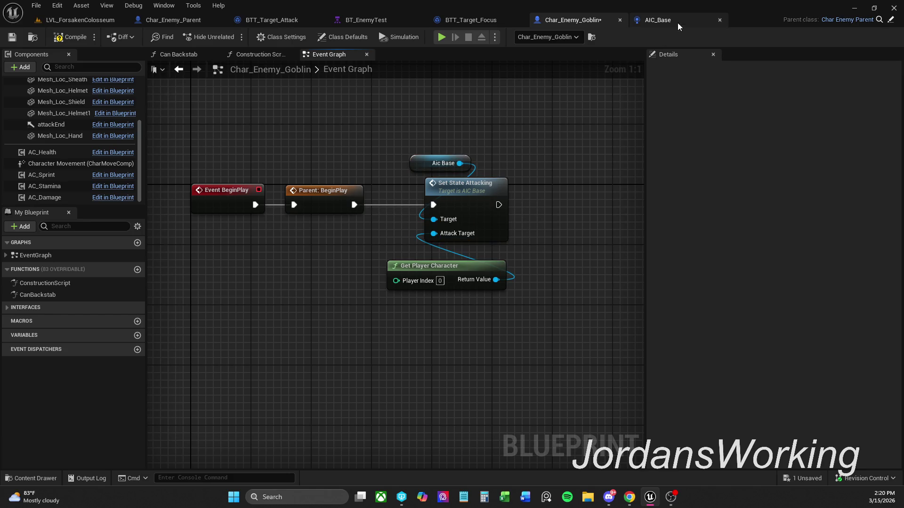
pyautogui.click(657, 20)
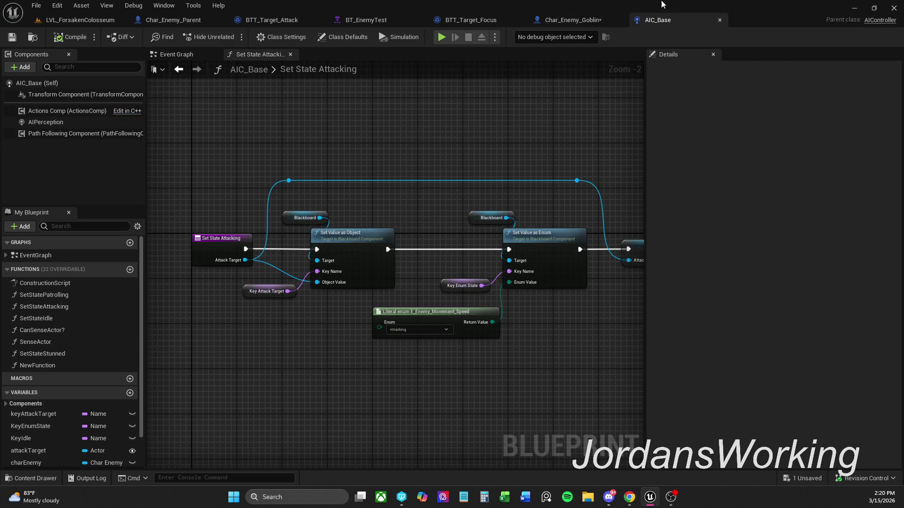
# Step: In Char_Enemy_Parent, rename the Player_Controller variable to playerController
pyautogui.click(189, 18)
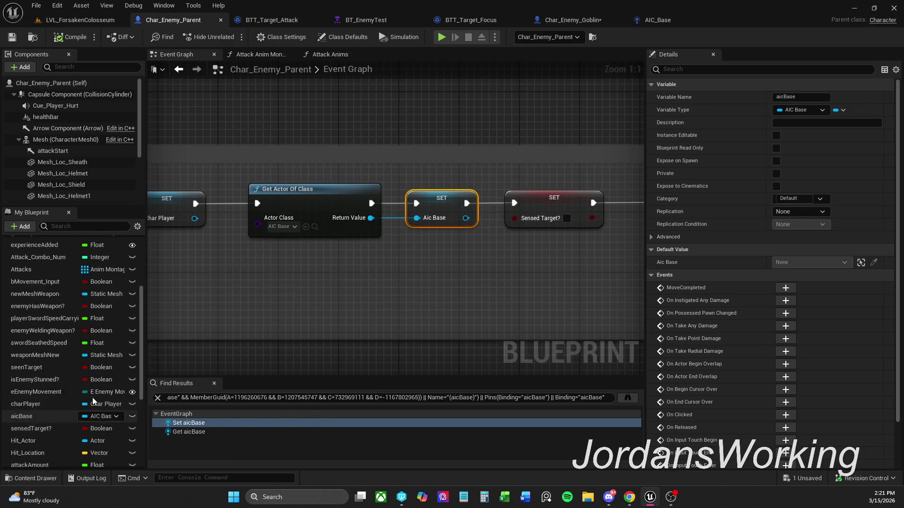
pyautogui.scroll(6, 92, 400)
pyautogui.scroll(-1, 78, 360)
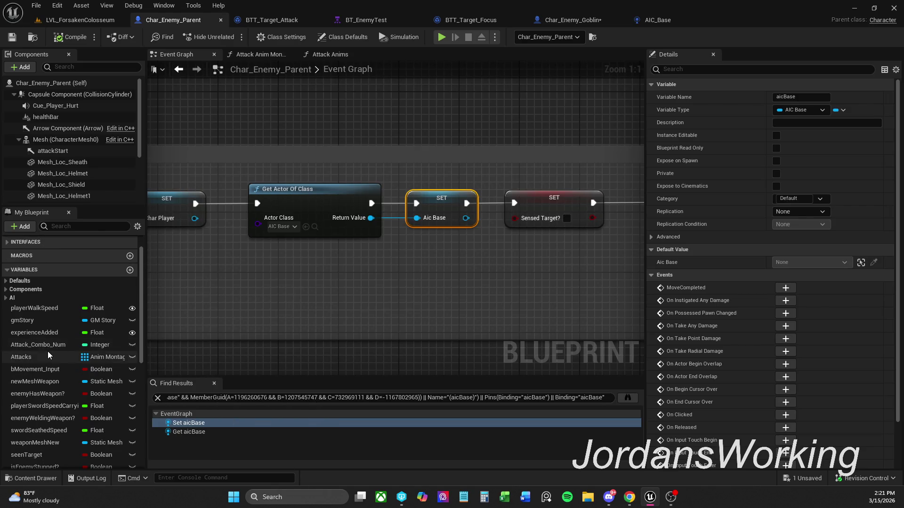
pyautogui.click(6, 281)
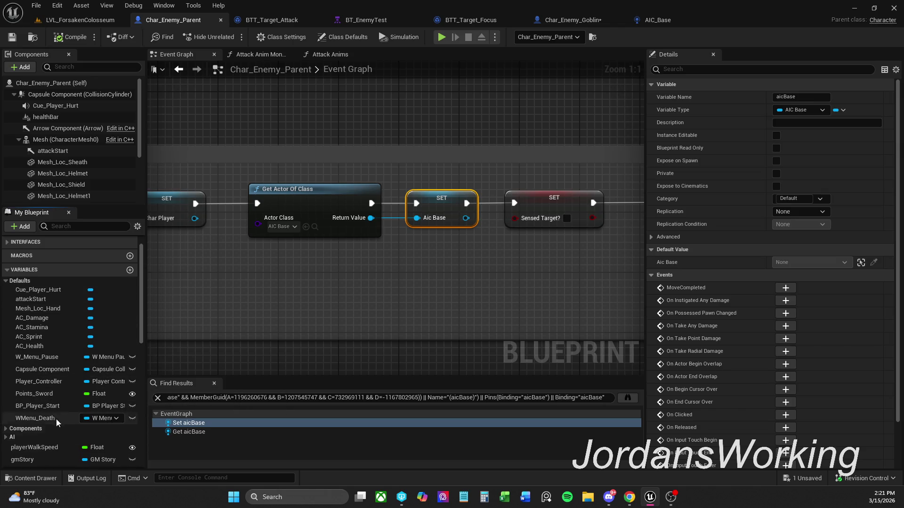
pyautogui.click(43, 382)
pyautogui.press('BackSpace')
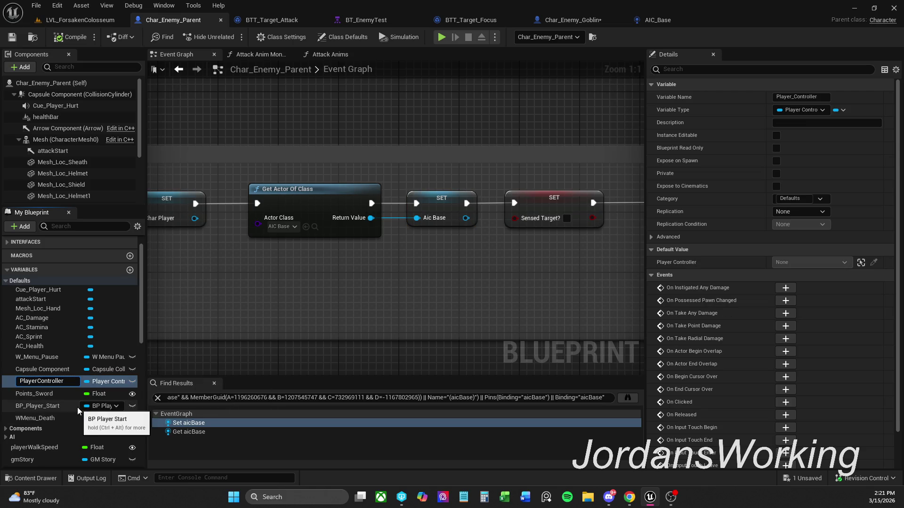
pyautogui.press('Delete')
pyautogui.write('p')
pyautogui.press('Return')
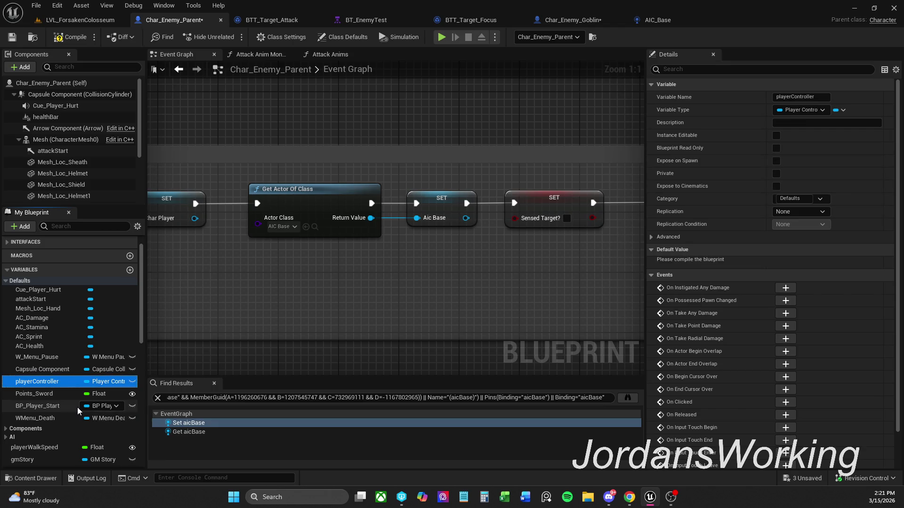
# Step: Rename Points_Sword to pointsSword and compile Char_Enemy_Parent
pyautogui.doubleClick(47, 394)
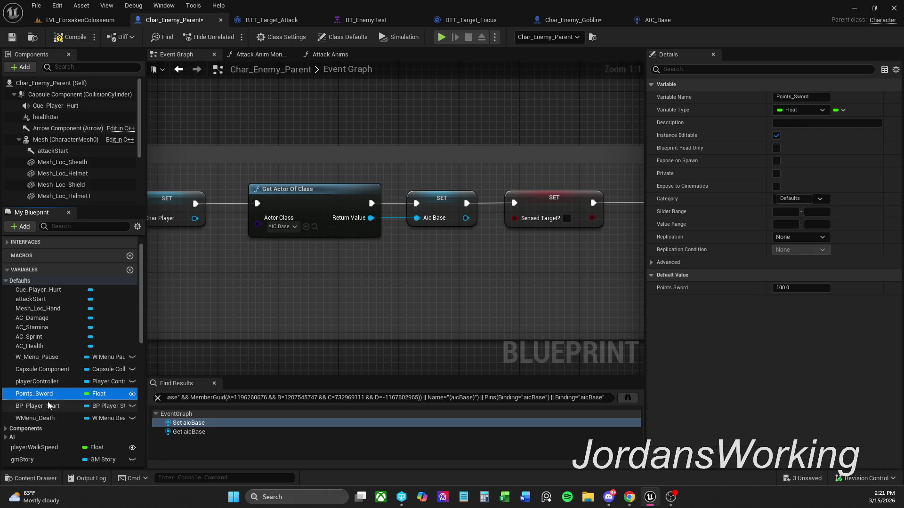
pyautogui.click(45, 394)
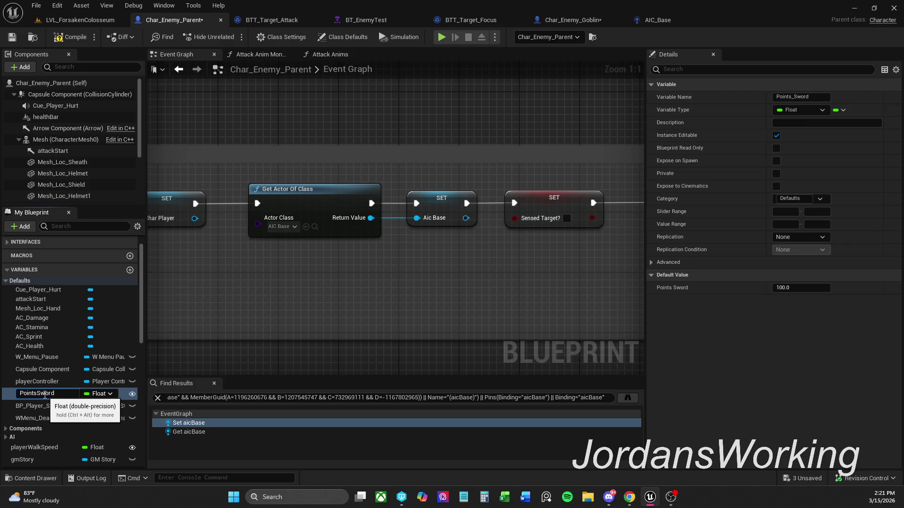
pyautogui.press('Delete')
pyautogui.write('p')
pyautogui.press('Return')
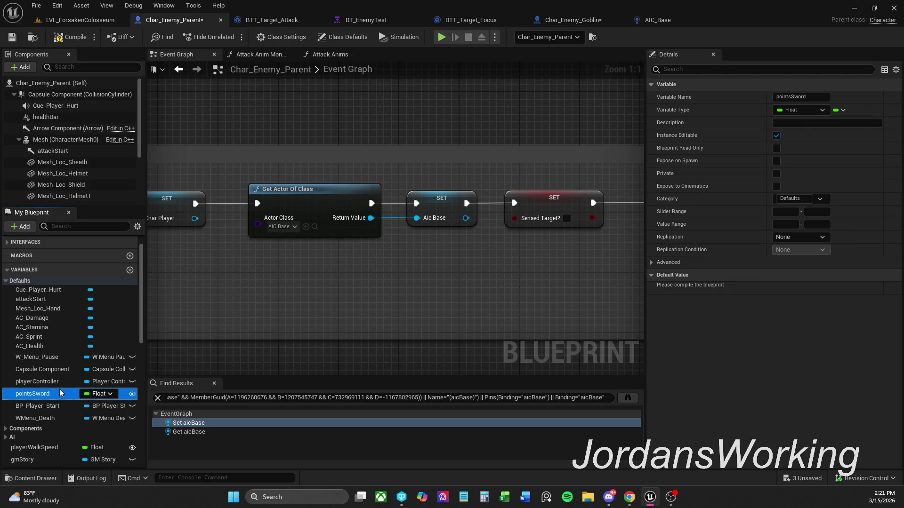
pyautogui.click(74, 42)
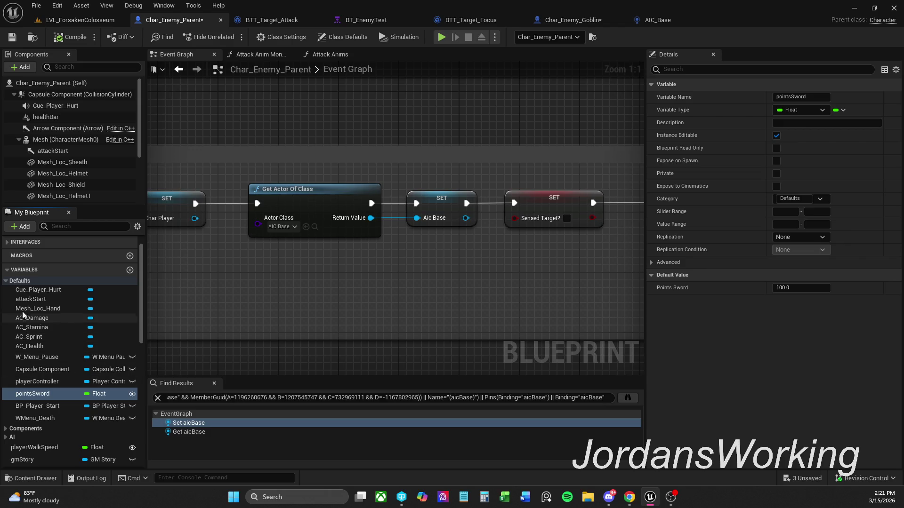
# Step: Inspect the charPlayer variable, then bring up the BTT_Target_Attack task
pyautogui.click(8, 281)
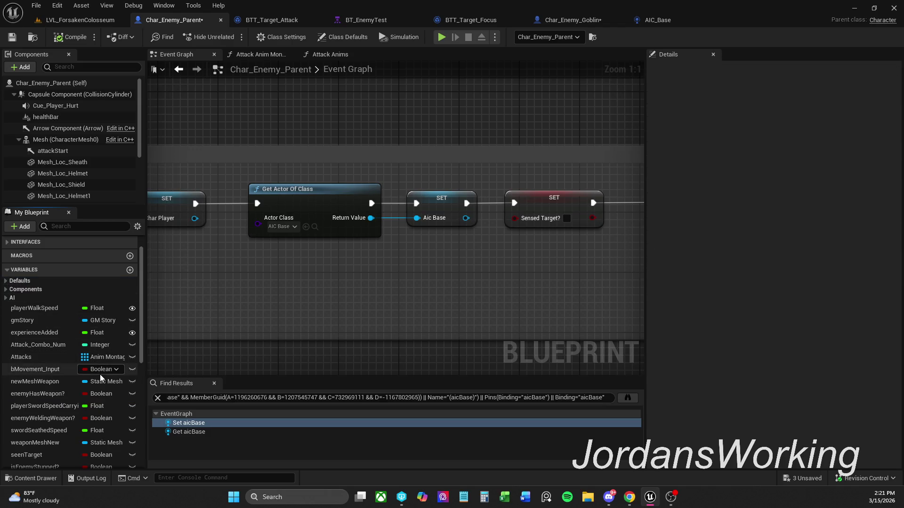
pyautogui.scroll(-5, 67, 355)
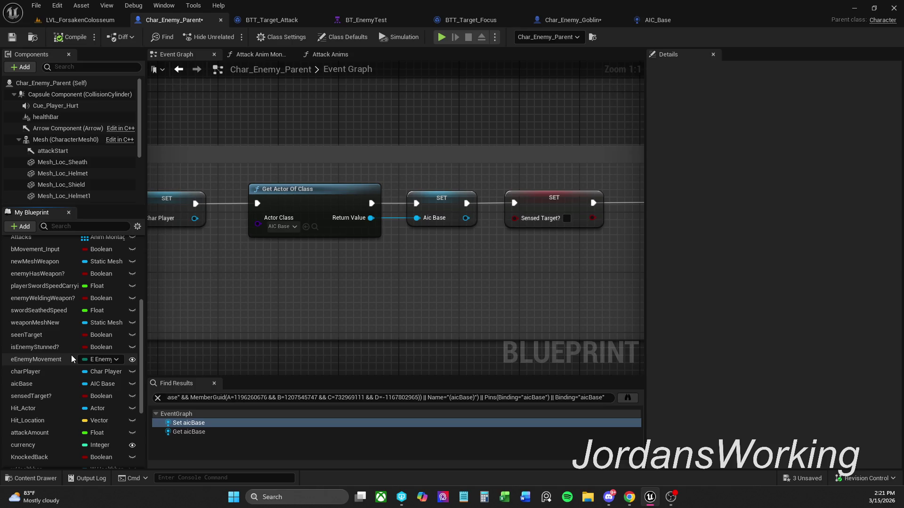
pyautogui.click(44, 373)
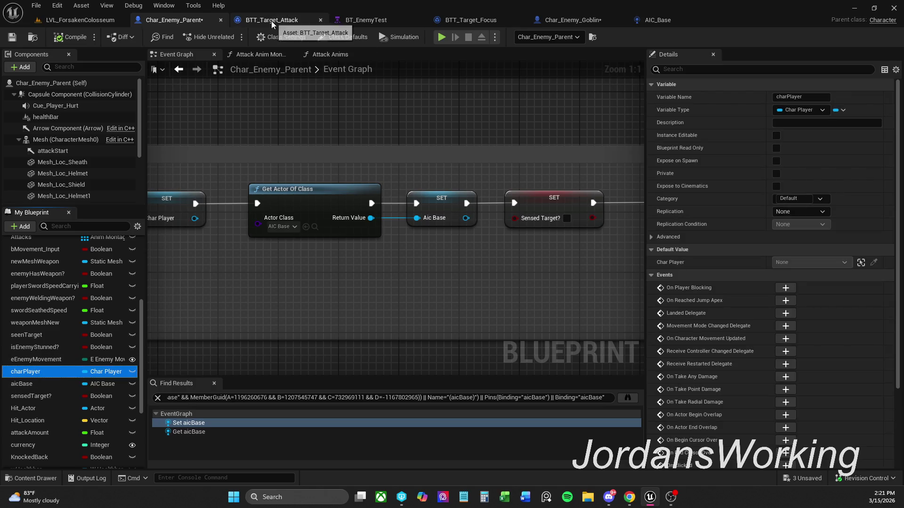
pyautogui.click(271, 20)
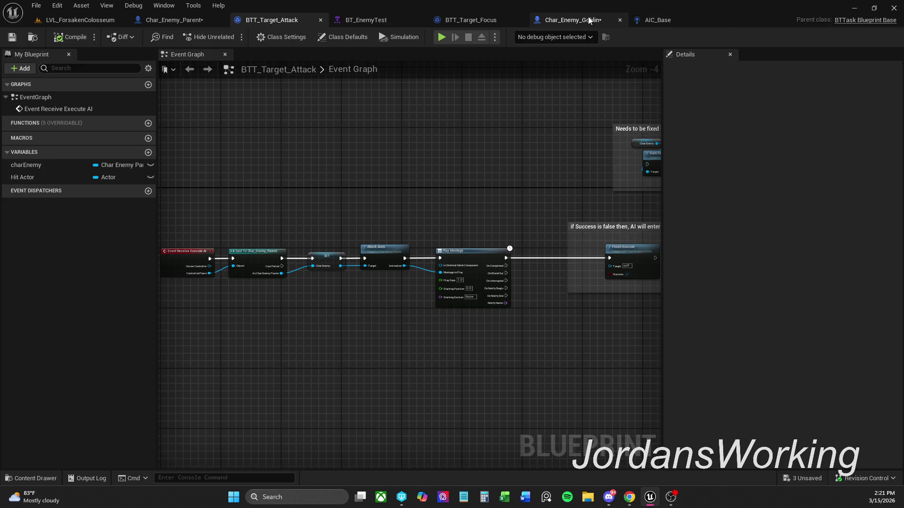
# Step: In the goblin graph, wire a new Get Char Player node into Set State Attacking's Attack Target
pyautogui.click(570, 20)
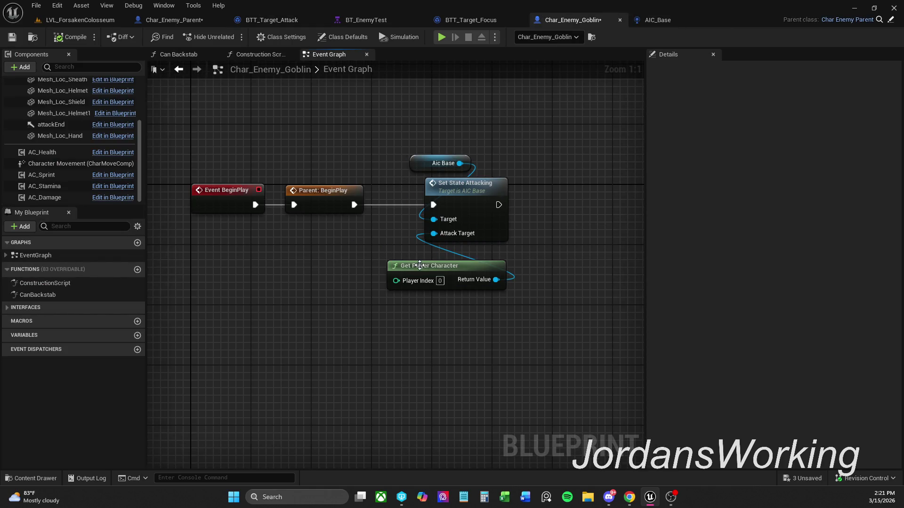
pyautogui.moveTo(416, 266); pyautogui.dragTo(560, 326)
pyautogui.moveTo(434, 234)
pyautogui.mouseDown()
pyautogui.moveTo(394, 257)
pyautogui.moveTo(386, 276)
pyautogui.mouseUp()
pyautogui.write('cast to her')
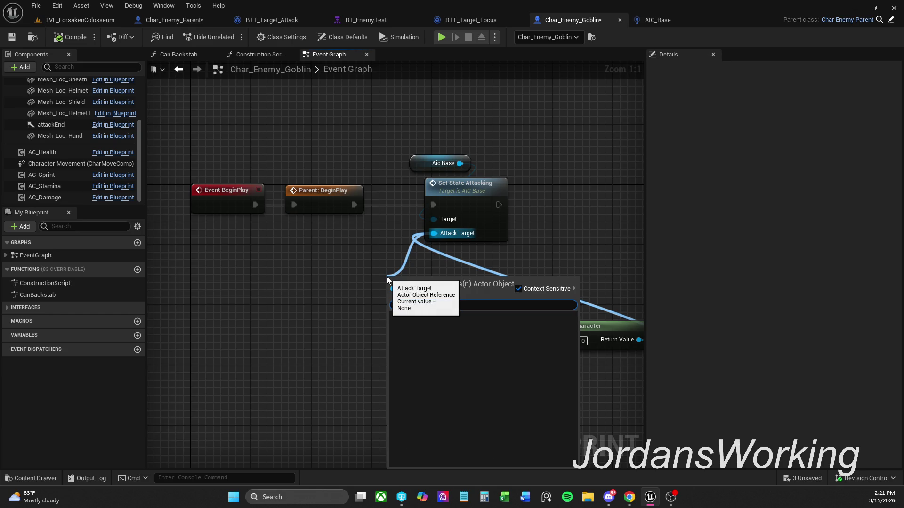
pyautogui.write('het char')
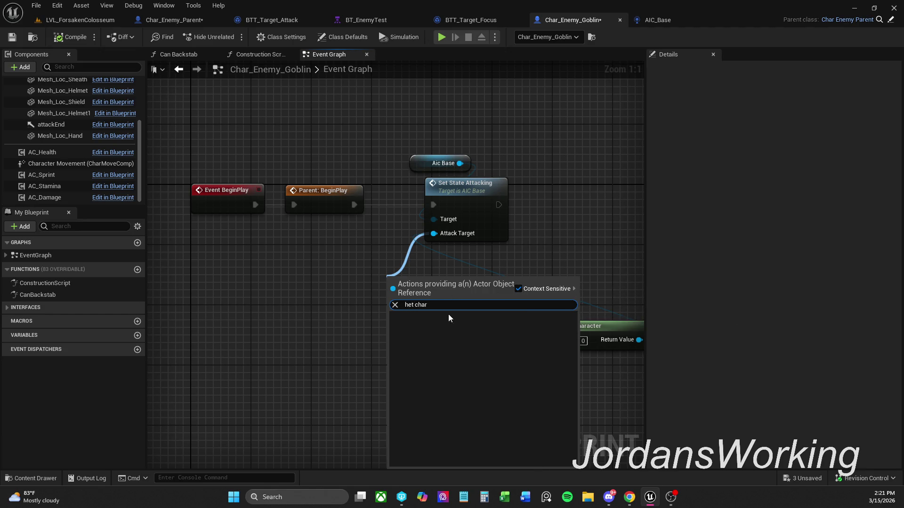
pyautogui.hotkey('ctrl', 'a')
pyautogui.write('get char')
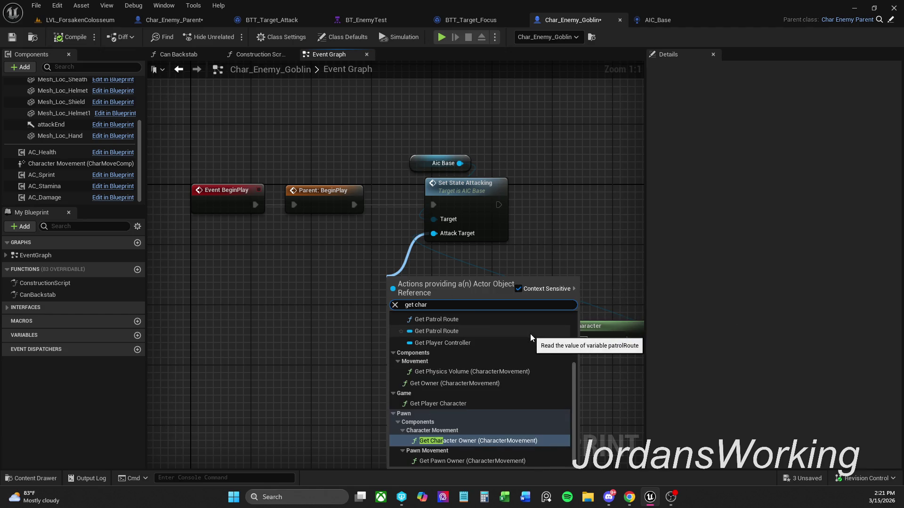
pyautogui.click(500, 305)
pyautogui.write('Pla')
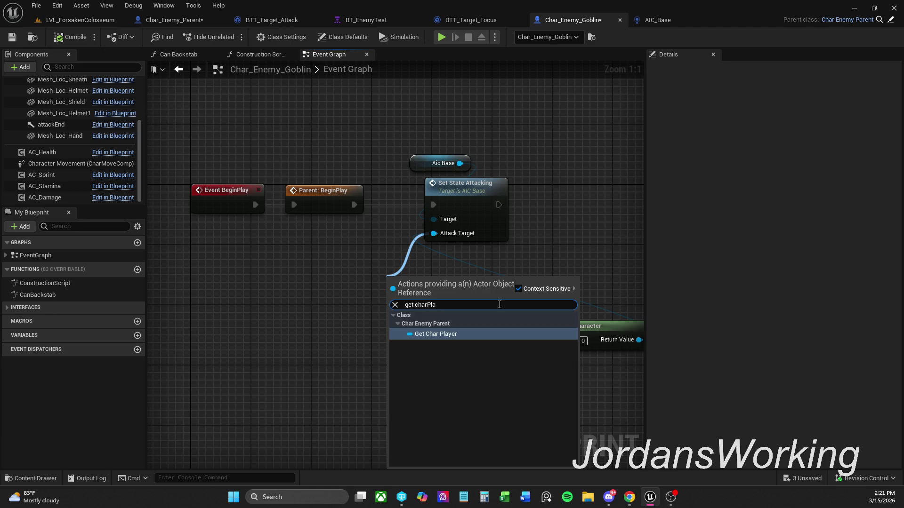
pyautogui.press('Return')
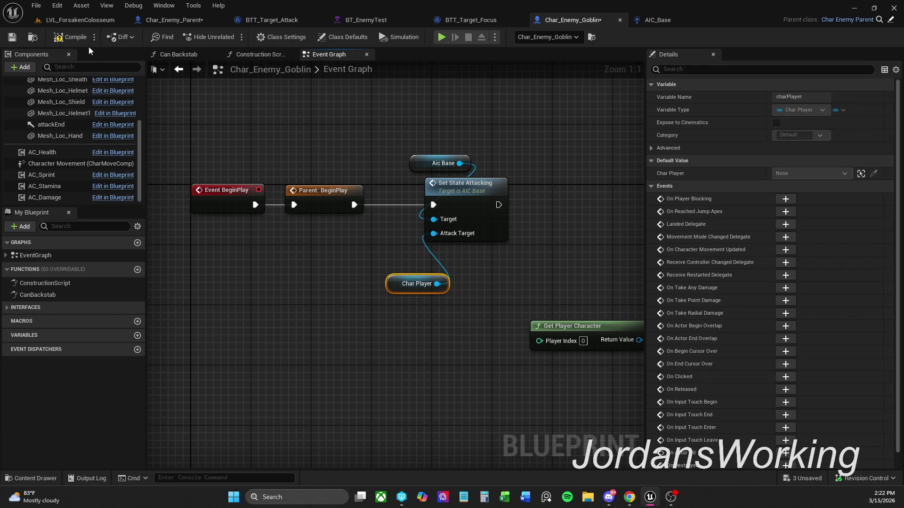
pyautogui.click(90, 21)
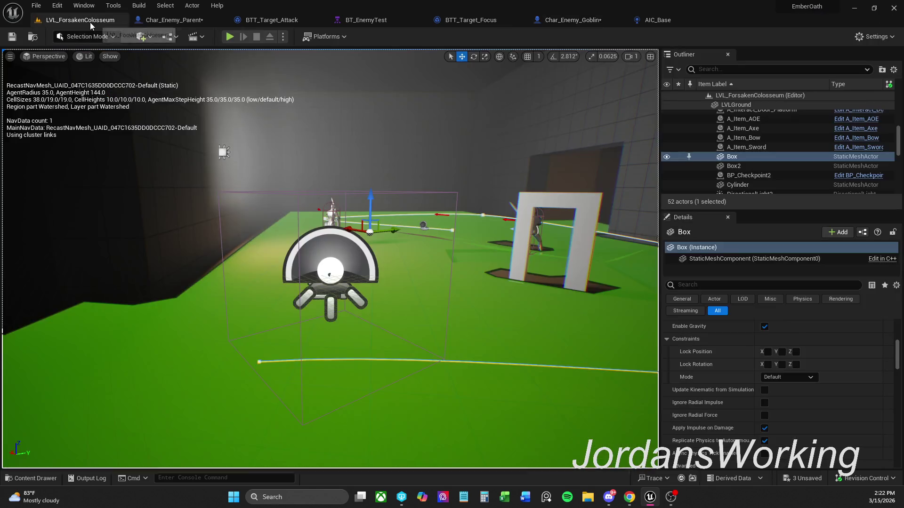
# Step: Test-play the level, eject with F8, and return to the goblin event graph
pyautogui.click(226, 39)
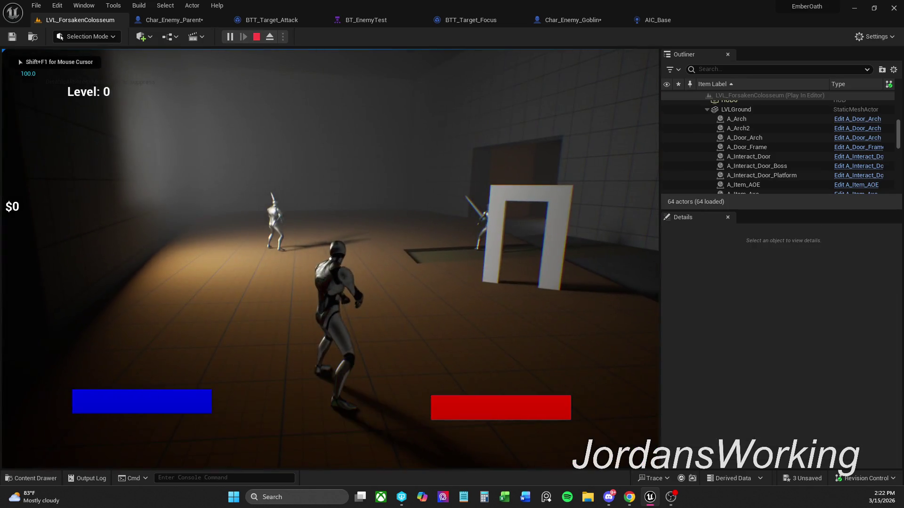
pyautogui.press('F8')
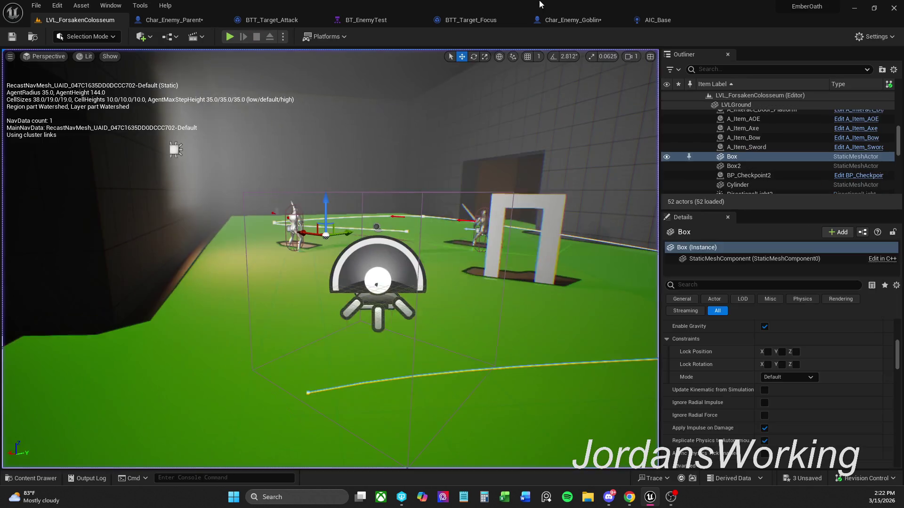
pyautogui.click(608, 22)
pyautogui.click(477, 268)
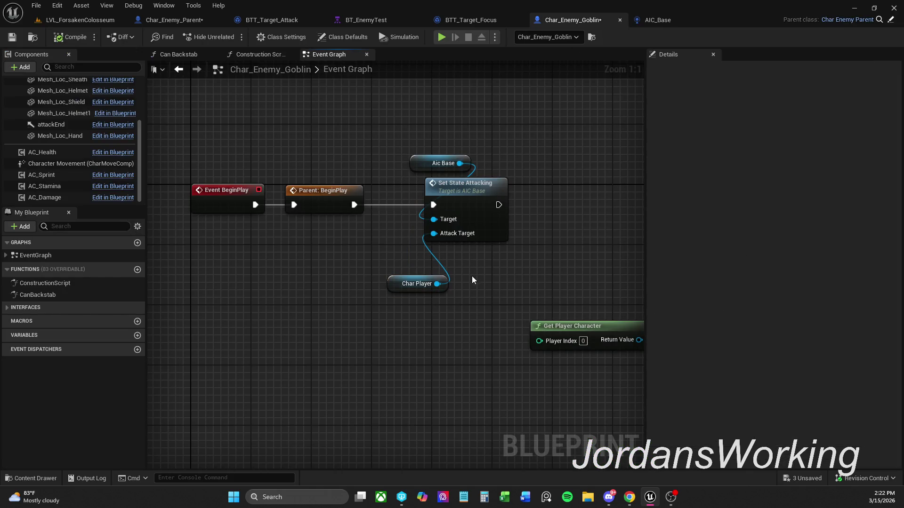
# Step: Inspect Key Attack Target in AIC_Base's Set State Attacking, then view BT_EnemyTest's blackboard keys
pyautogui.doubleClick(471, 199)
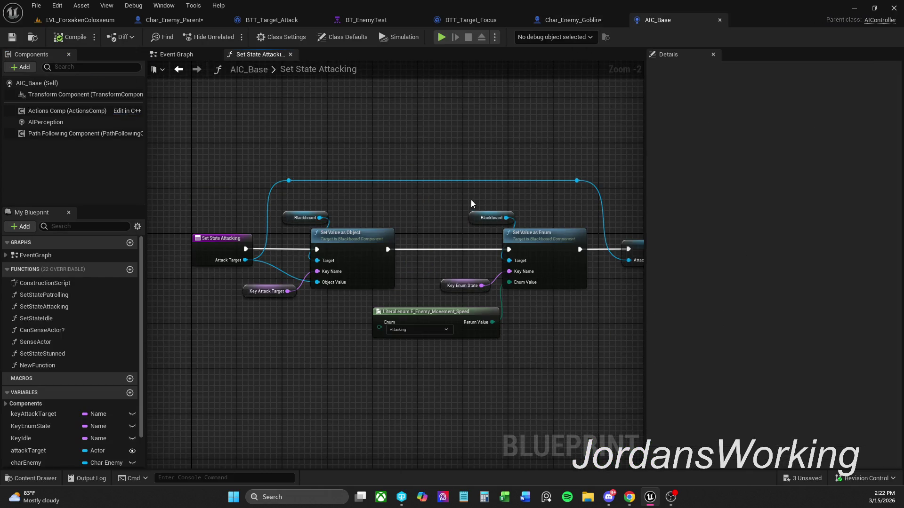
pyautogui.click(266, 290)
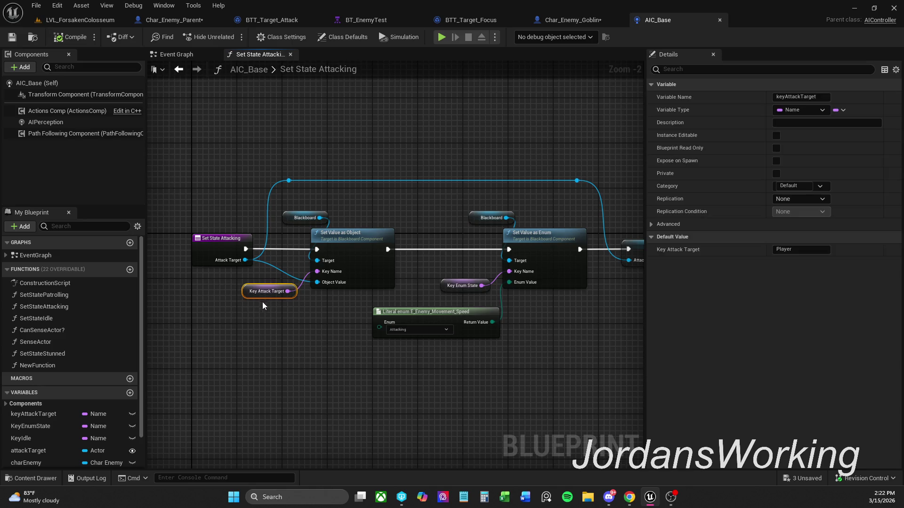
pyautogui.click(264, 307)
pyautogui.click(269, 290)
pyautogui.click(284, 318)
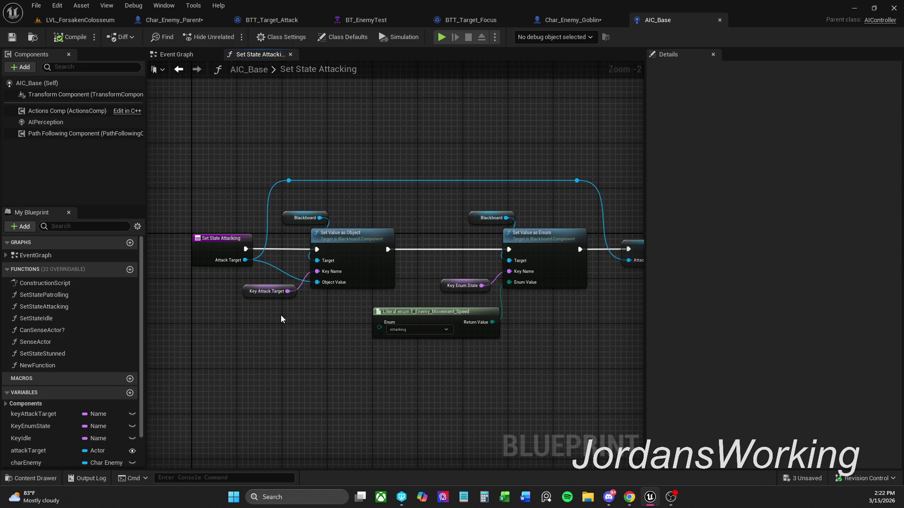
pyautogui.click(265, 292)
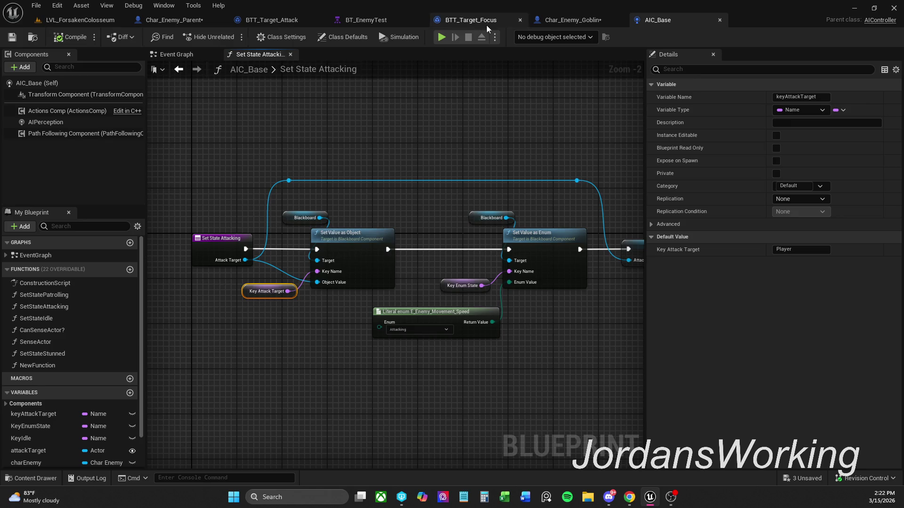
pyautogui.click(385, 19)
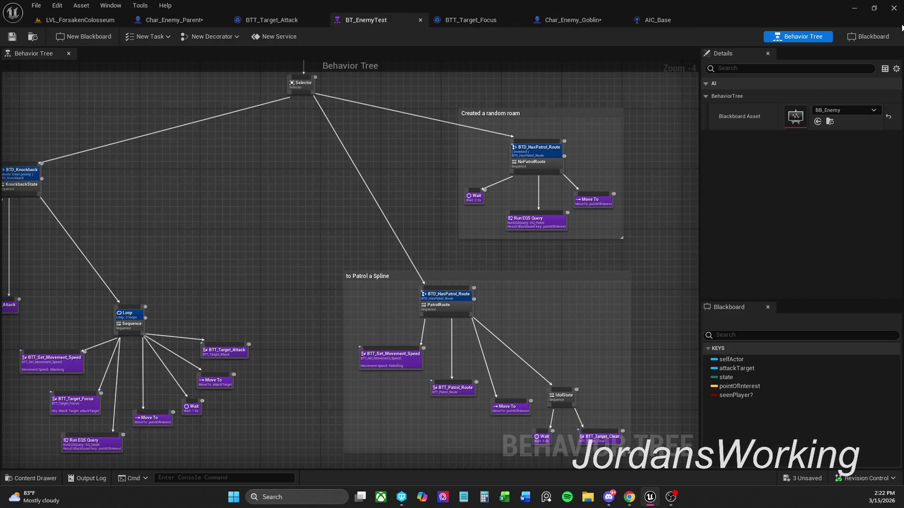
pyautogui.click(869, 36)
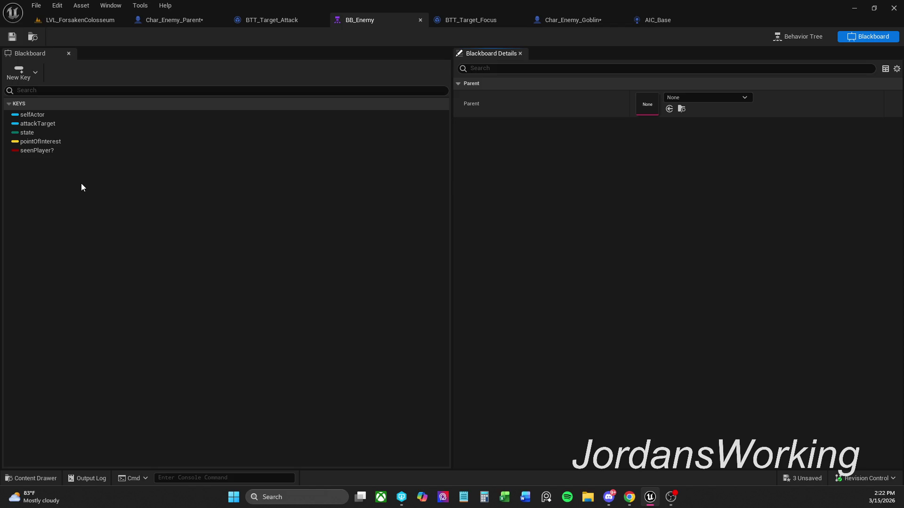
# Step: In AIC_Base's Set State Attacking, change Key Attack Target's default value from Player to attackTarget
pyautogui.click(597, 23)
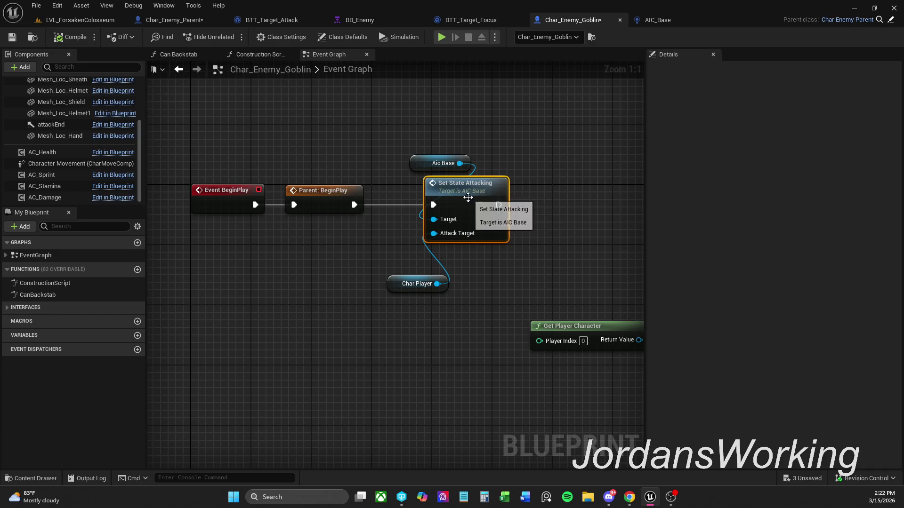
pyautogui.doubleClick(466, 202)
pyautogui.click(282, 291)
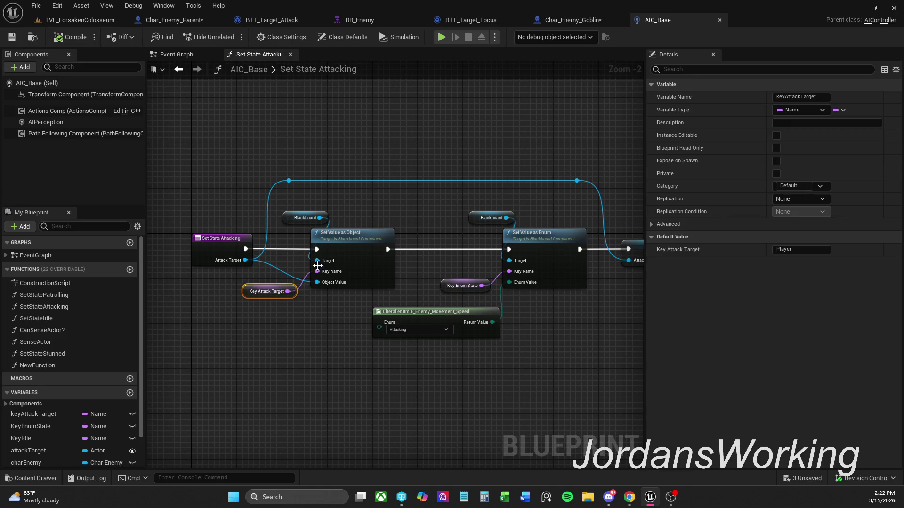
pyautogui.click(800, 251)
pyautogui.doubleClick(801, 251)
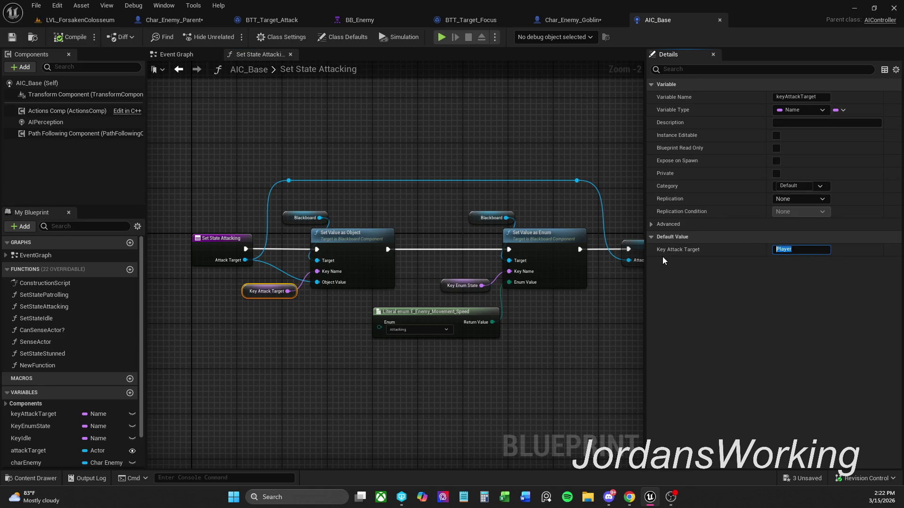
pyautogui.click(466, 286)
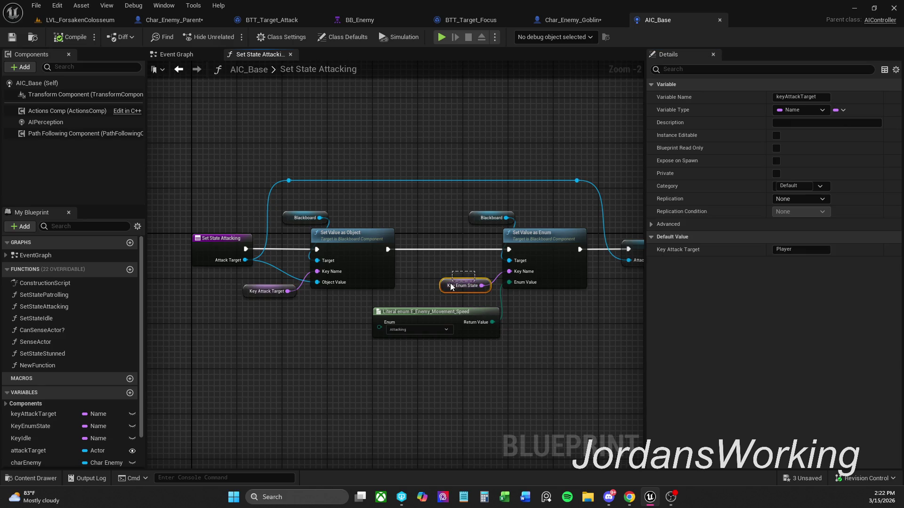
pyautogui.click(245, 288)
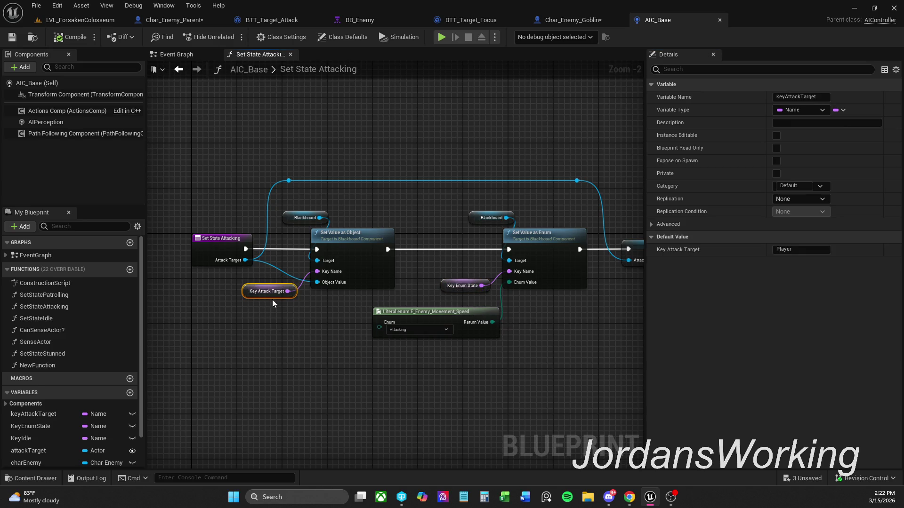
pyautogui.click(824, 250)
pyautogui.write('a')
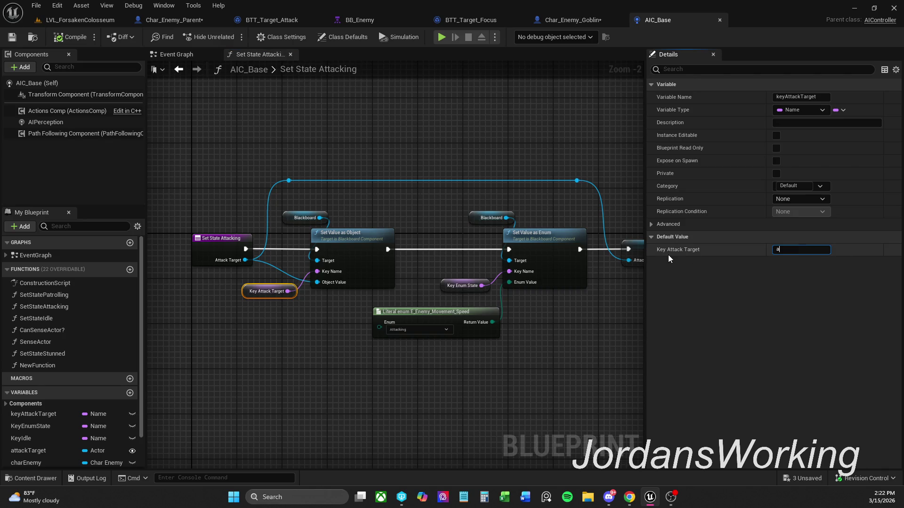
pyautogui.write('ttackT')
pyautogui.write('arget')
pyautogui.press('Return')
pyautogui.click(524, 157)
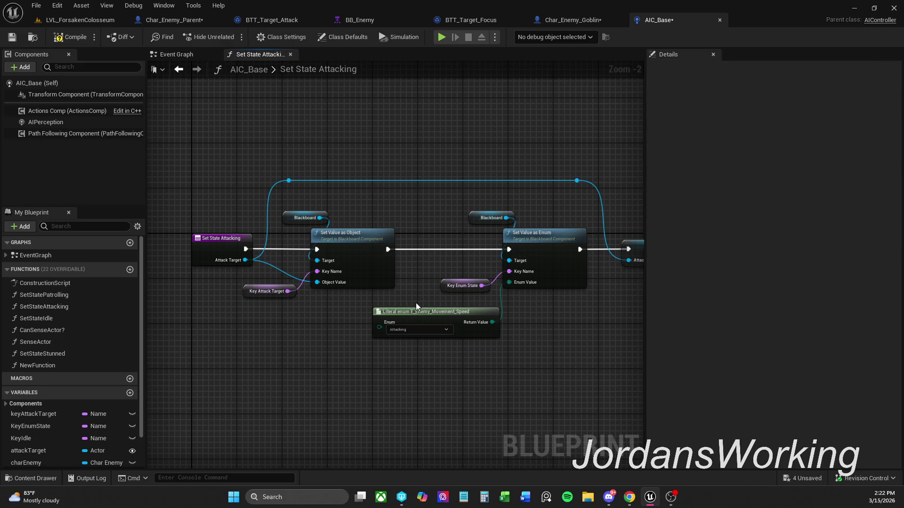
# Step: Set Key Enum State's default value to state, checking it against the blackboard key names
pyautogui.click(459, 322)
pyautogui.moveTo(469, 314)
pyautogui.mouseDown()
pyautogui.moveTo(374, 310)
pyautogui.moveTo(404, 309)
pyautogui.mouseUp()
pyautogui.moveTo(404, 267); pyautogui.dragTo(420, 272)
pyautogui.click(391, 282)
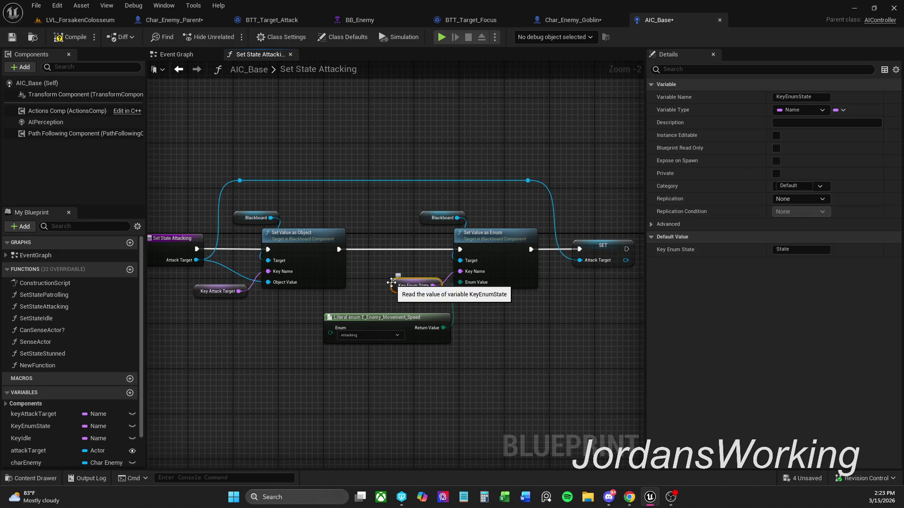
pyautogui.click(372, 20)
pyautogui.click(579, 22)
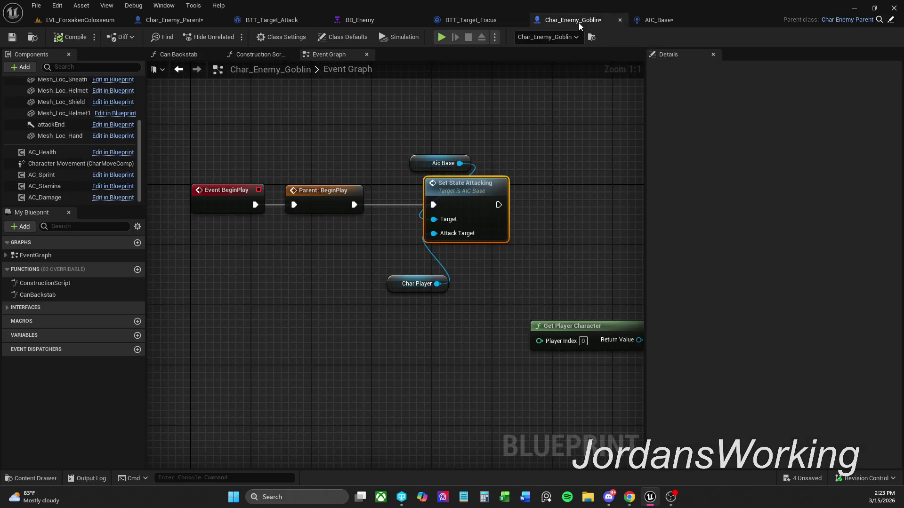
pyautogui.click(494, 21)
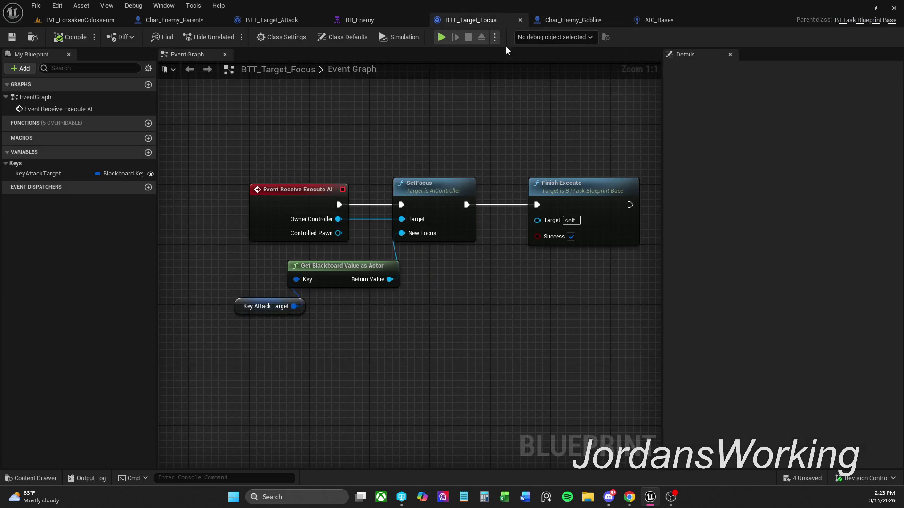
pyautogui.click(653, 22)
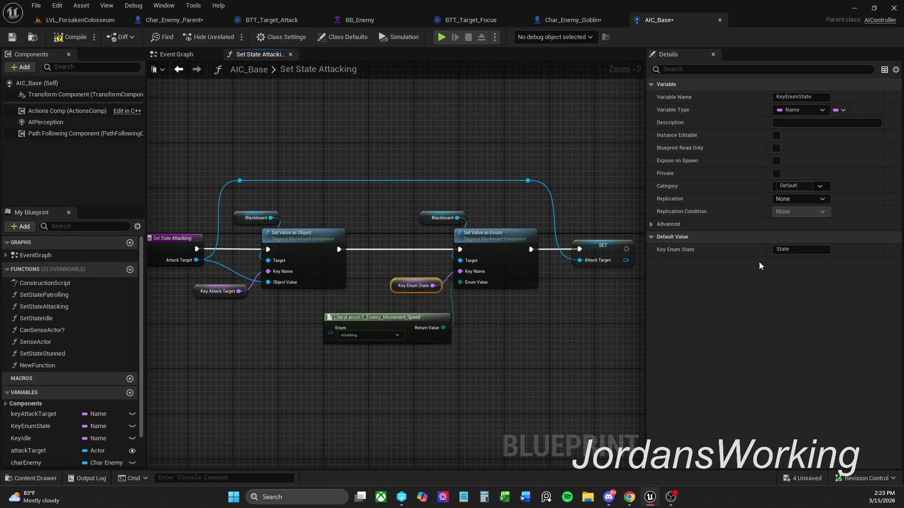
pyautogui.click(781, 250)
pyautogui.write('s')
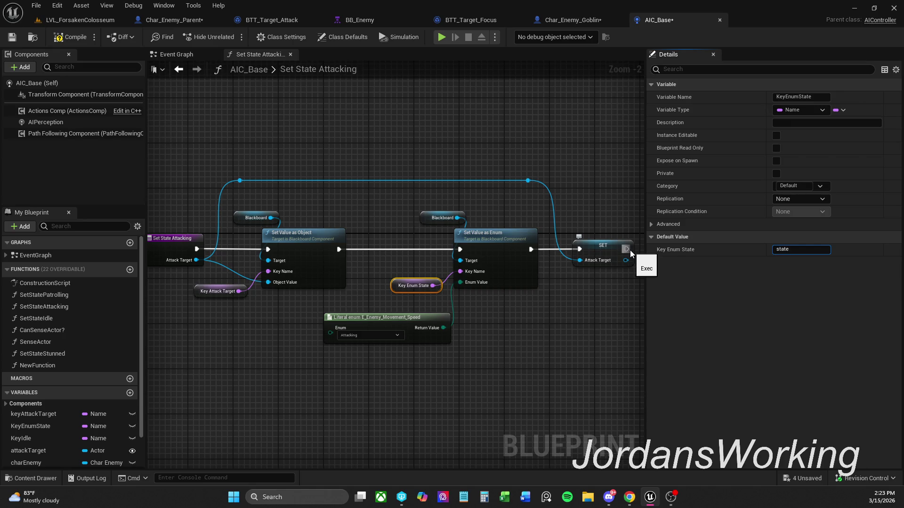
pyautogui.hotkey('ctrl', 'a')
pyautogui.moveTo(210, 286); pyautogui.dragTo(210, 281)
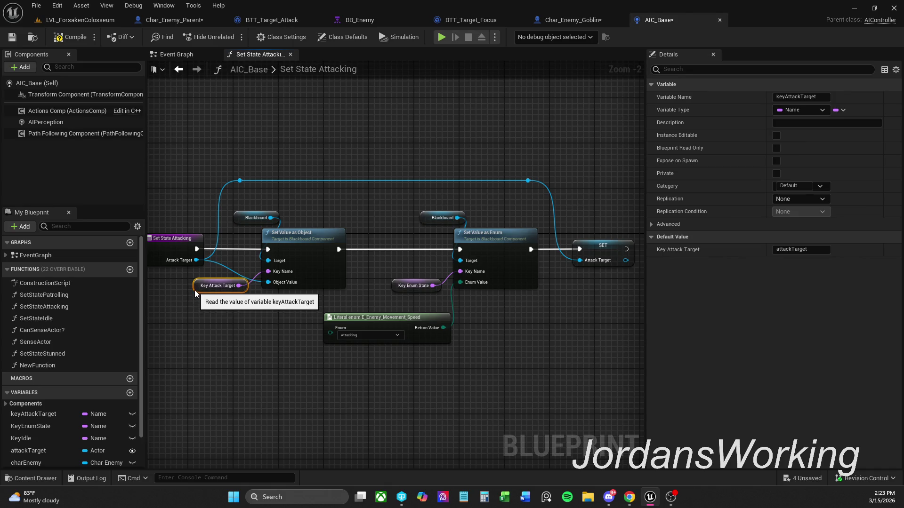
pyautogui.click(394, 284)
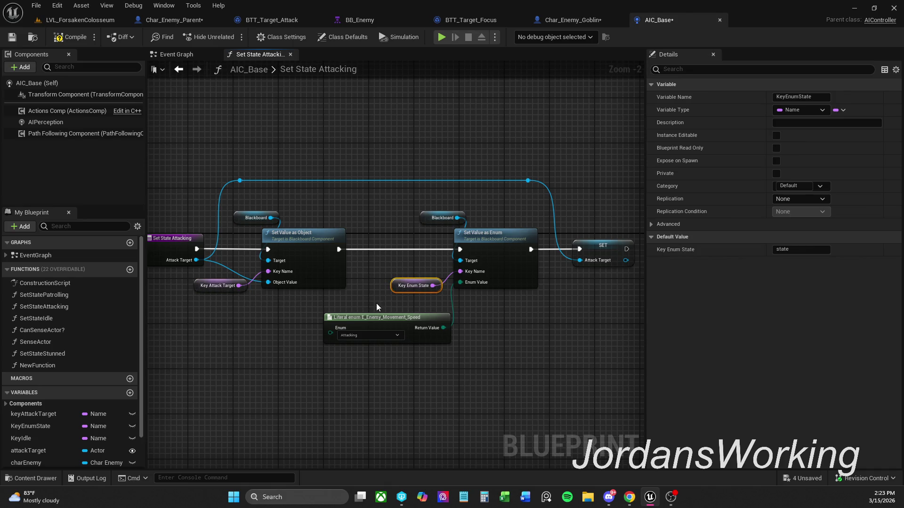
pyautogui.click(371, 17)
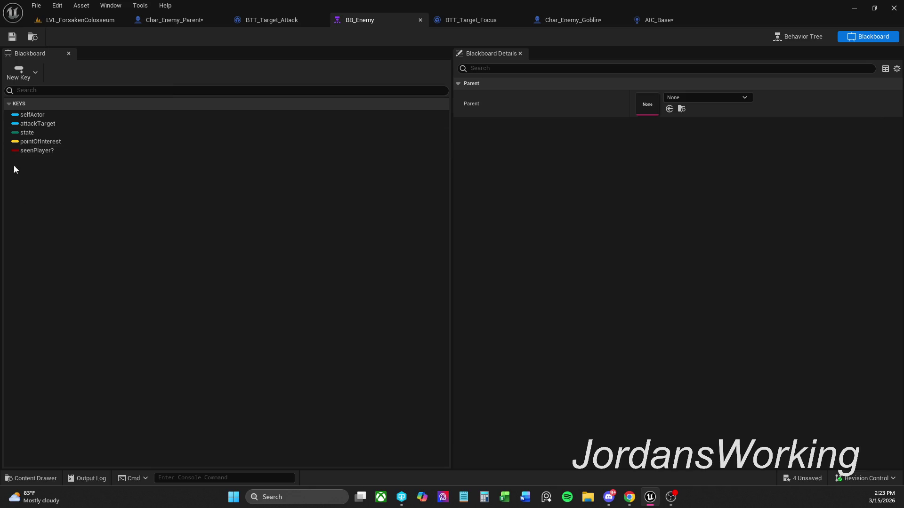
pyautogui.click(605, 18)
pyautogui.click(655, 20)
# Step: Compile the AIC_Base and Char_Enemy_Goblin blueprints
pyautogui.click(67, 38)
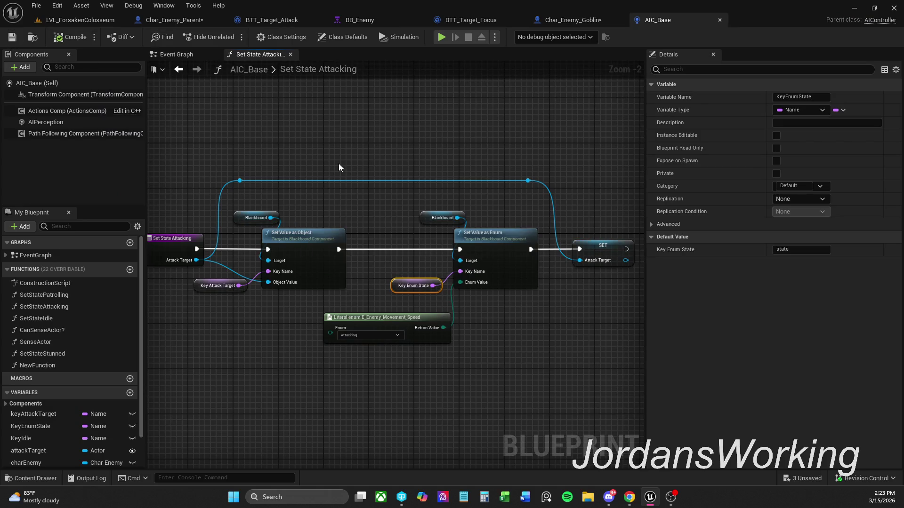
pyautogui.click(580, 17)
pyautogui.click(12, 37)
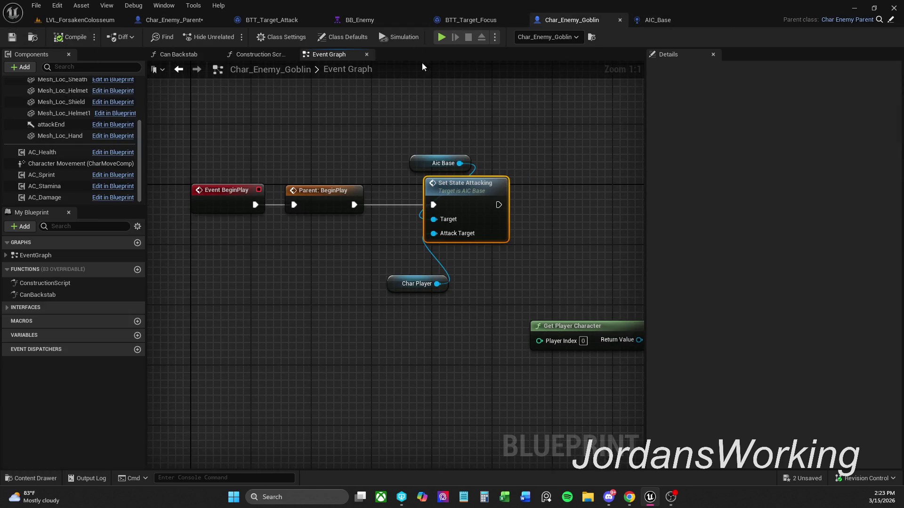
pyautogui.click(80, 20)
# Step: Run a quick test play, then save Char_Enemy_Parent and review its Get Actor Of Class and SET nodes
pyautogui.hotkey('alt', 'p')
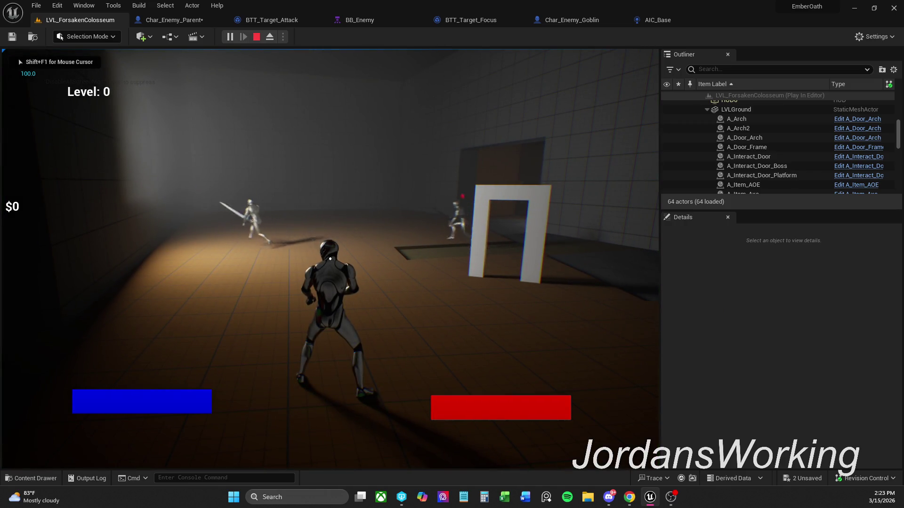
pyautogui.press('Escape')
pyautogui.click(156, 20)
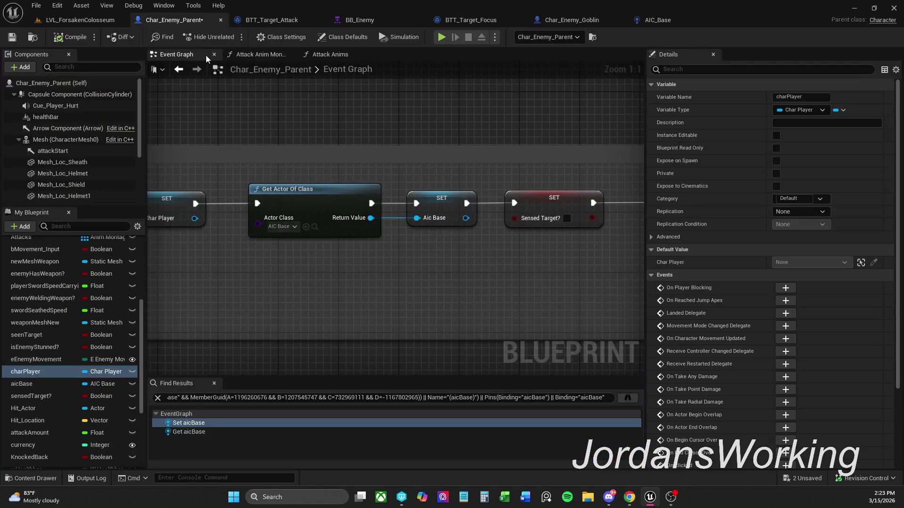
pyautogui.click(214, 384)
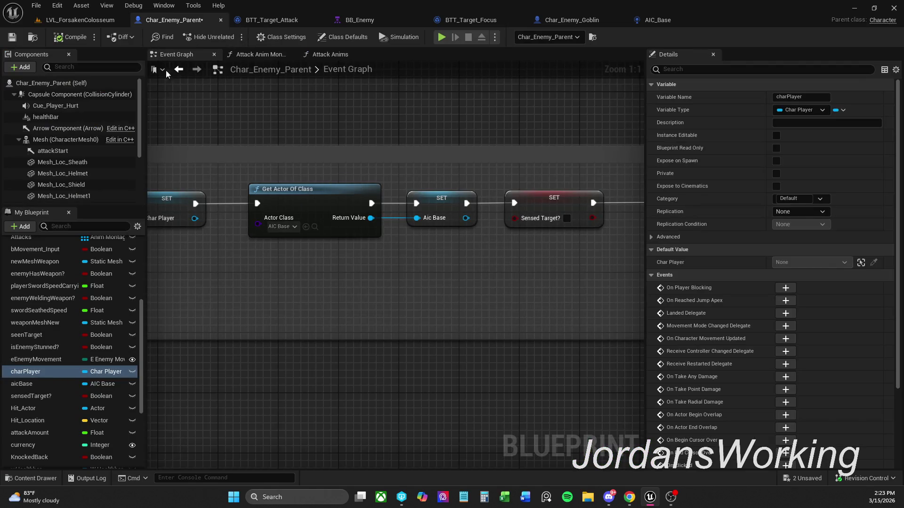
pyautogui.click(12, 37)
pyautogui.click(182, 72)
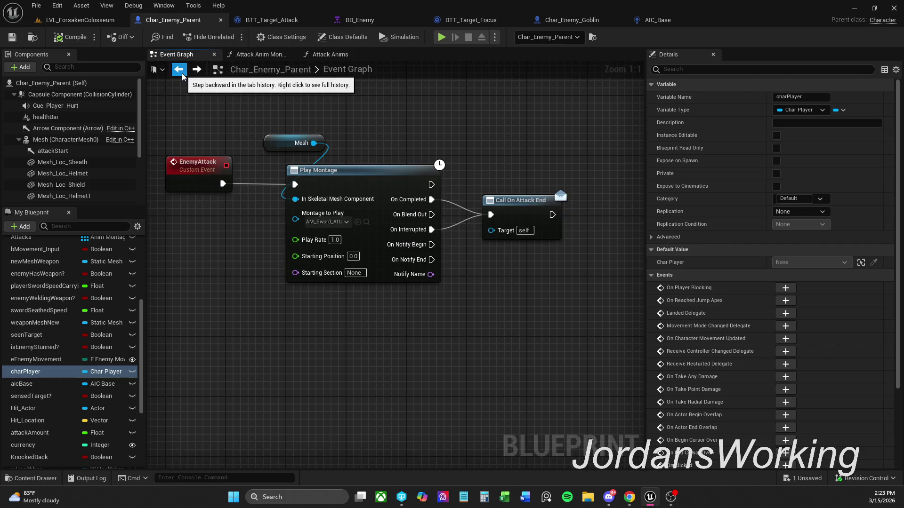
pyautogui.click(197, 71)
pyautogui.click(198, 70)
pyautogui.click(197, 70)
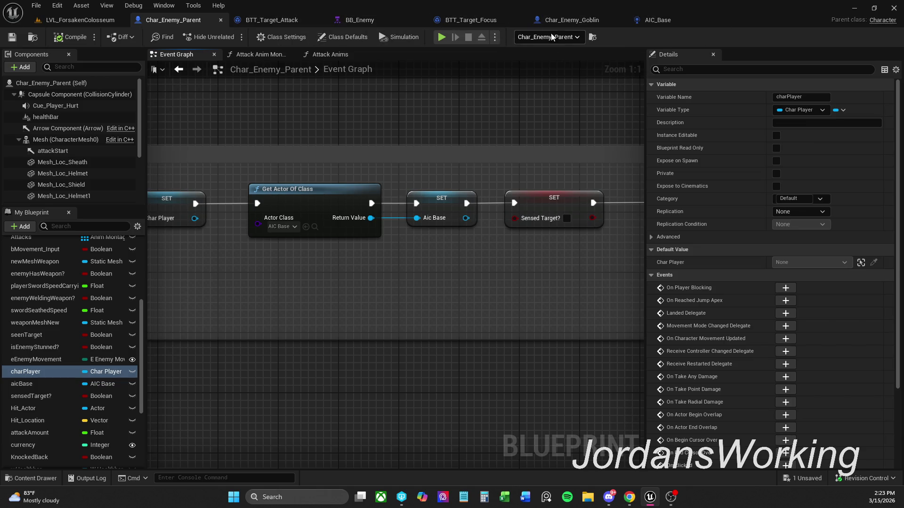
# Step: Move the Goblin's Aic Base, Set State Attacking and Char Player nodes lower under BeginPlay
pyautogui.click(568, 20)
pyautogui.moveTo(377, 144)
pyautogui.mouseDown()
pyautogui.moveTo(430, 337)
pyautogui.moveTo(530, 385)
pyautogui.mouseUp()
pyautogui.moveTo(409, 198); pyautogui.dragTo(395, 279)
pyautogui.click(458, 193)
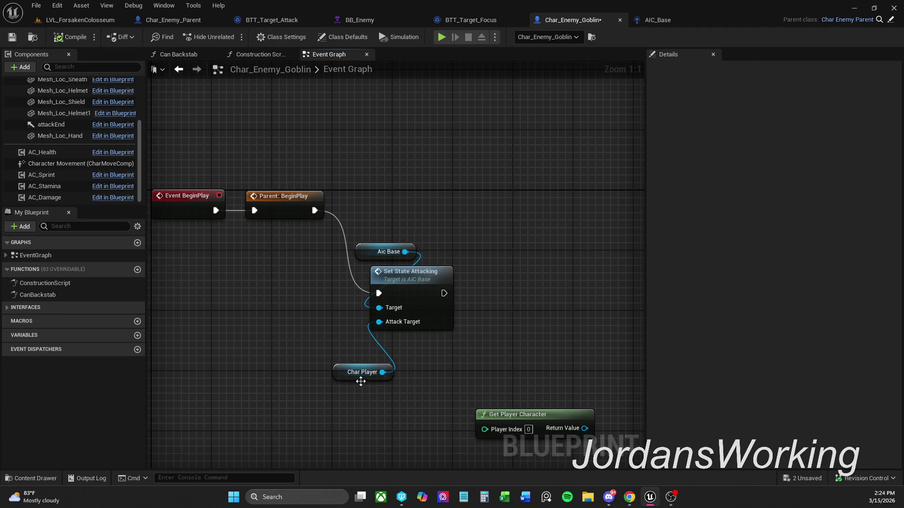
pyautogui.moveTo(362, 381); pyautogui.dragTo(361, 366)
pyautogui.click(386, 202)
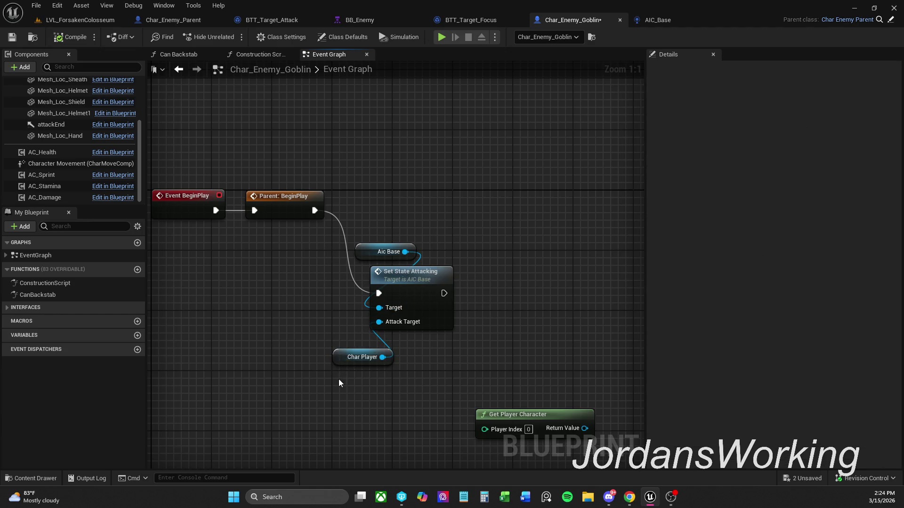
pyautogui.click(353, 358)
pyautogui.moveTo(365, 185)
pyautogui.mouseDown()
pyautogui.moveTo(498, 453)
pyautogui.moveTo(501, 355)
pyautogui.mouseUp()
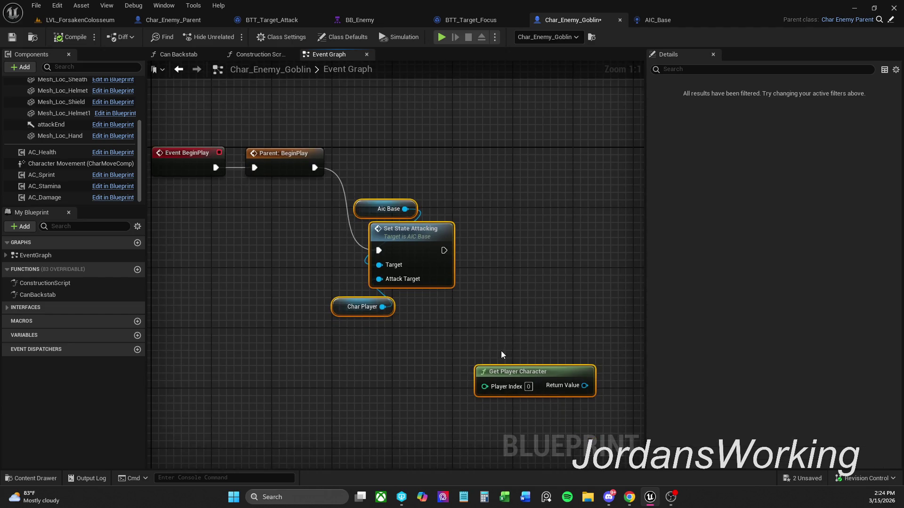
pyautogui.moveTo(400, 241); pyautogui.dragTo(400, 271)
pyautogui.click(439, 177)
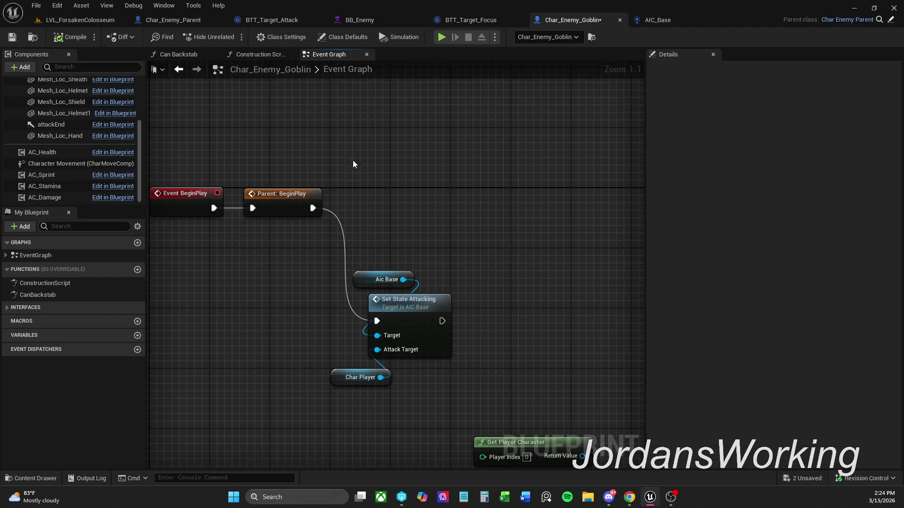
pyautogui.click(187, 20)
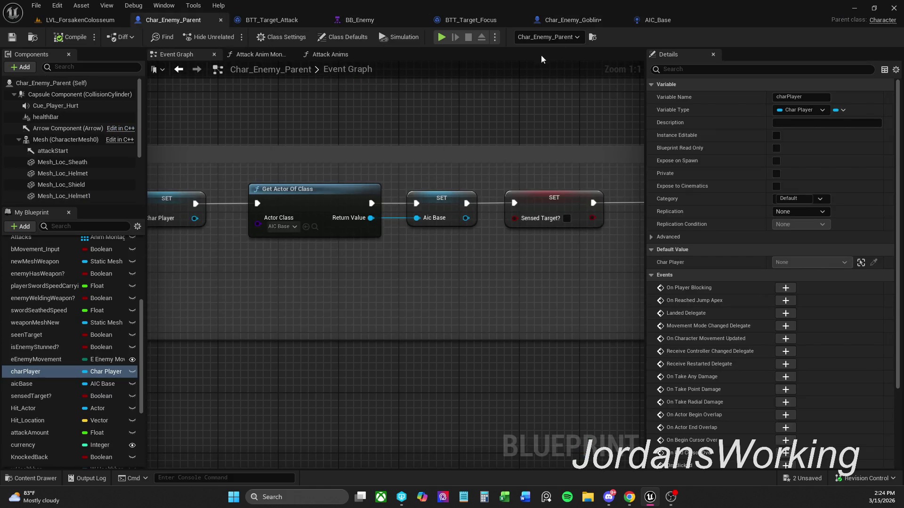
pyautogui.click(572, 19)
# Step: Add a Set Sensed Target? node set to true after Parent: BeginPlay, then play-test the level
pyautogui.moveTo(313, 208); pyautogui.dragTo(397, 207)
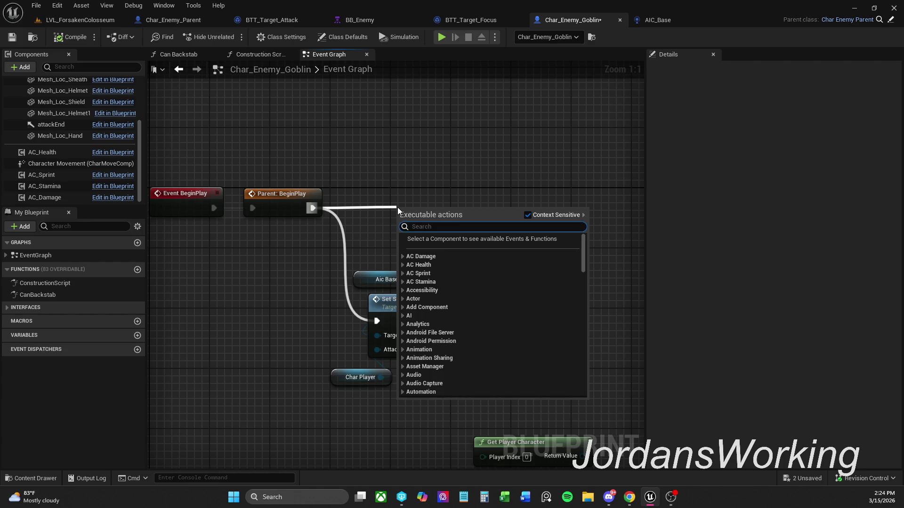
pyautogui.write('s')
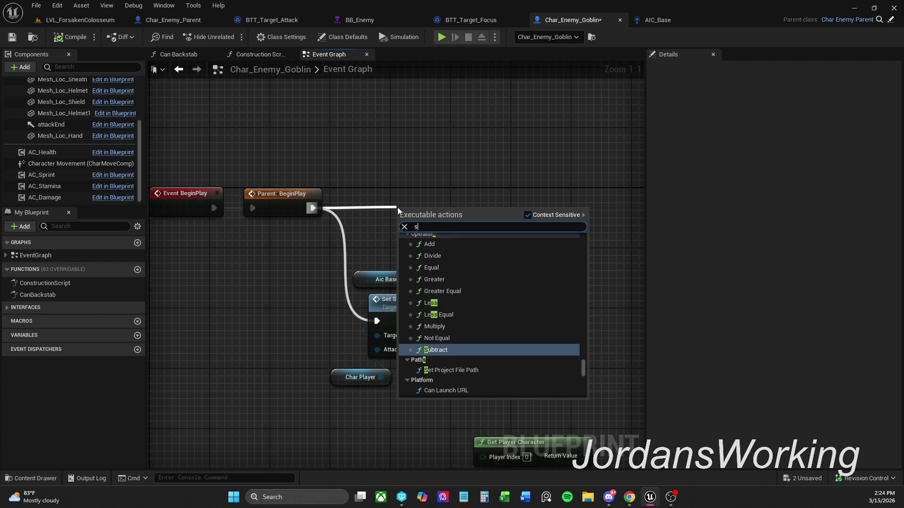
pyautogui.write('et sensed')
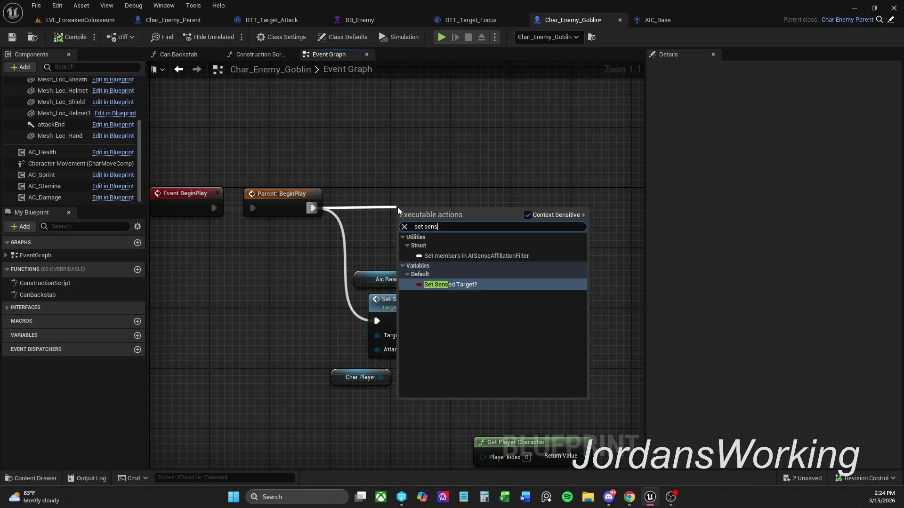
pyautogui.press('Return')
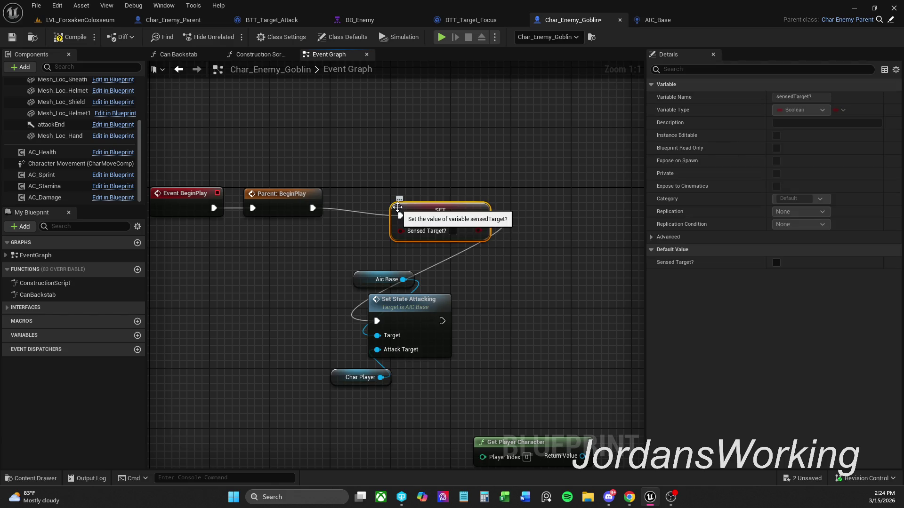
pyautogui.click(452, 231)
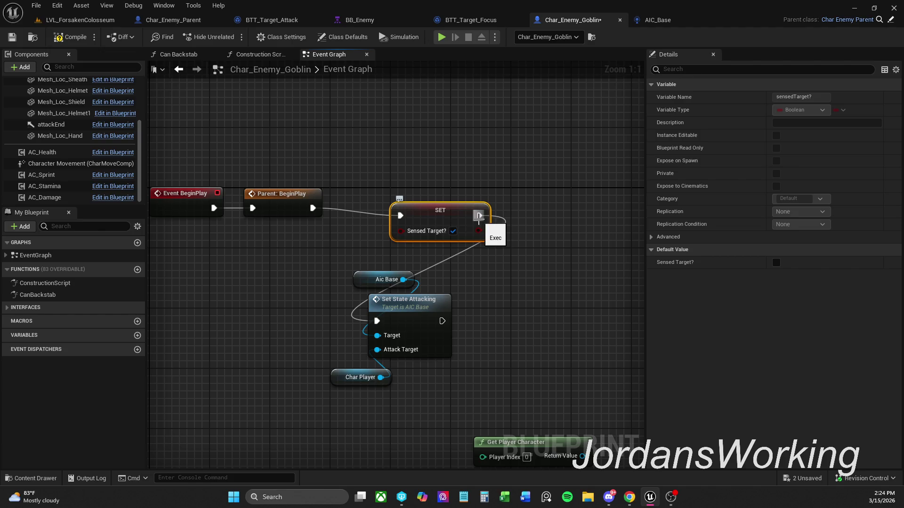
pyautogui.moveTo(450, 215)
pyautogui.mouseDown()
pyautogui.moveTo(435, 199)
pyautogui.moveTo(420, 207)
pyautogui.mouseUp()
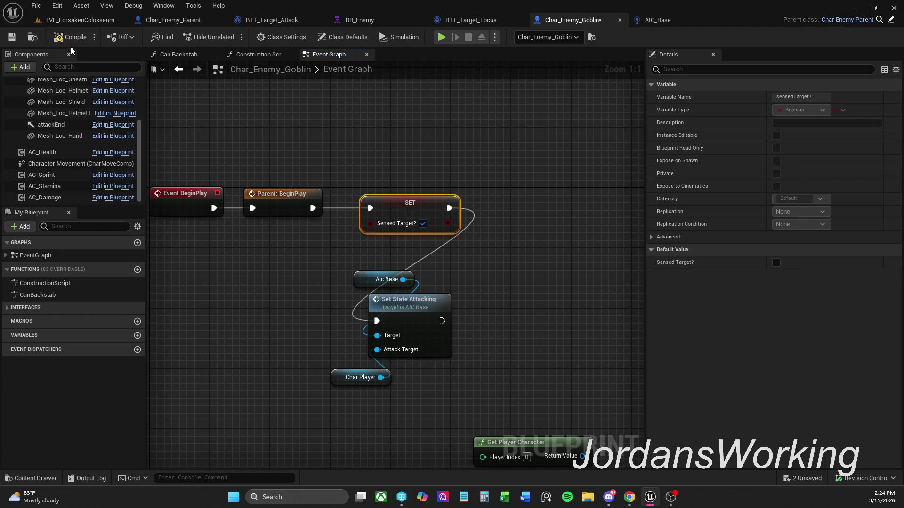
pyautogui.click(95, 20)
pyautogui.click(230, 38)
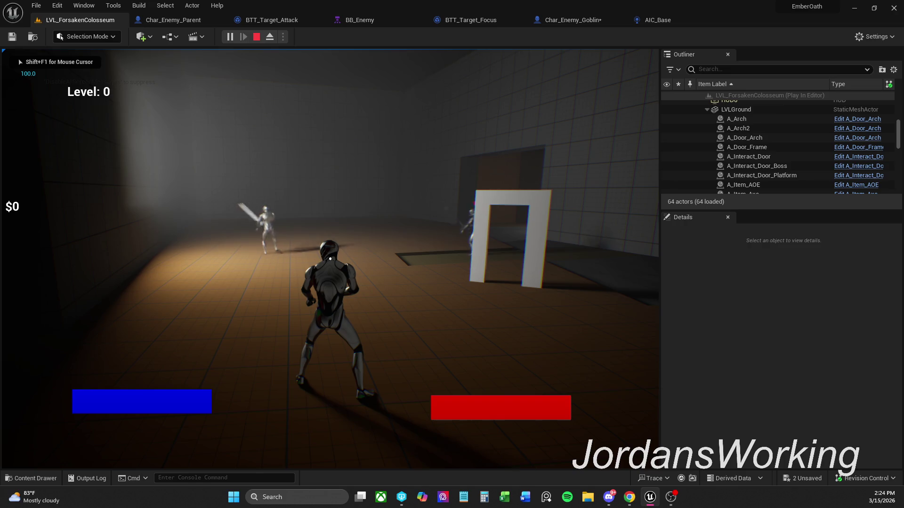
# Step: Stop play, line up the Goblin's attack nodes after SET, and save Char_Enemy_Goblin
pyautogui.press("'")
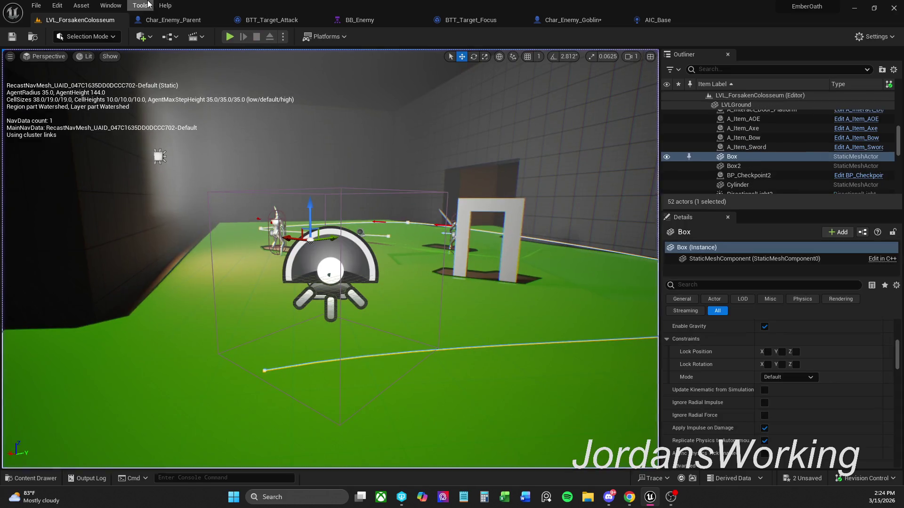
pyautogui.click(601, 24)
pyautogui.moveTo(320, 440)
pyautogui.mouseDown()
pyautogui.moveTo(404, 303)
pyautogui.moveTo(431, 317)
pyautogui.moveTo(564, 267)
pyautogui.moveTo(569, 202)
pyautogui.moveTo(580, 194)
pyautogui.moveTo(597, 205)
pyautogui.mouseUp()
pyautogui.click(597, 141)
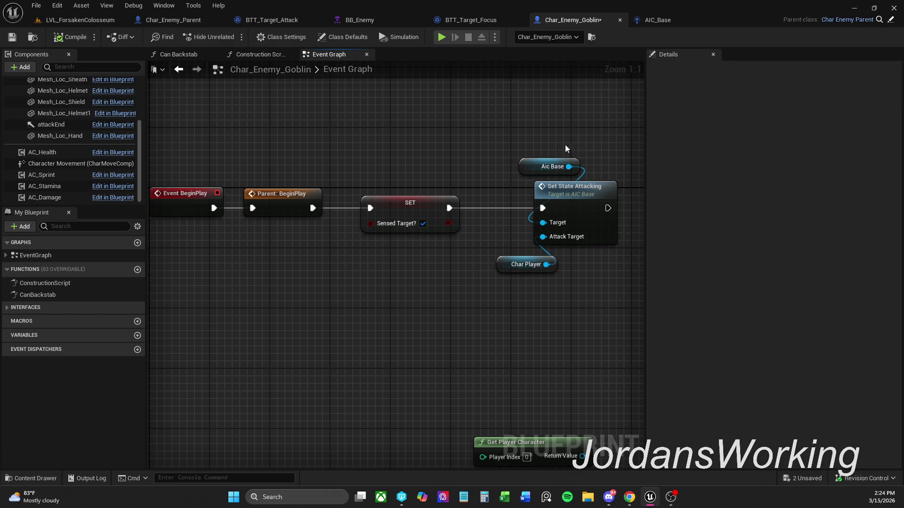
pyautogui.click(12, 37)
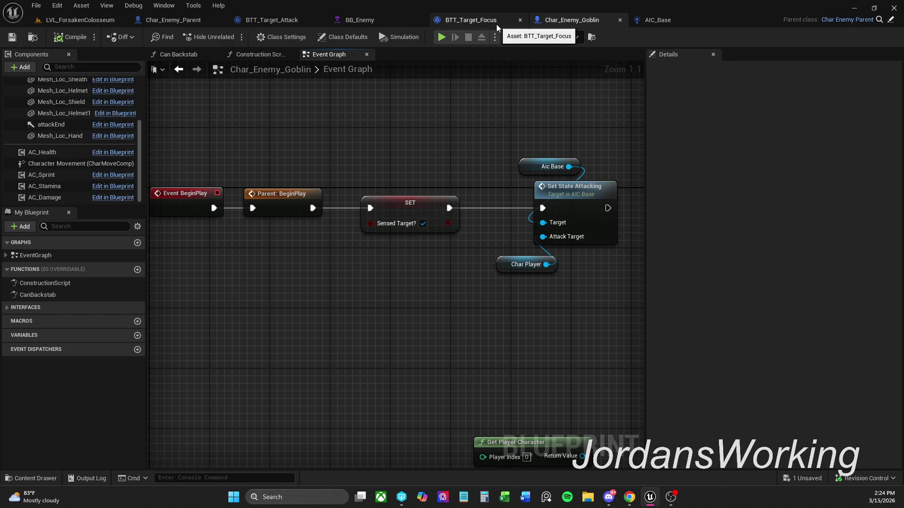
# Step: Open BB_Enemy in Behavior Tree mode and show the Enemy content folder
pyautogui.click(345, 19)
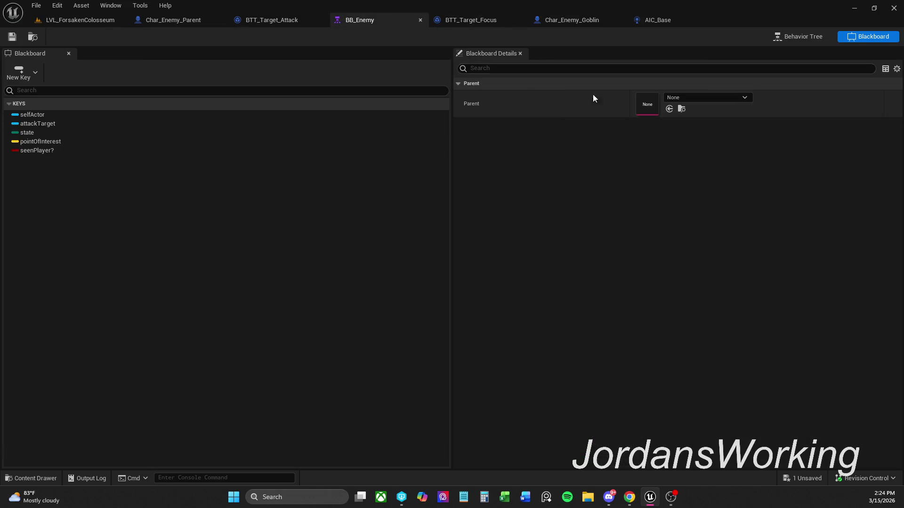
pyautogui.click(806, 36)
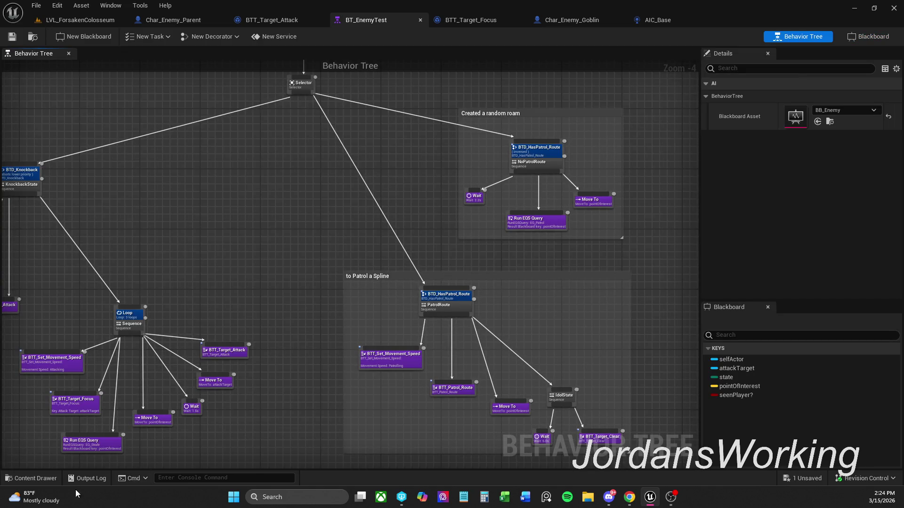
pyautogui.click(30, 478)
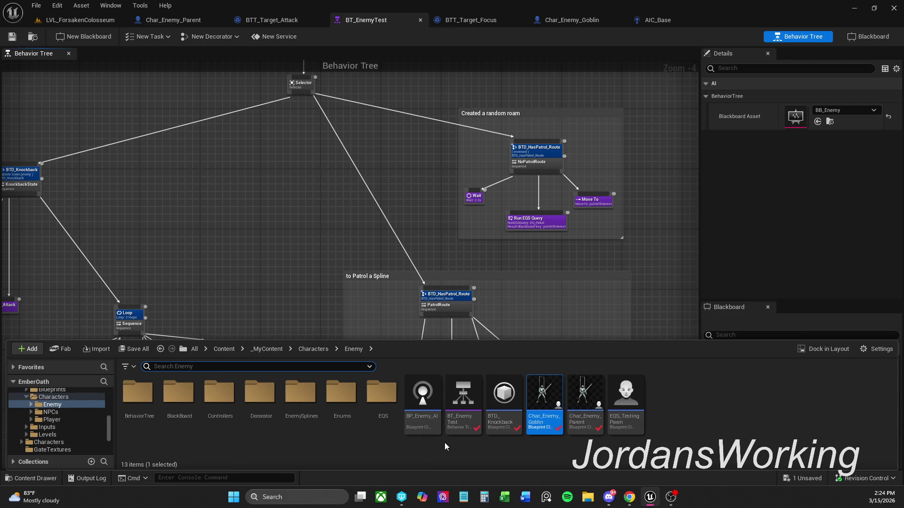
# Step: Create an Artificial Intelligence > Behavior Tree asset in the Enemy folder named BT_Enemy
pyautogui.rightClick(654, 423)
pyautogui.moveTo(675, 241)
pyautogui.moveTo(701, 253)
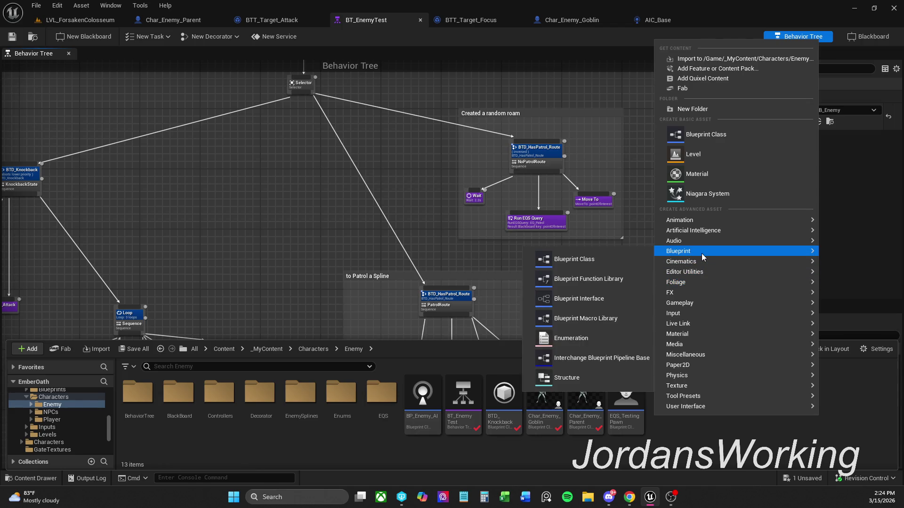
pyautogui.moveTo(702, 230)
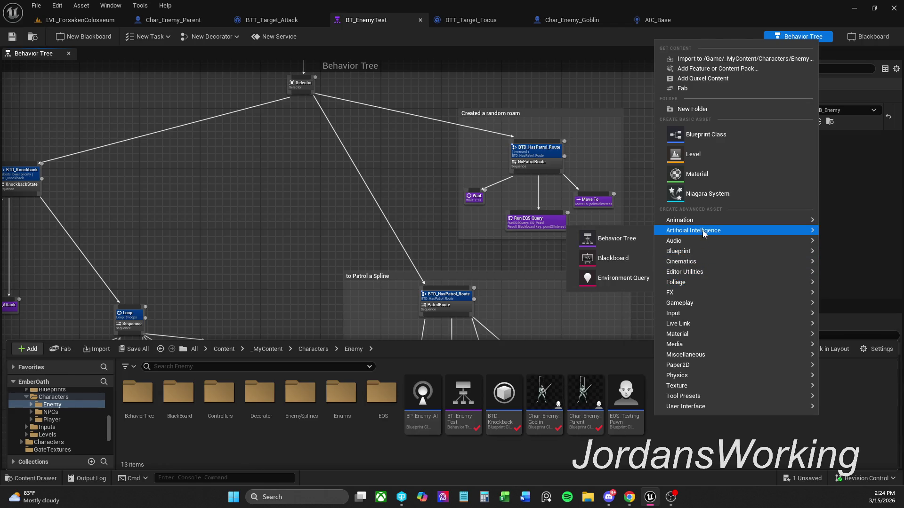
pyautogui.click(633, 239)
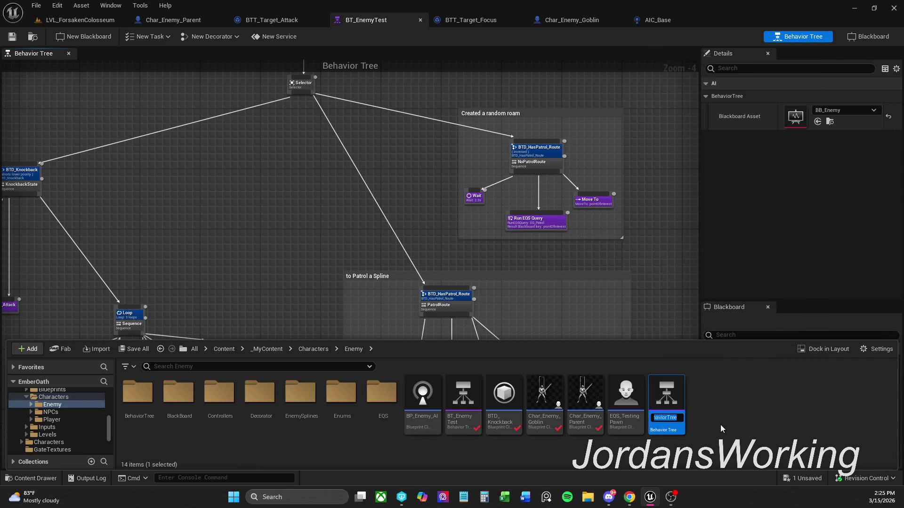
pyautogui.write('BT_')
pyautogui.write('E')
pyautogui.write('nemy')
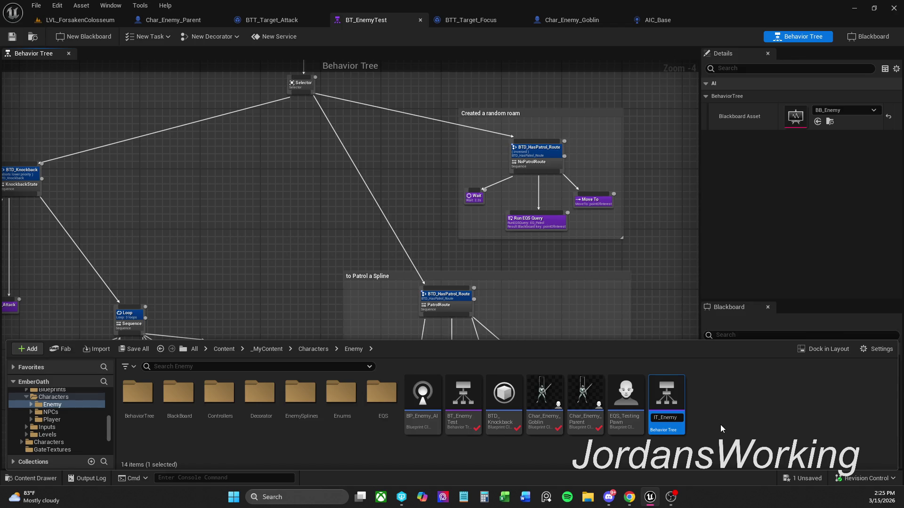
# Step: Name the new behavior tree asset BT_Aggro
pyautogui.write('_')
pyautogui.write('Agg')
pyautogui.write('ro')
pyautogui.press('BackSpace')
pyautogui.press('BackSpace')
pyautogui.write('BT')
pyautogui.press('Return')
# Step: Pan the BT_EnemyTest graph to bring ROOT, Selector and the Knockback branch into view
pyautogui.moveTo(310, 257)
pyautogui.mouseDown()
pyautogui.moveTo(381, 228)
pyautogui.moveTo(392, 234)
pyautogui.mouseUp()
pyautogui.scroll(-4, 382, 307)
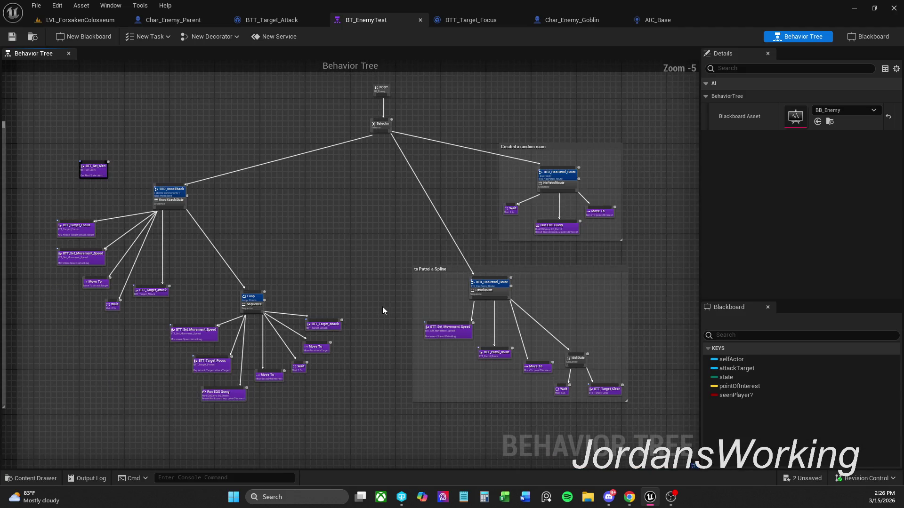
pyautogui.scroll(3, 324, 270)
pyautogui.moveTo(538, 355); pyautogui.dragTo(111, 341)
pyautogui.moveTo(457, 292); pyautogui.dragTo(479, 303)
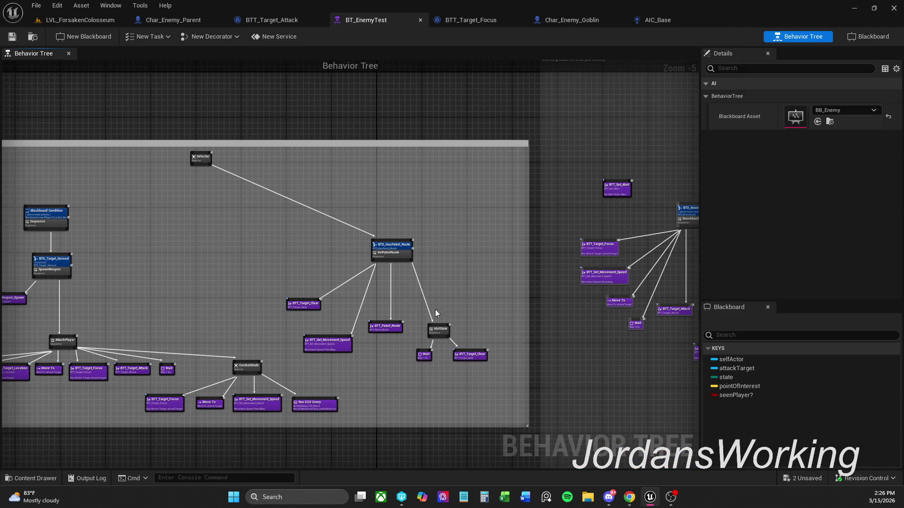
pyautogui.moveTo(551, 256)
pyautogui.mouseDown()
pyautogui.moveTo(218, 257)
pyautogui.moveTo(156, 279)
pyautogui.mouseUp()
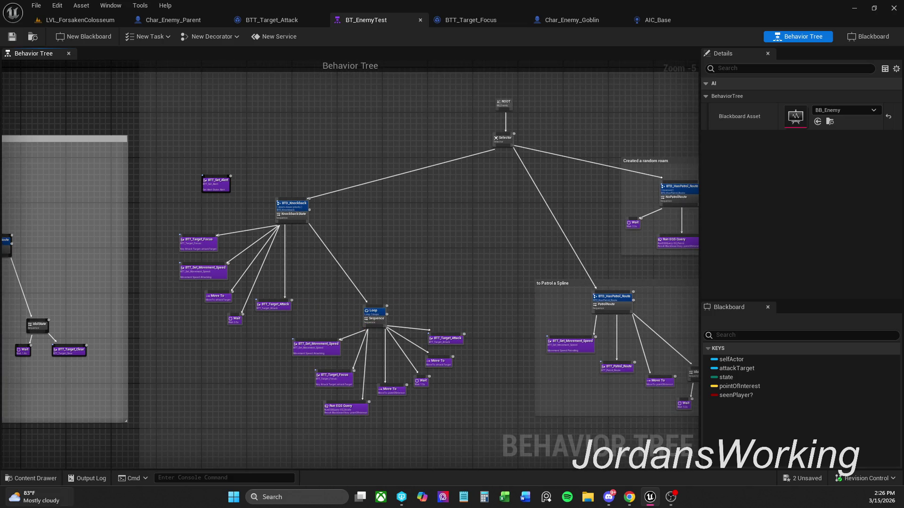
pyautogui.click(28, 479)
# Step: Rename the BT_EnemyTest asset to BT_Enemy
pyautogui.click(513, 429)
pyautogui.write('BT_Enemy')
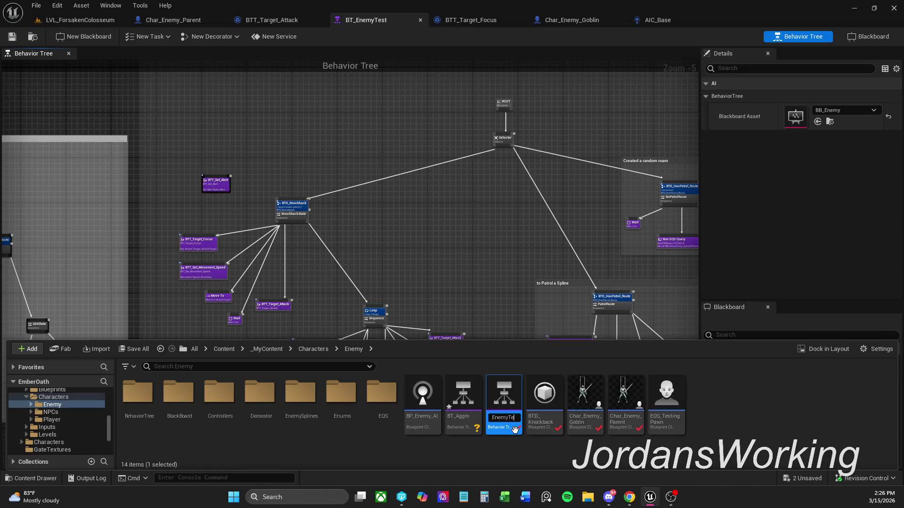
pyautogui.press('Return')
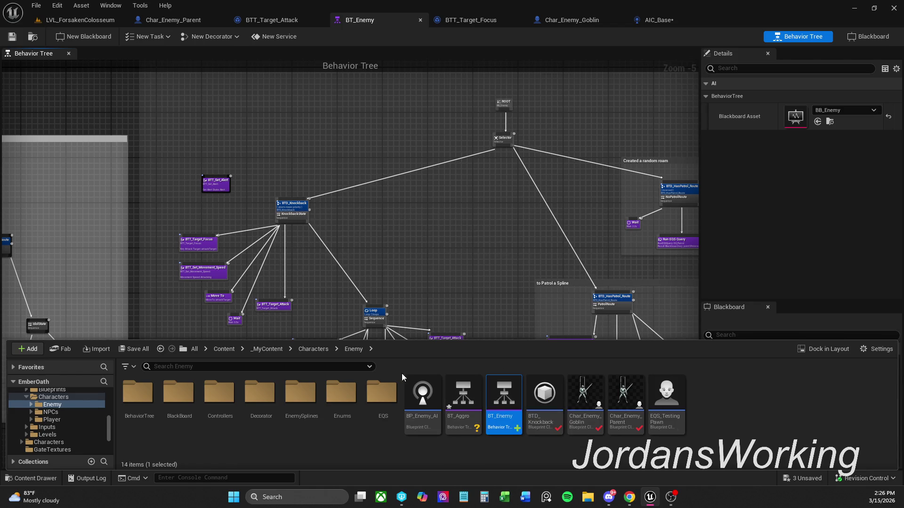
# Step: Save all modified assets, checking out Char_Player so it can be saved
pyautogui.click(126, 351)
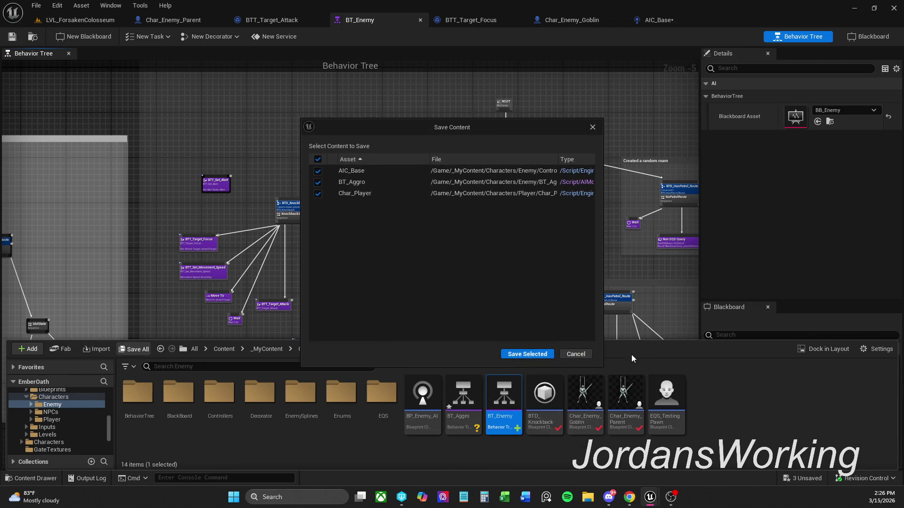
pyautogui.click(524, 353)
pyautogui.click(473, 357)
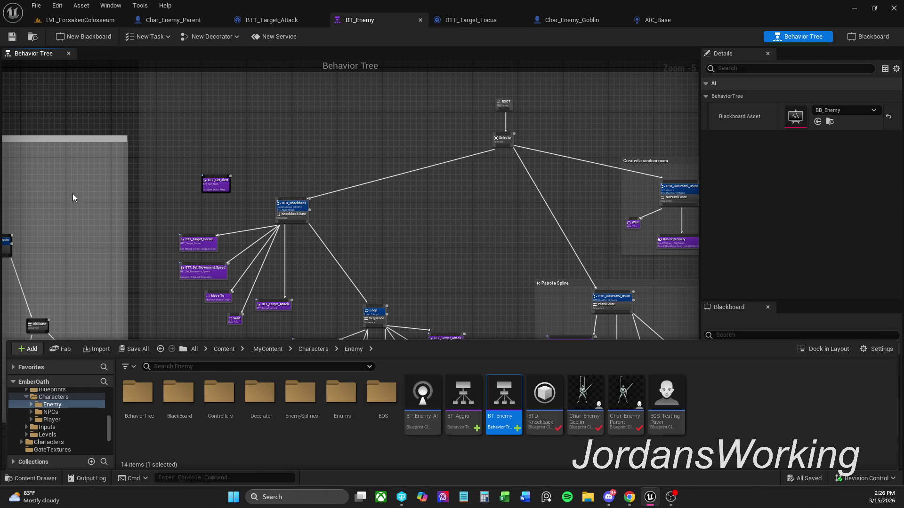
# Step: Switch to the LVL_ForsakenColosseum level viewport
pyautogui.click(30, 6)
pyautogui.click(64, 61)
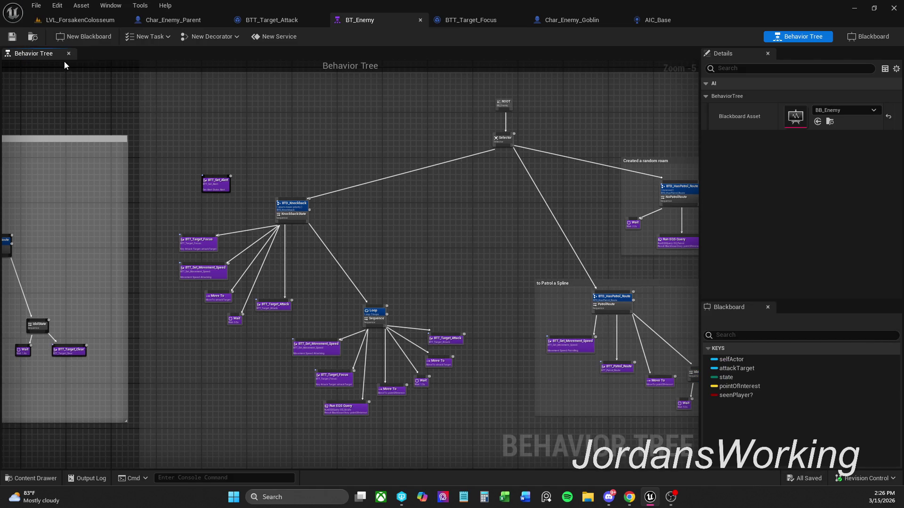
pyautogui.click(80, 18)
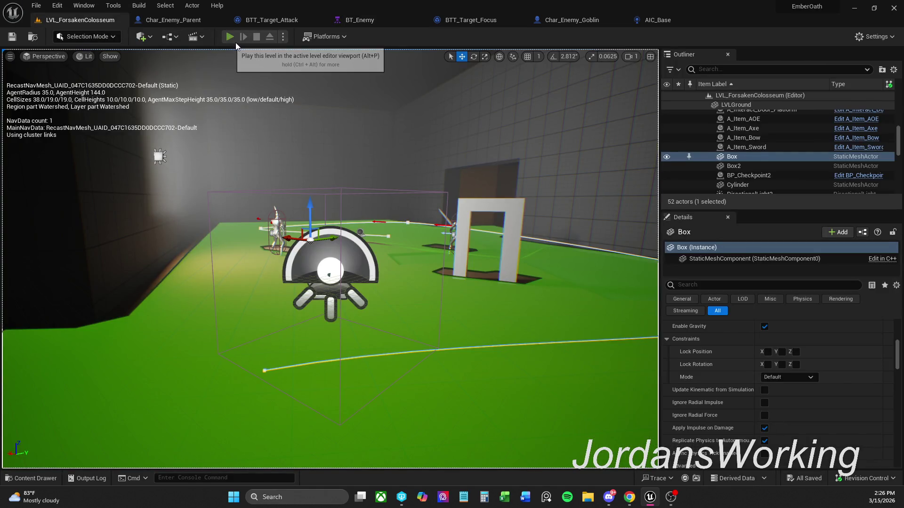
pyautogui.click(234, 40)
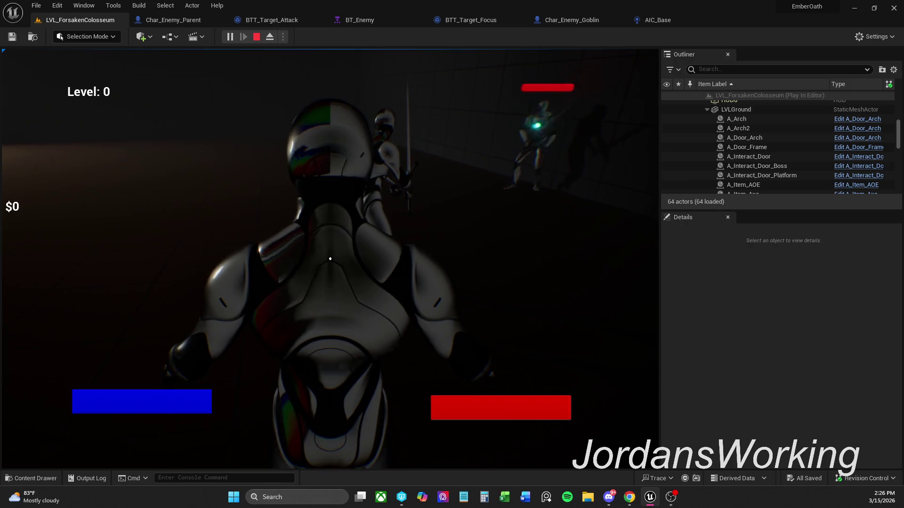
pyautogui.click(330, 258)
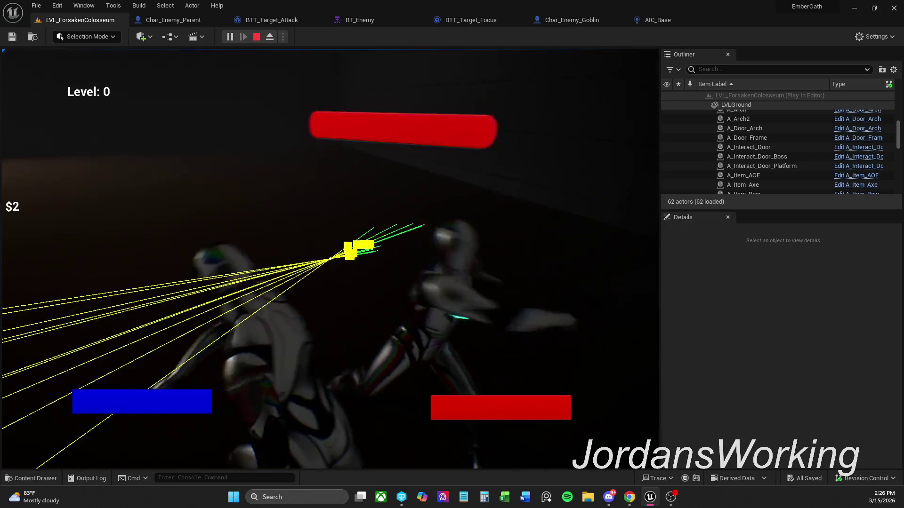
pyautogui.press('Escape')
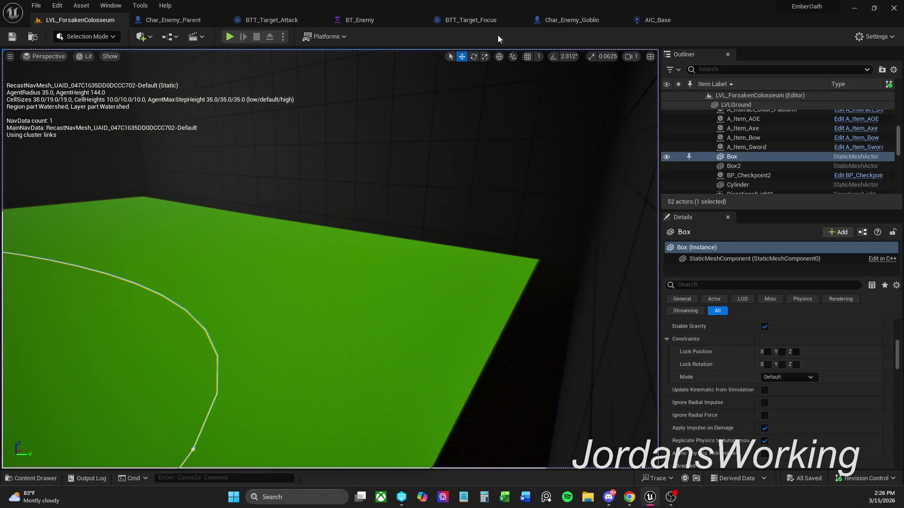
# Step: Shift BTT_Target_Attack's Success comment box left and save the task
pyautogui.click(264, 20)
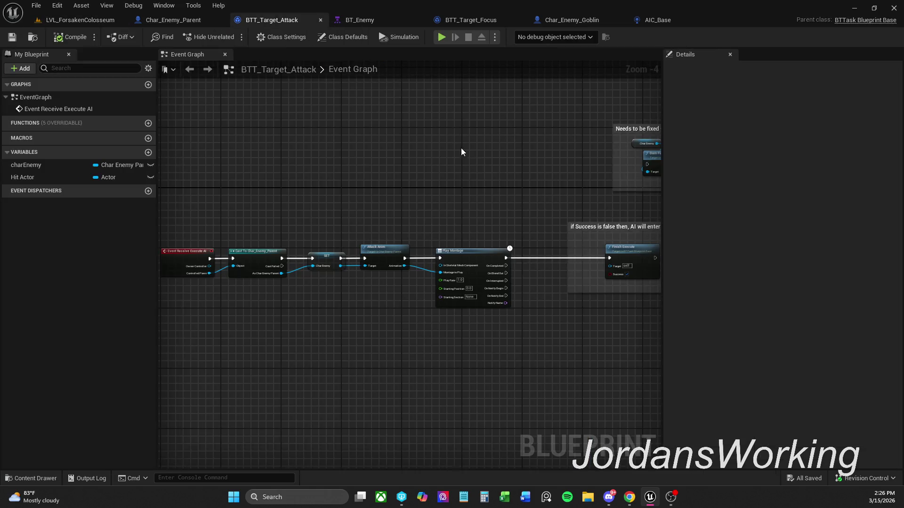
pyautogui.moveTo(425, 218)
pyautogui.mouseDown()
pyautogui.moveTo(487, 202)
pyautogui.moveTo(391, 207)
pyautogui.moveTo(303, 194)
pyautogui.mouseUp()
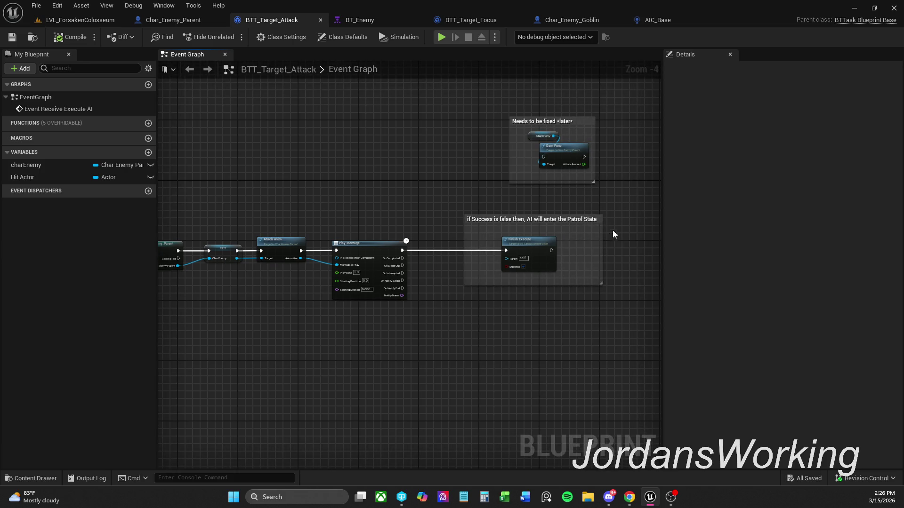
pyautogui.moveTo(581, 219); pyautogui.dragTo(559, 219)
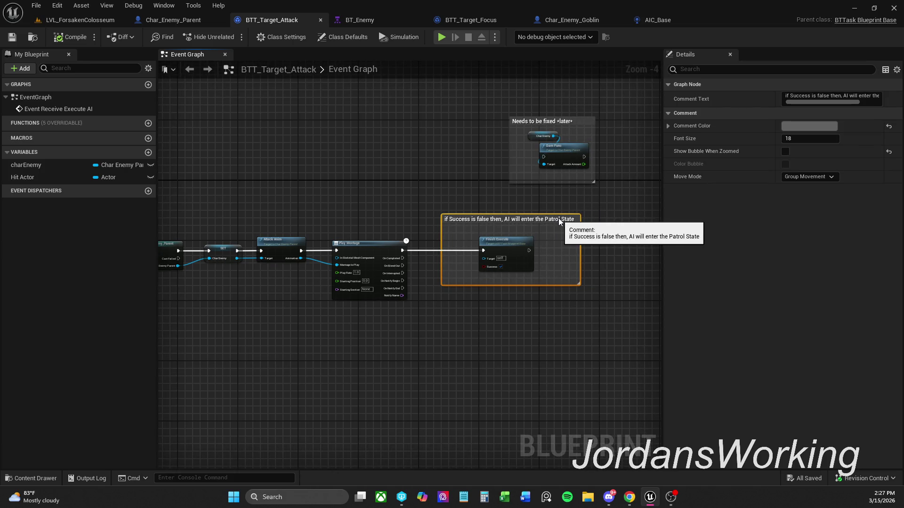
pyautogui.click(420, 187)
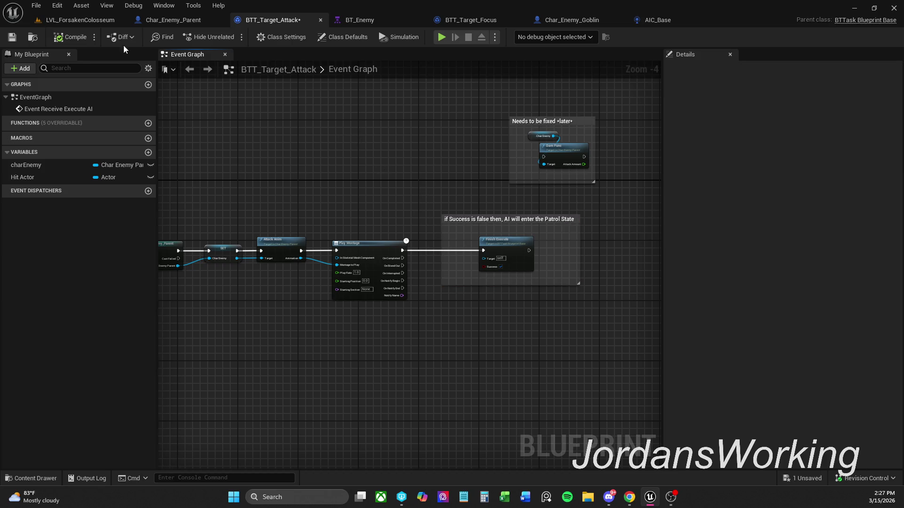
pyautogui.click(12, 36)
# Step: Look through the BT_Enemy, Char_Enemy_Parent and AIC_Base editors, ending on Set State Attacking
pyautogui.click(384, 24)
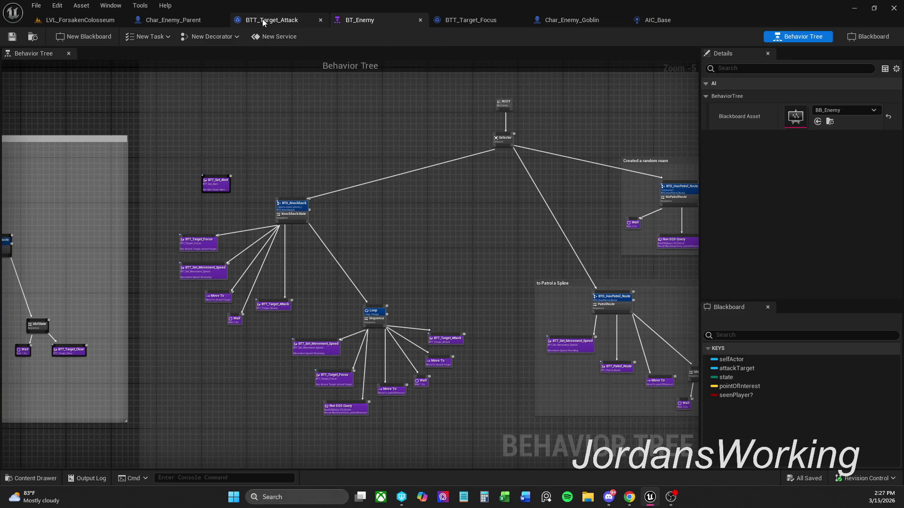
pyautogui.click(207, 22)
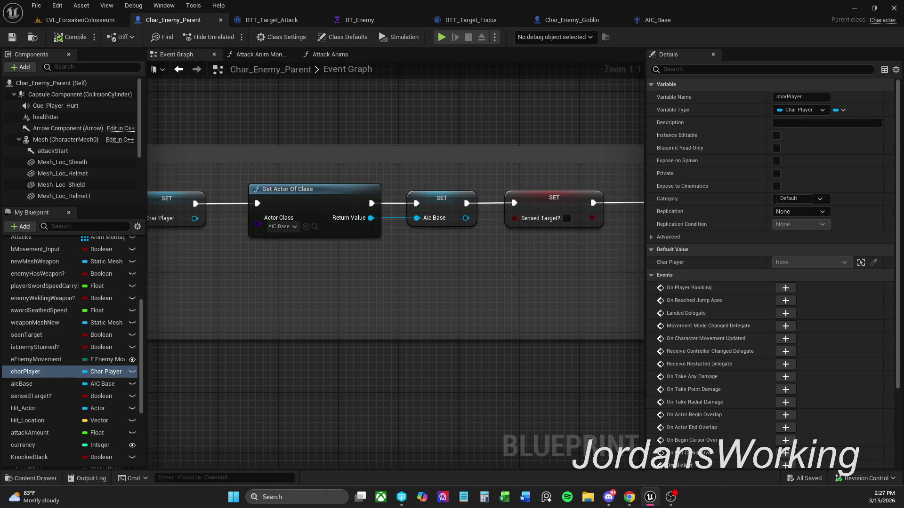
pyautogui.click(661, 31)
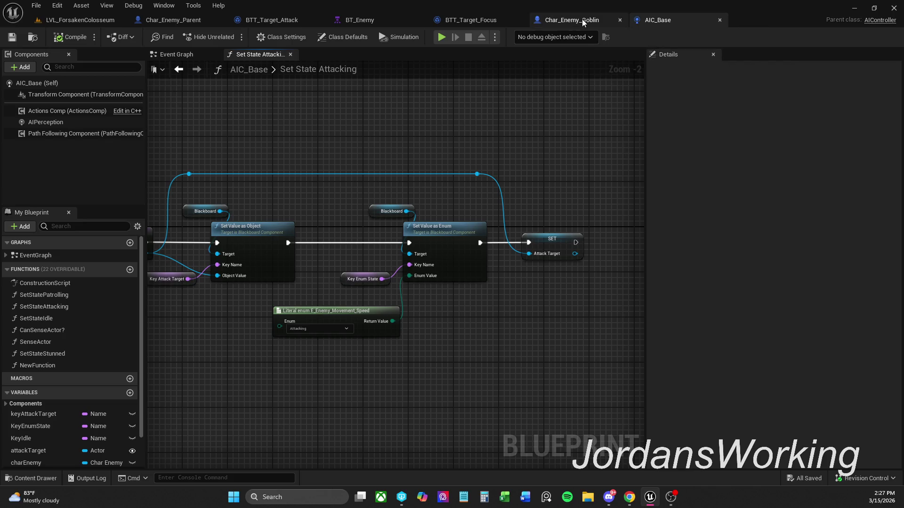
pyautogui.click(33, 478)
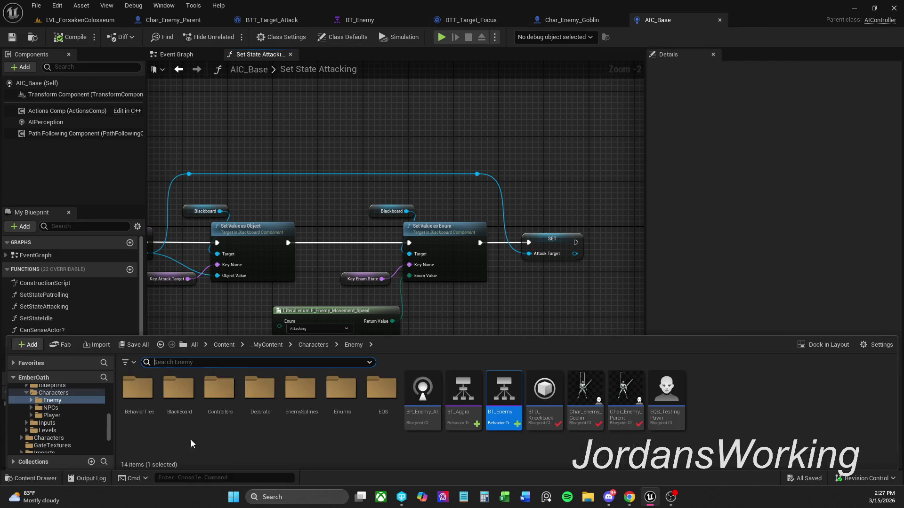
# Step: Open BT_Aggro and place its tab right after BT_Enemy
pyautogui.click(463, 393)
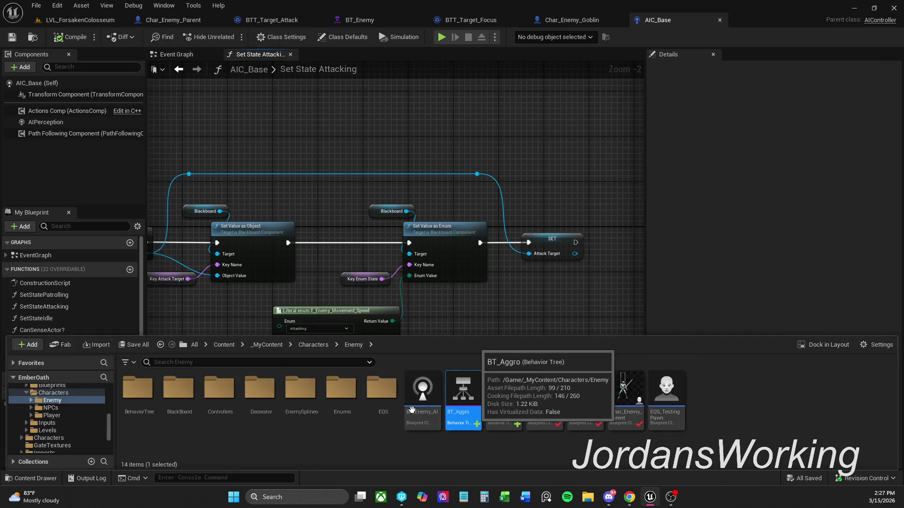
pyautogui.doubleClick(463, 393)
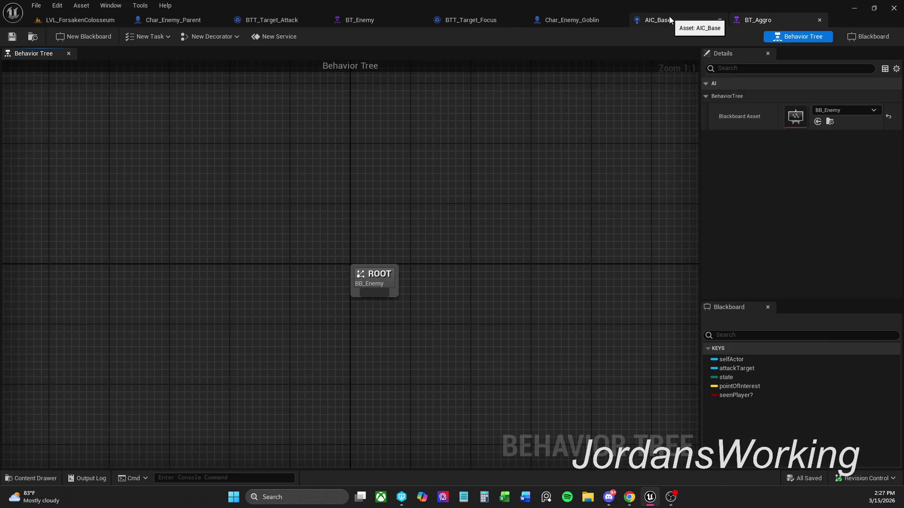
pyautogui.moveTo(775, 14); pyautogui.dragTo(461, 21)
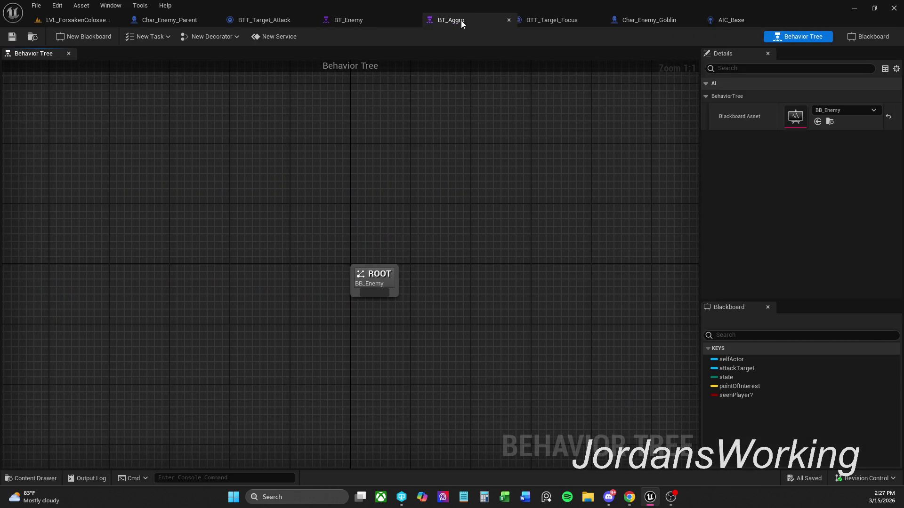
# Step: Marquee-select most of BT_Enemy's nodes, then return to the empty BT_Aggro tree
pyautogui.click(337, 21)
pyautogui.scroll(-5, 454, 214)
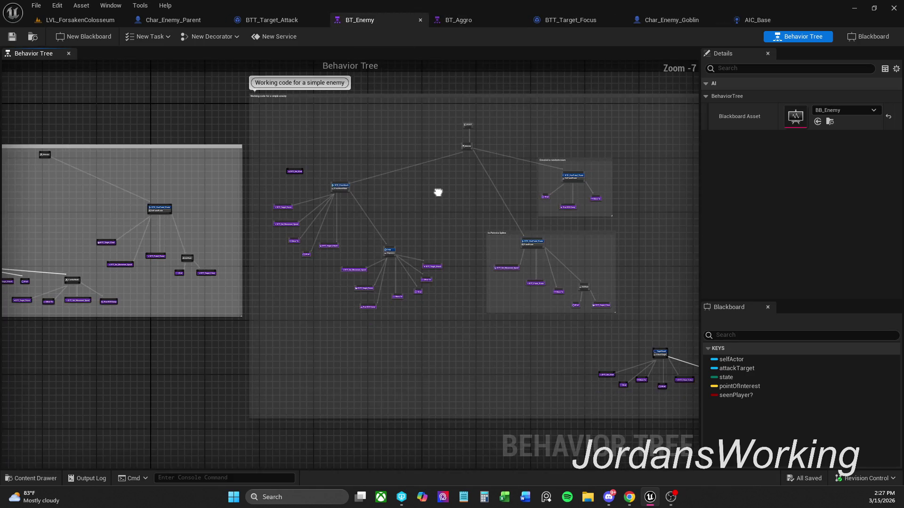
pyautogui.moveTo(636, 339)
pyautogui.mouseDown()
pyautogui.moveTo(558, 258)
pyautogui.moveTo(292, 125)
pyautogui.moveTo(263, 130)
pyautogui.mouseUp()
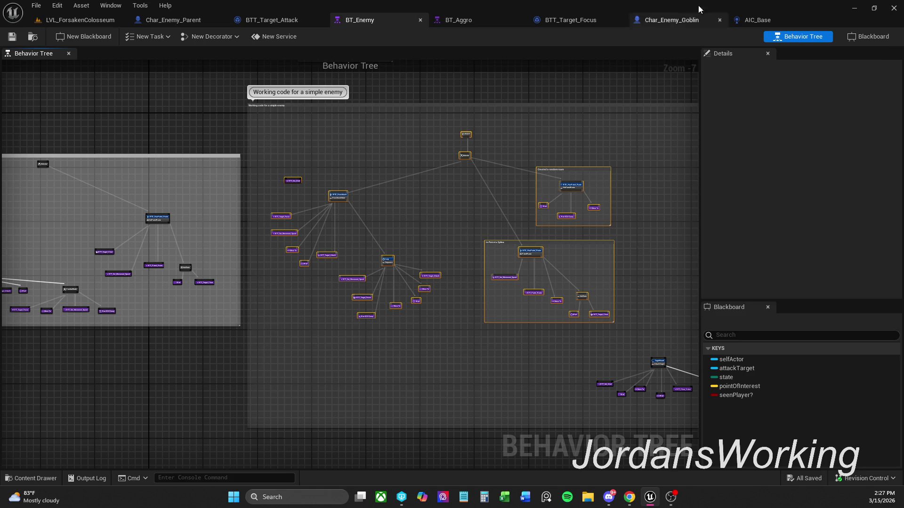
pyautogui.click(475, 21)
pyautogui.scroll(-1, 430, 282)
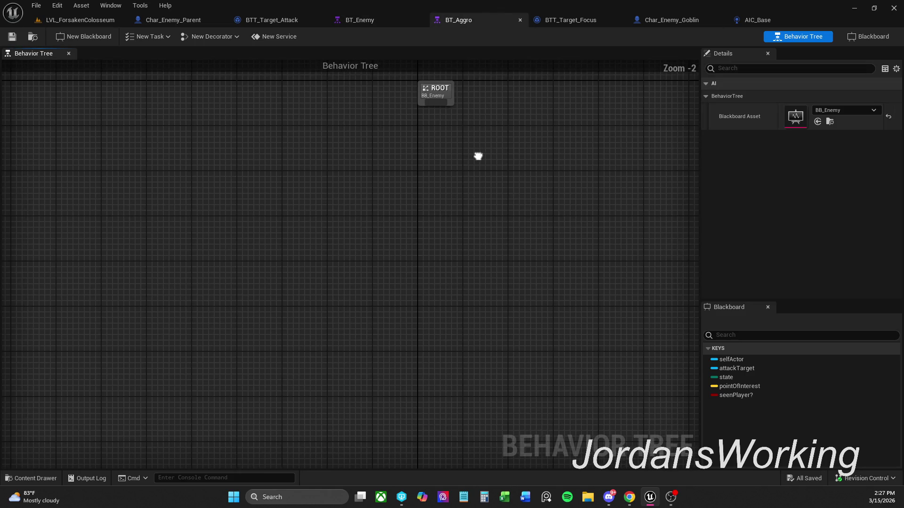
# Step: Paste the copied BT_Enemy nodes into BT_Aggro and move them down-left
pyautogui.hotkey('ctrl', 'v')
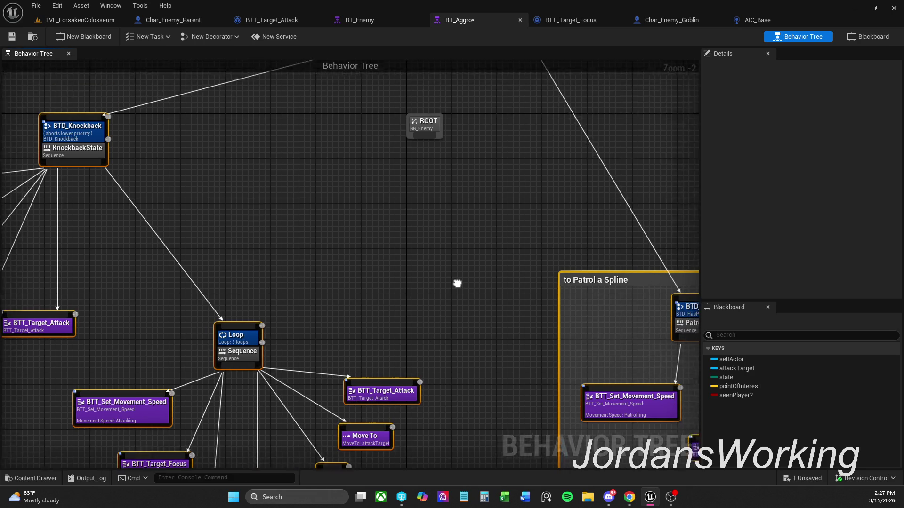
pyautogui.scroll(-2, 453, 298)
pyautogui.moveTo(481, 111)
pyautogui.mouseDown()
pyautogui.moveTo(441, 226)
pyautogui.moveTo(429, 239)
pyautogui.mouseUp()
pyautogui.click(526, 205)
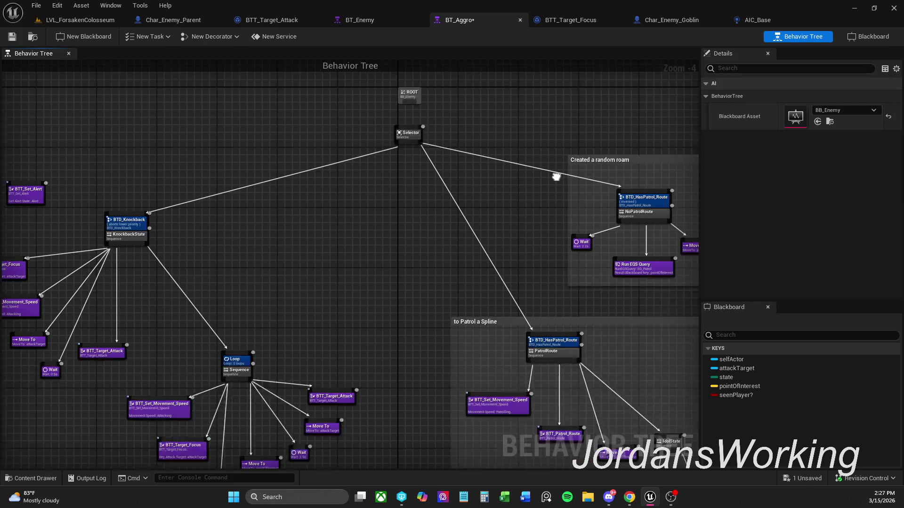
pyautogui.scroll(-1, 544, 127)
pyautogui.scroll(1, 525, 184)
pyautogui.scroll(1, 526, 183)
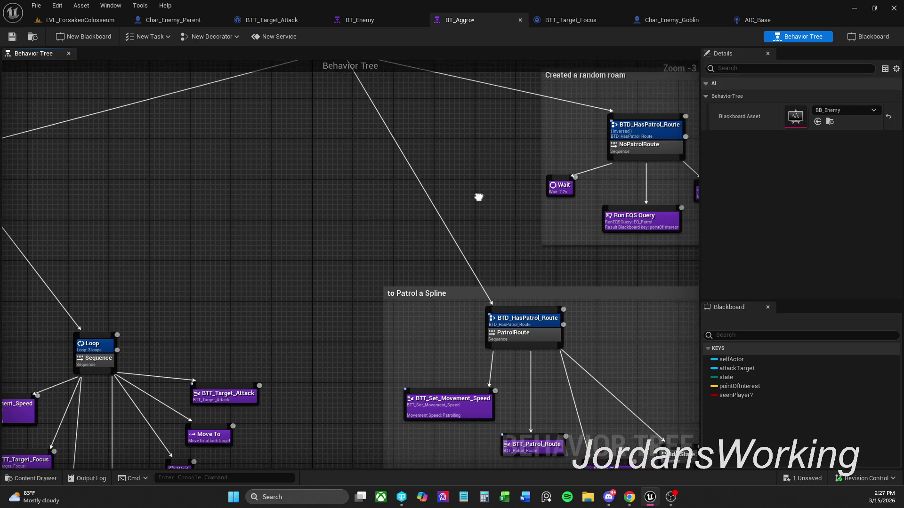
pyautogui.scroll(-2, 495, 188)
pyautogui.scroll(1, 489, 178)
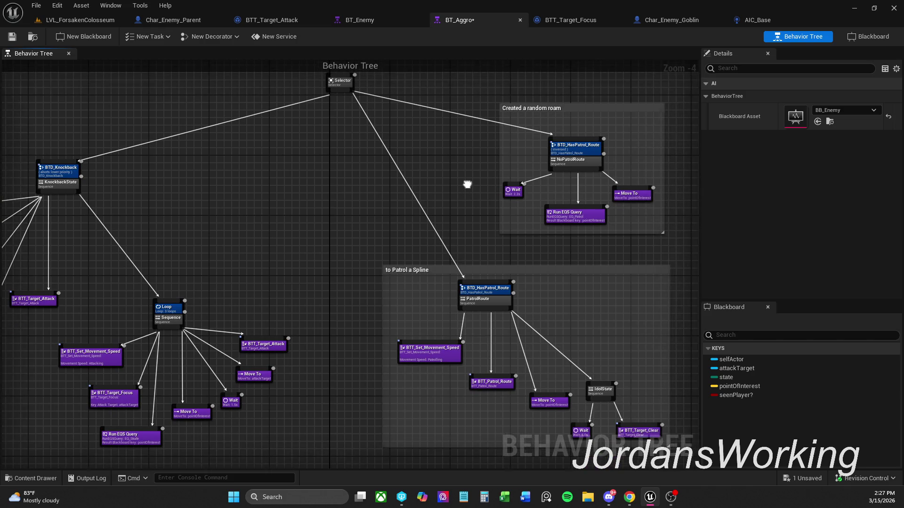
pyautogui.scroll(2, 464, 190)
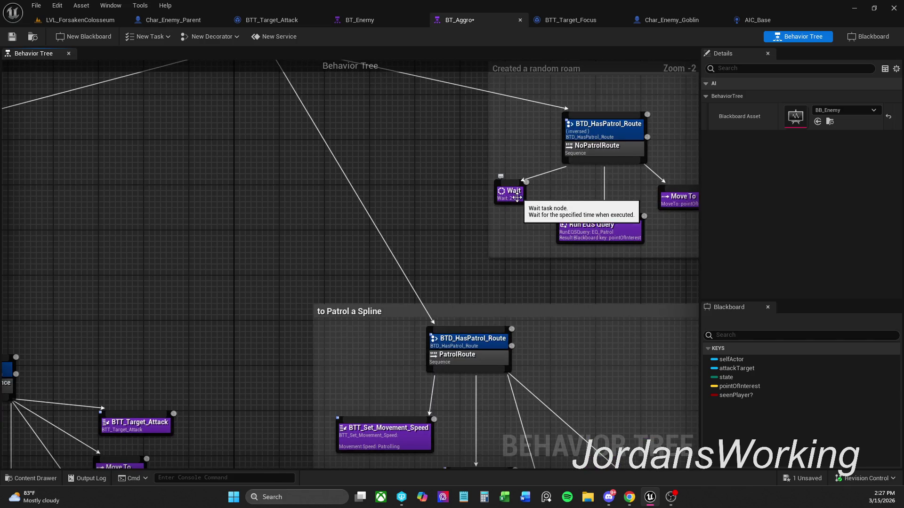
pyautogui.scroll(-1, 485, 207)
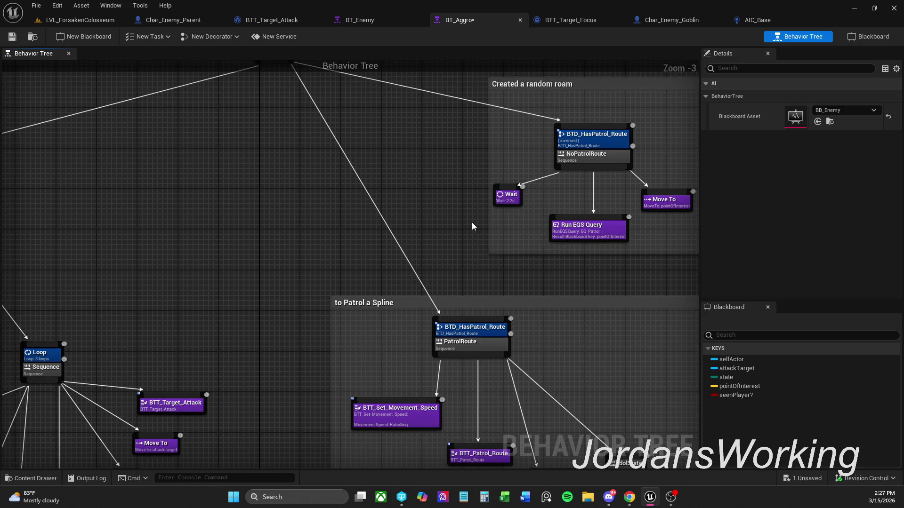
# Step: Delete the random-roam and spline-patrol comment groups with their nodes
pyautogui.moveTo(473, 222); pyautogui.dragTo(835, 117)
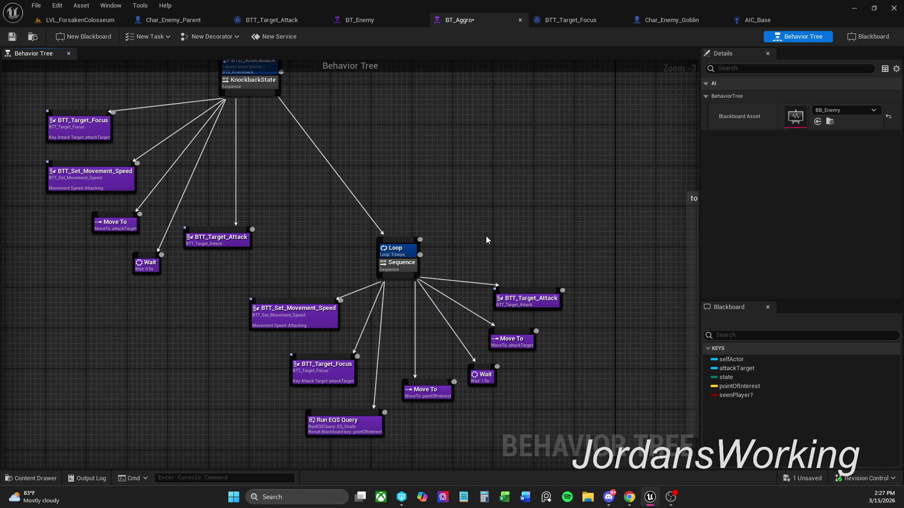
pyautogui.scroll(-1, 485, 235)
pyautogui.moveTo(632, 214); pyautogui.dragTo(428, 224)
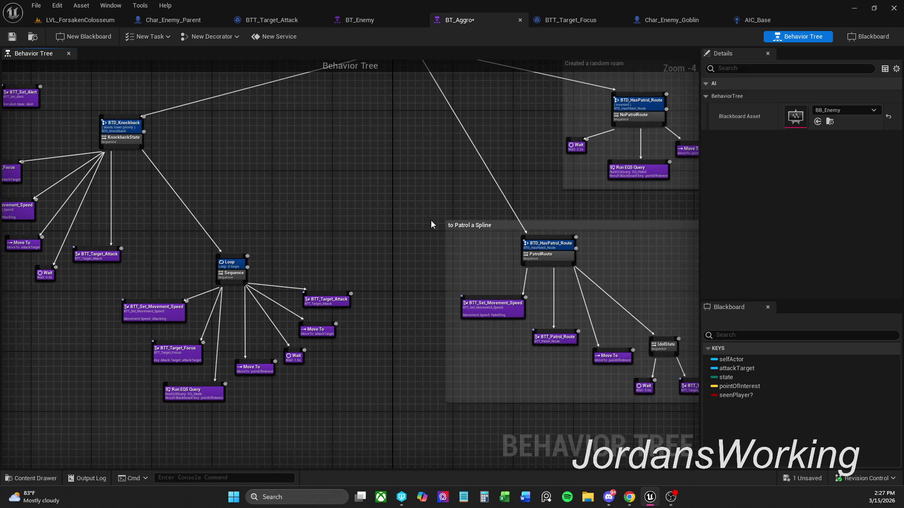
pyautogui.scroll(-1, 445, 191)
pyautogui.moveTo(410, 145)
pyautogui.mouseDown()
pyautogui.moveTo(415, 199)
pyautogui.moveTo(668, 461)
pyautogui.mouseUp()
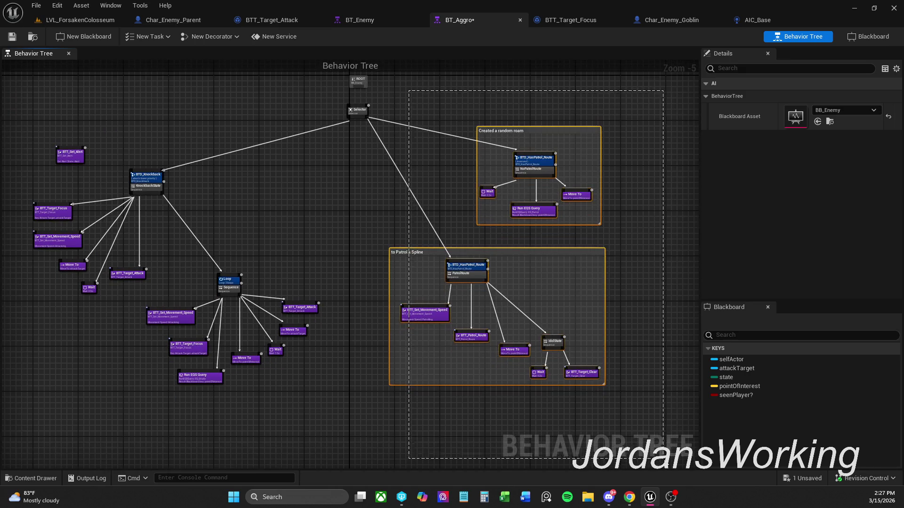
pyautogui.press('Delete')
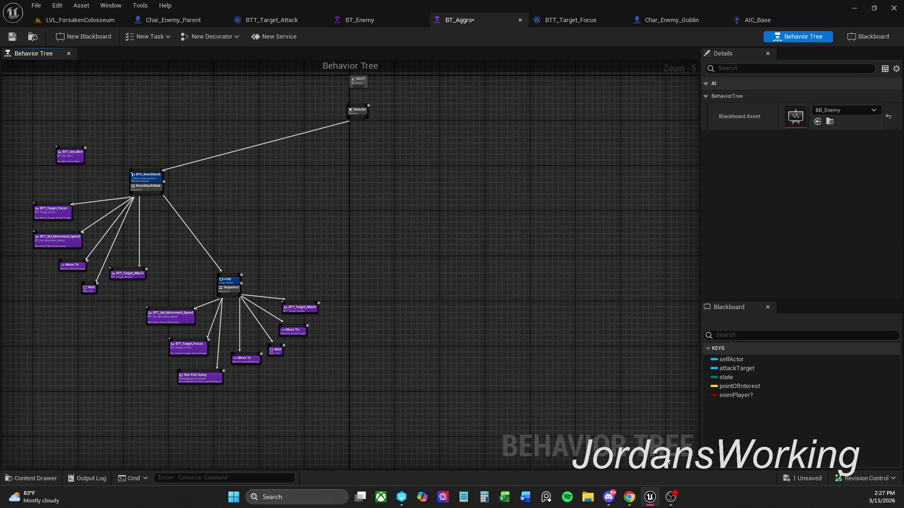
# Step: Move the remaining nodes under the Selector and reposition the Loop subtree up-right
pyautogui.moveTo(141, 106)
pyautogui.mouseDown()
pyautogui.moveTo(406, 357)
pyautogui.moveTo(451, 383)
pyautogui.mouseUp()
pyautogui.moveTo(290, 176)
pyautogui.mouseDown()
pyautogui.moveTo(464, 186)
pyautogui.moveTo(496, 178)
pyautogui.moveTo(496, 161)
pyautogui.mouseUp()
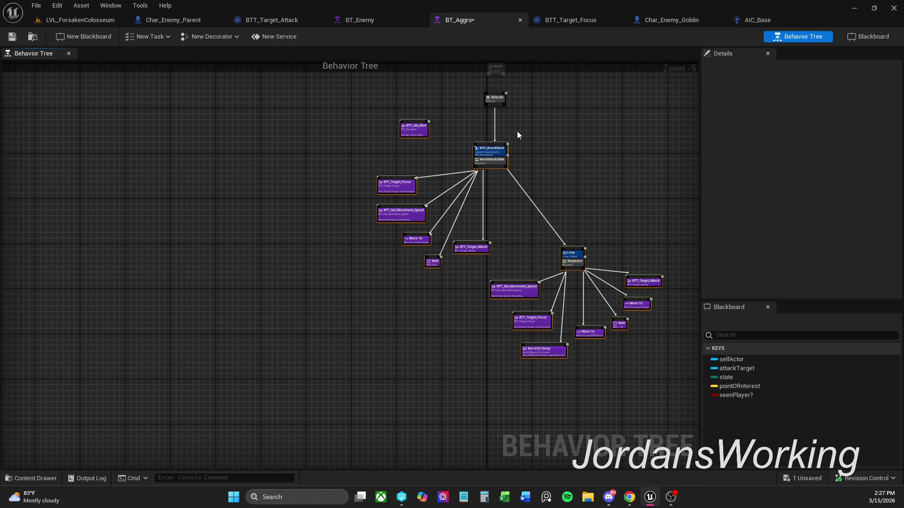
pyautogui.moveTo(498, 160); pyautogui.dragTo(473, 159)
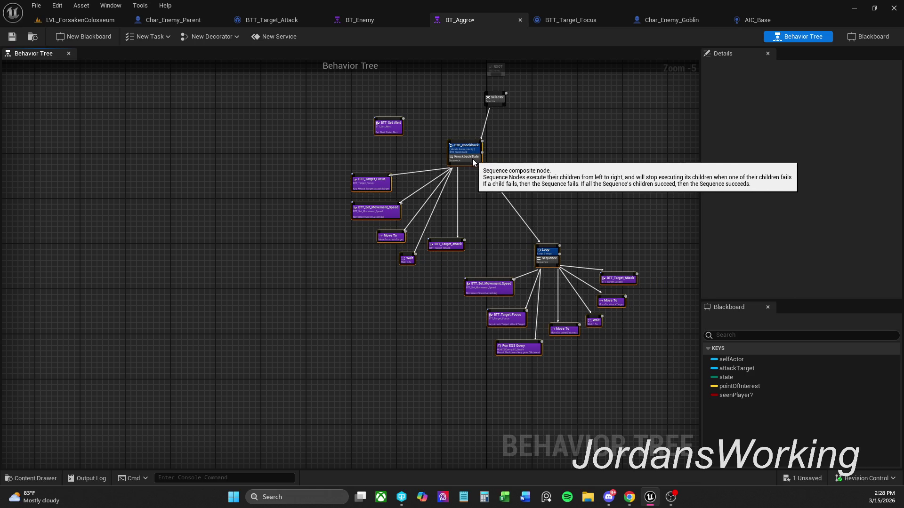
pyautogui.click(476, 122)
pyautogui.moveTo(487, 251); pyautogui.dragTo(666, 387)
pyautogui.moveTo(550, 260)
pyautogui.mouseDown()
pyautogui.moveTo(604, 210)
pyautogui.moveTo(592, 196)
pyautogui.mouseUp()
pyautogui.click(558, 163)
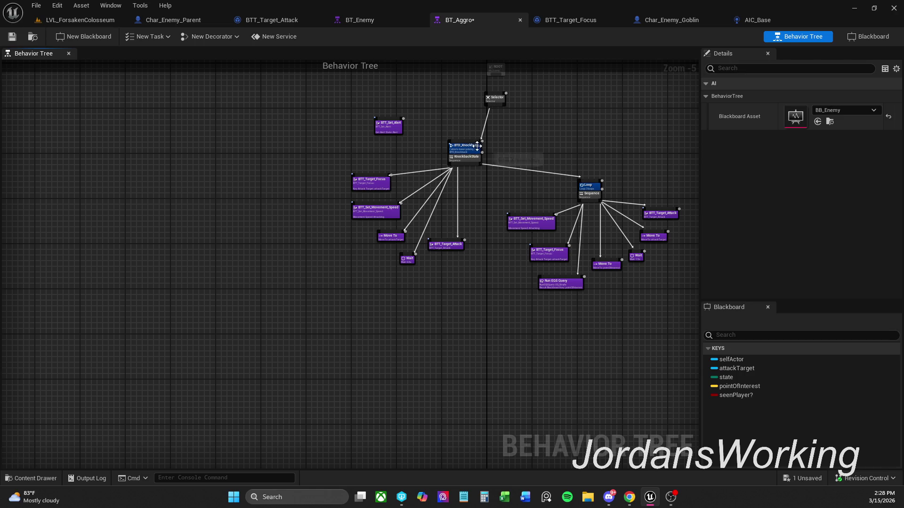
pyautogui.scroll(2, 474, 147)
pyautogui.moveTo(447, 113)
pyautogui.mouseDown()
pyautogui.moveTo(457, 141)
pyautogui.moveTo(591, 245)
pyautogui.mouseUp()
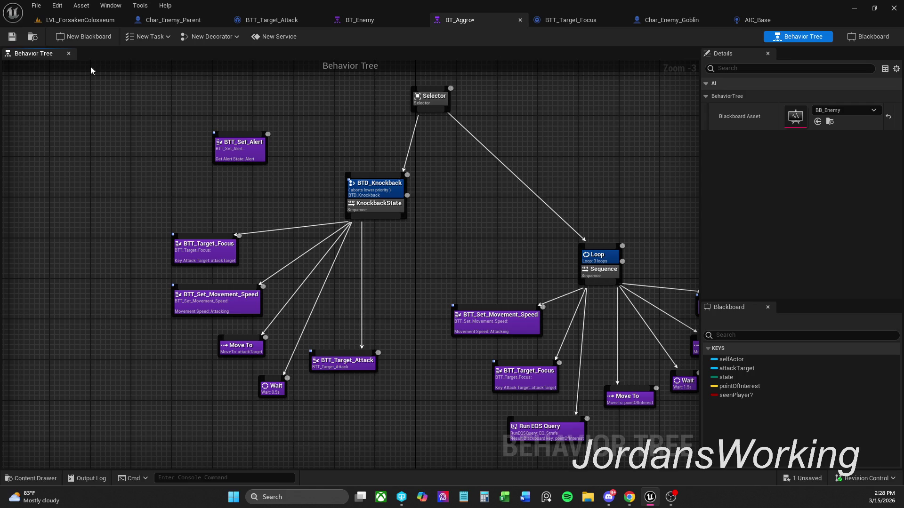
# Step: Tidy the Knockback branch, connect the Selector under ROOT, and save BT_Aggro
pyautogui.moveTo(377, 389)
pyautogui.mouseDown()
pyautogui.moveTo(325, 219)
pyautogui.moveTo(209, 167)
pyautogui.moveTo(211, 155)
pyautogui.mouseUp()
pyautogui.moveTo(373, 199)
pyautogui.mouseDown()
pyautogui.moveTo(332, 187)
pyautogui.moveTo(366, 178)
pyautogui.mouseUp()
pyautogui.click(390, 203)
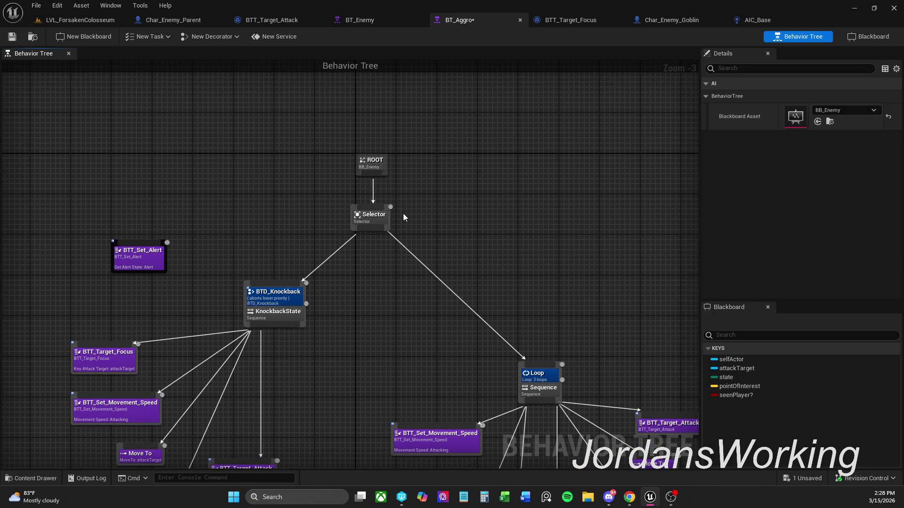
pyautogui.scroll(-1, 480, 225)
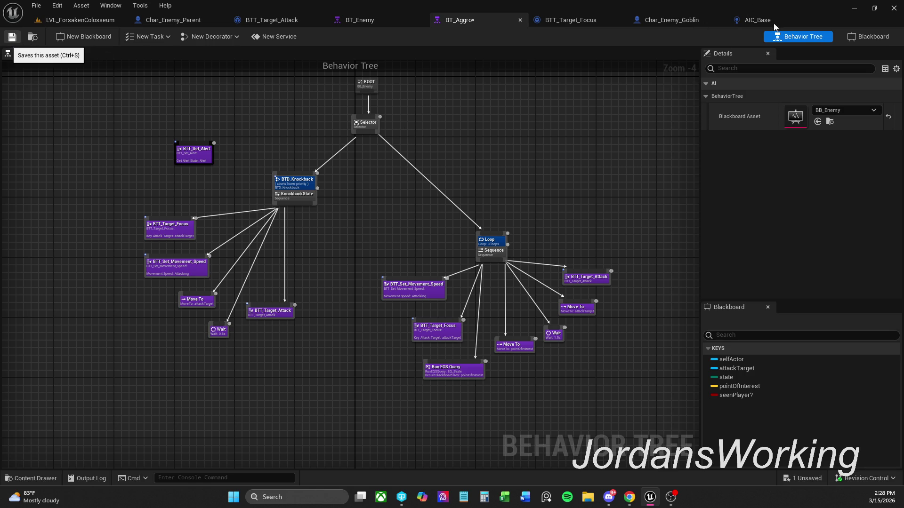
pyautogui.hotkey('ctrl', 's')
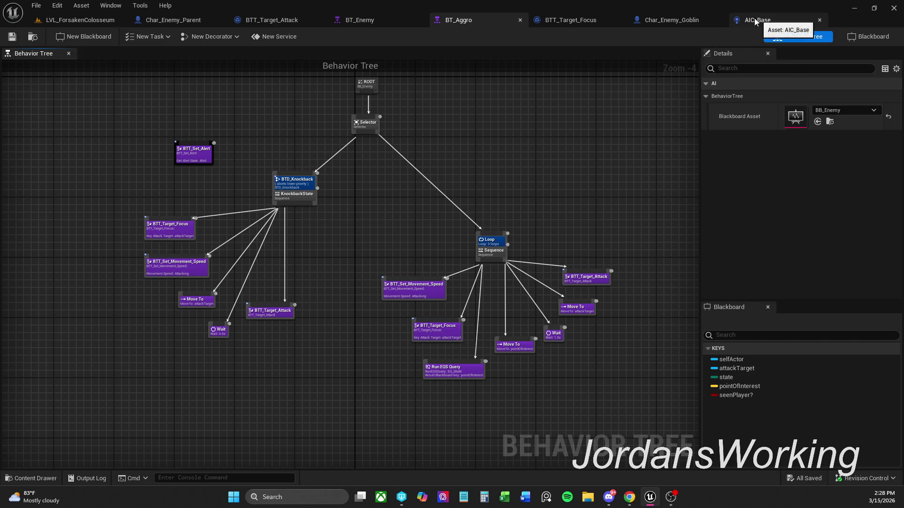
# Step: Inspect AIC_Base's Event Graph where Event On Possess runs the BT_Enemy behavior tree
pyautogui.click(757, 20)
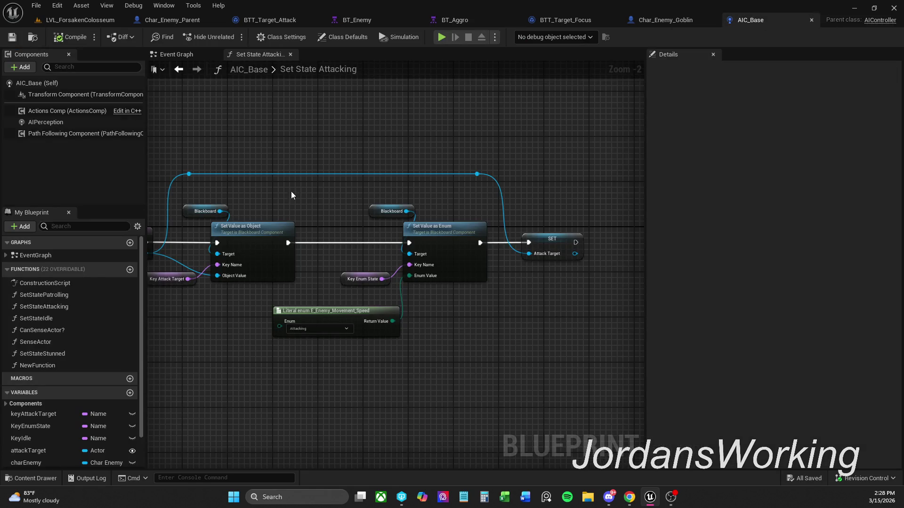
pyautogui.moveTo(289, 198); pyautogui.dragTo(449, 132)
pyautogui.click(174, 54)
pyautogui.moveTo(244, 148)
pyautogui.mouseDown()
pyautogui.moveTo(483, 223)
pyautogui.moveTo(583, 226)
pyautogui.moveTo(640, 245)
pyautogui.mouseUp()
pyautogui.scroll(-2, 483, 224)
pyautogui.moveTo(348, 262); pyautogui.dragTo(401, 267)
pyautogui.scroll(-3, 401, 267)
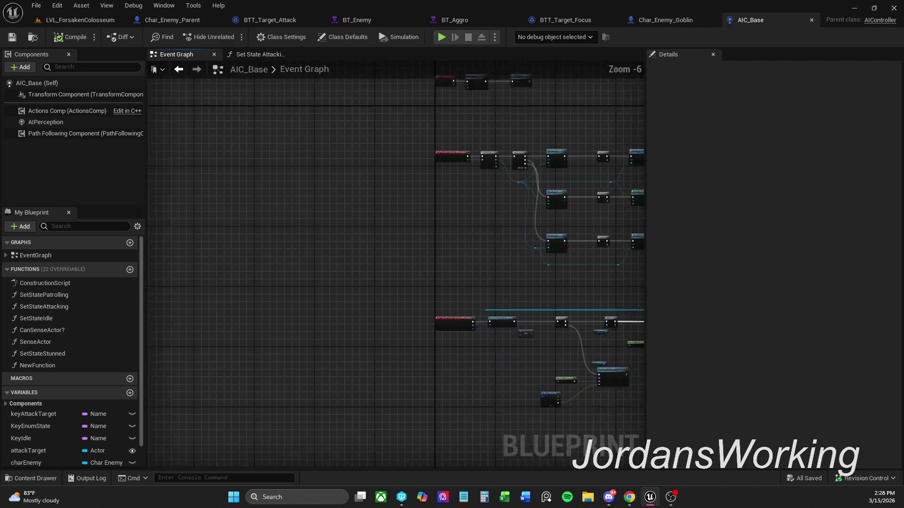
pyautogui.scroll(4, 363, 136)
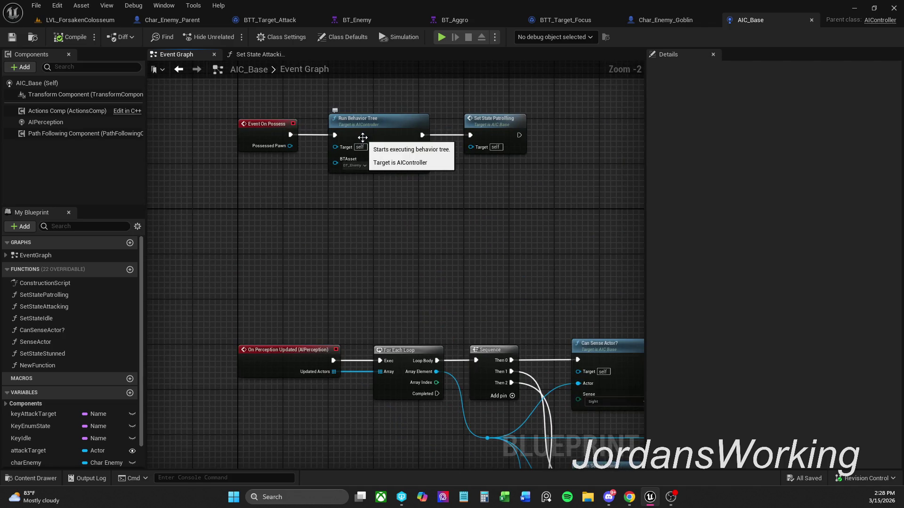
pyautogui.scroll(2, 363, 167)
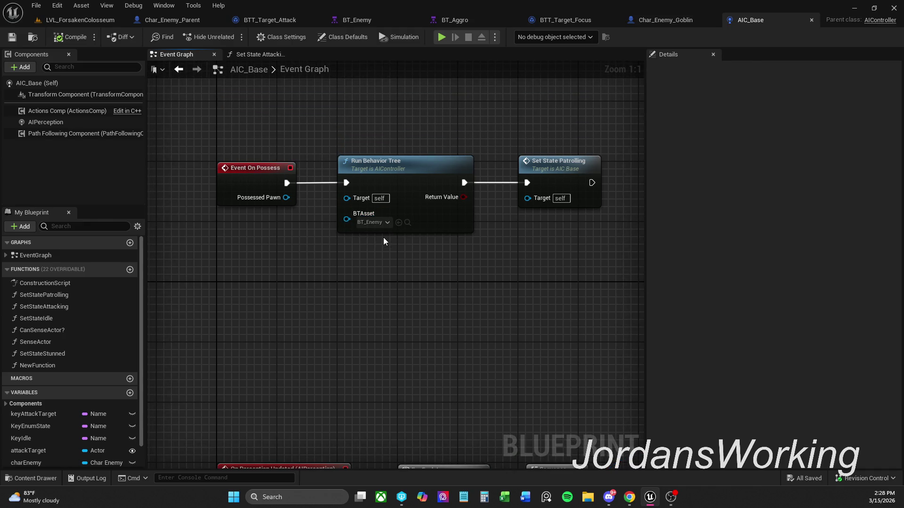
pyautogui.scroll(-1, 386, 275)
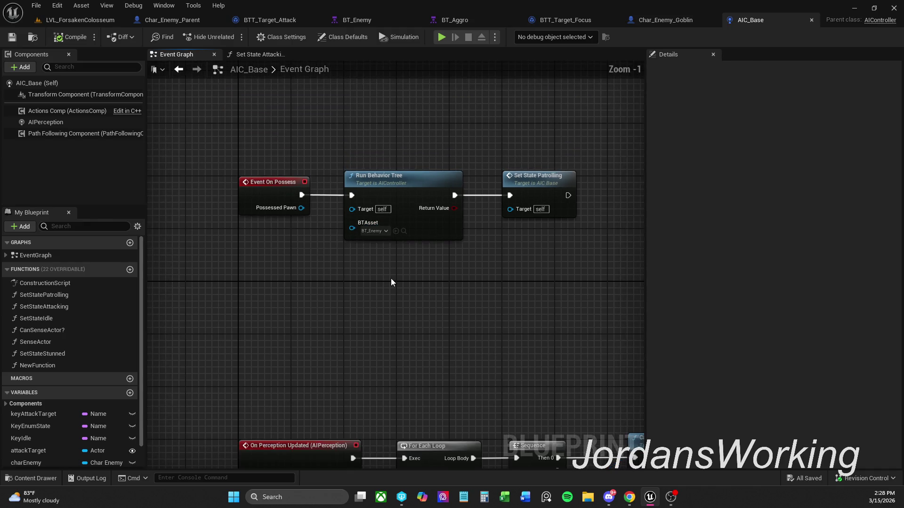
pyautogui.click(684, 22)
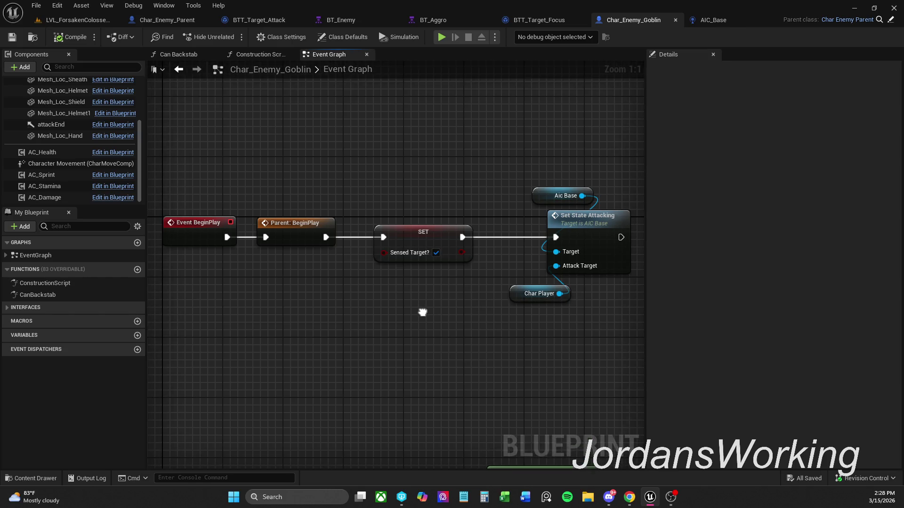
# Step: Delete the Get Player Character node from Char_Enemy_Goblin's Event Graph
pyautogui.scroll(-1, 422, 166)
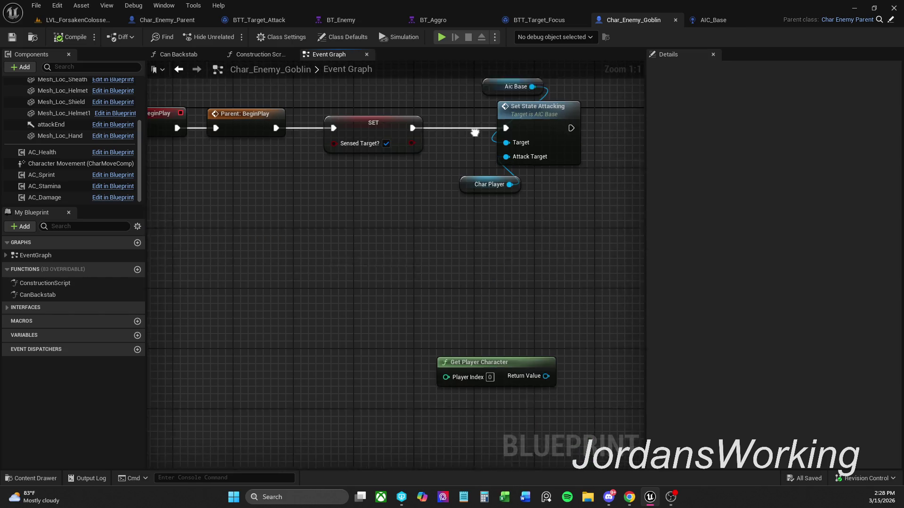
pyautogui.moveTo(482, 283); pyautogui.dragTo(426, 339)
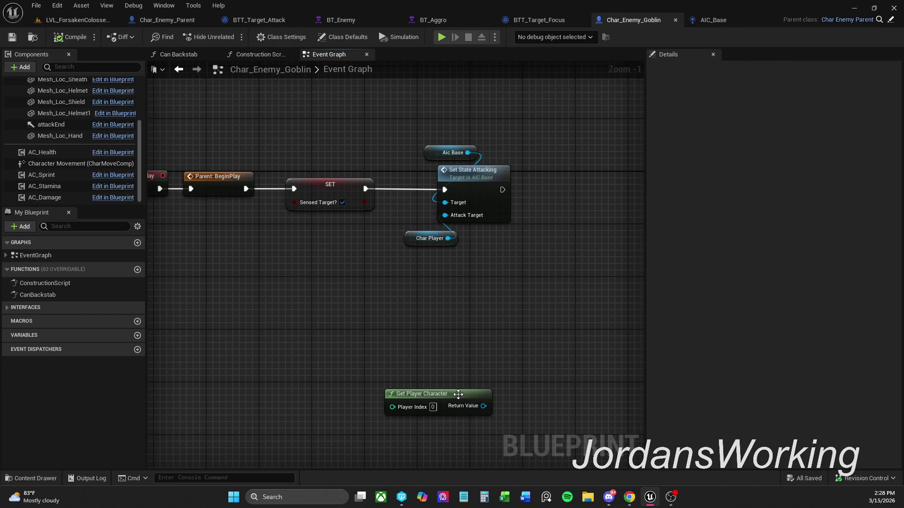
pyautogui.moveTo(457, 394); pyautogui.dragTo(359, 341)
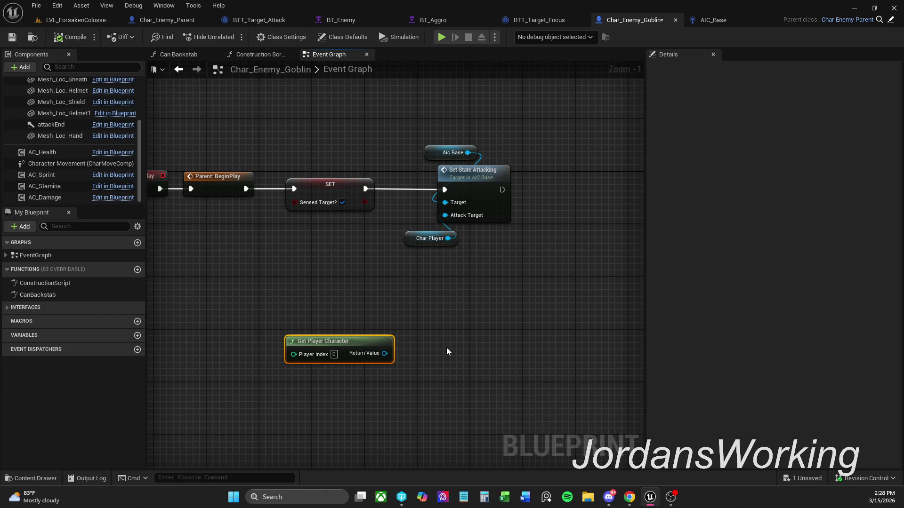
pyautogui.press('Delete')
# Step: Add a Run Behavior Tree node and shift the Set State Attacking nodes right for room
pyautogui.rightClick(323, 327)
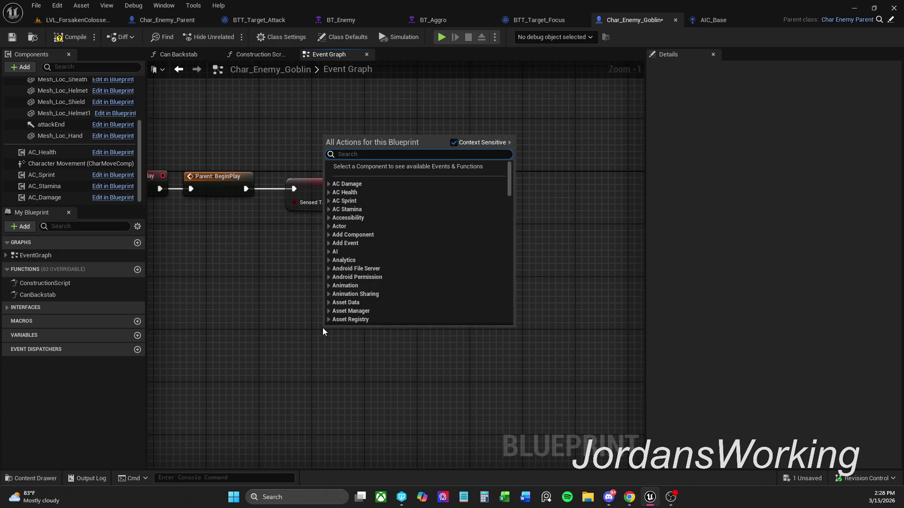
pyautogui.write('R')
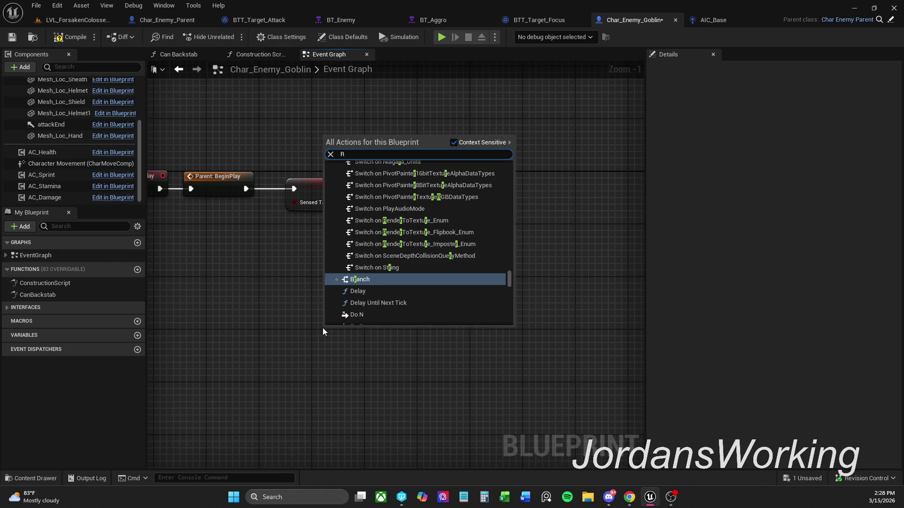
pyautogui.write('un')
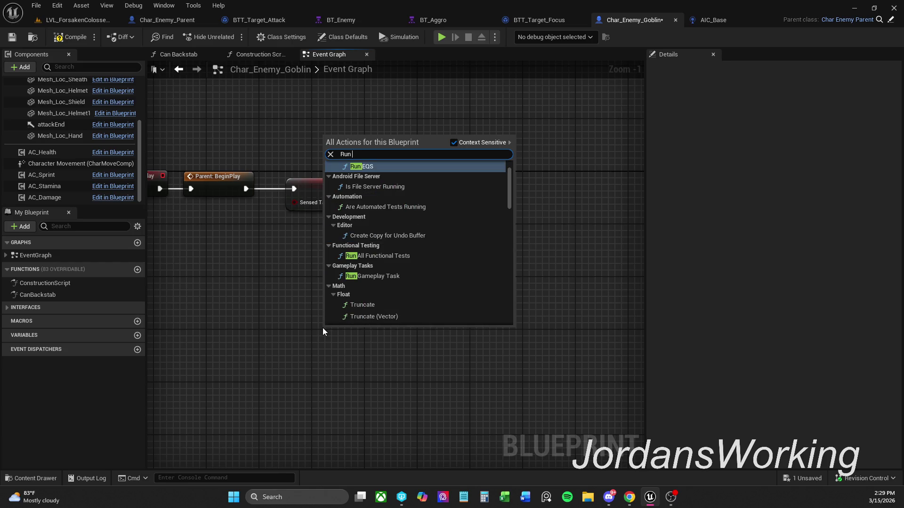
pyautogui.write(' Beh')
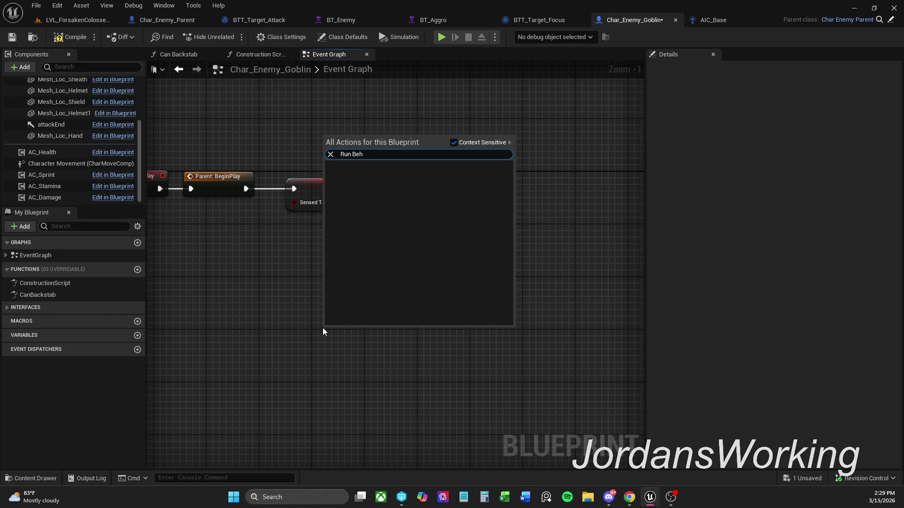
pyautogui.write('a')
pyautogui.click(461, 143)
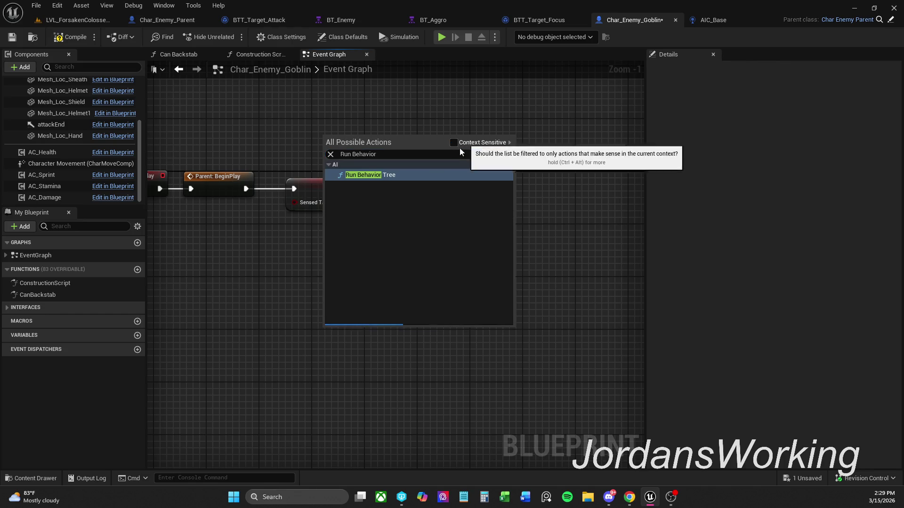
pyautogui.click(382, 176)
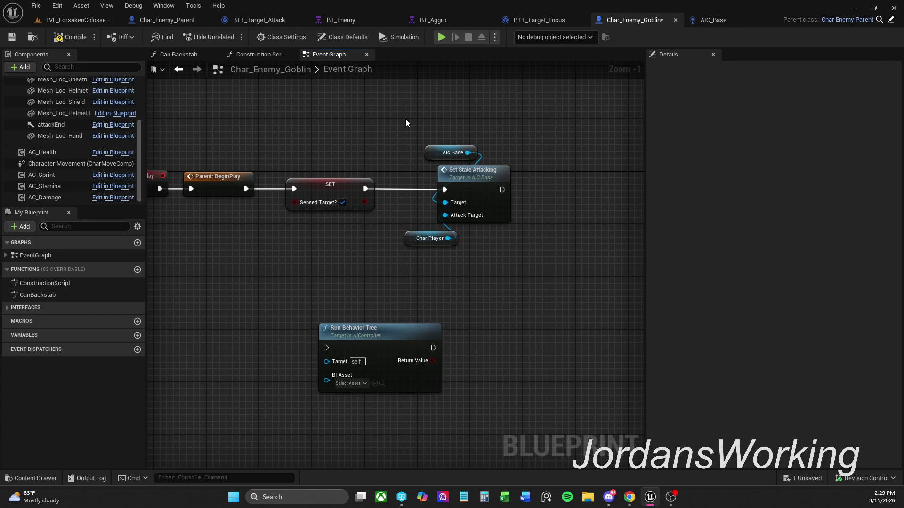
pyautogui.moveTo(405, 119); pyautogui.dragTo(504, 234)
pyautogui.moveTo(494, 191); pyautogui.dragTo(649, 188)
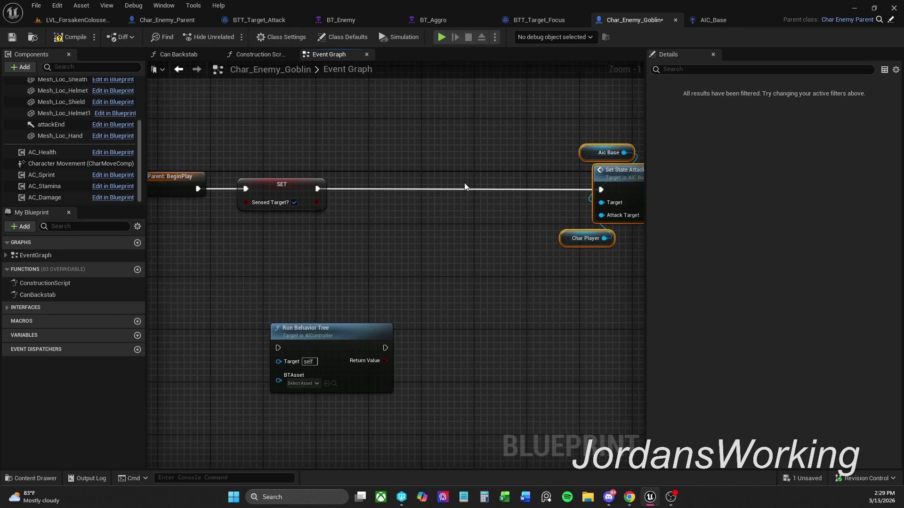
# Step: Wire Run Behavior Tree between SET and Set State Attacking, shifting that group right
pyautogui.click(414, 259)
pyautogui.moveTo(362, 337)
pyautogui.mouseDown()
pyautogui.moveTo(521, 196)
pyautogui.moveTo(459, 179)
pyautogui.mouseUp()
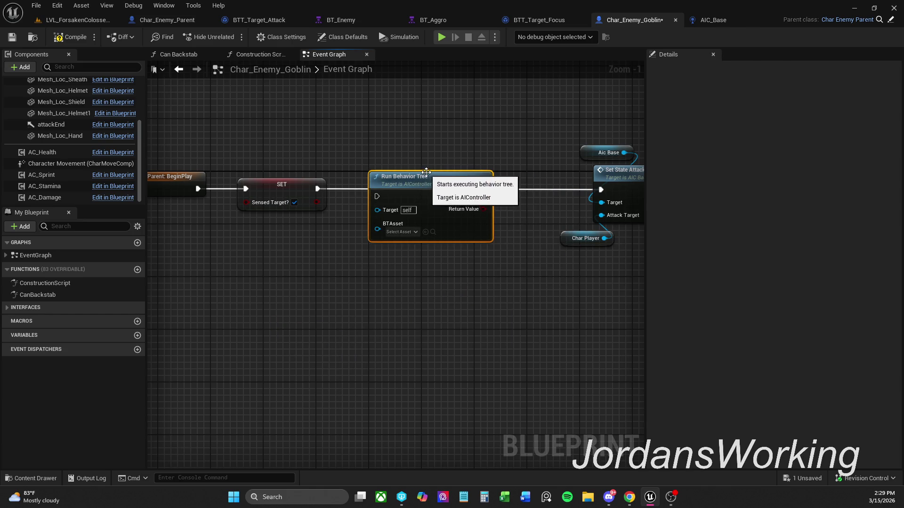
pyautogui.moveTo(376, 189); pyautogui.dragTo(318, 188)
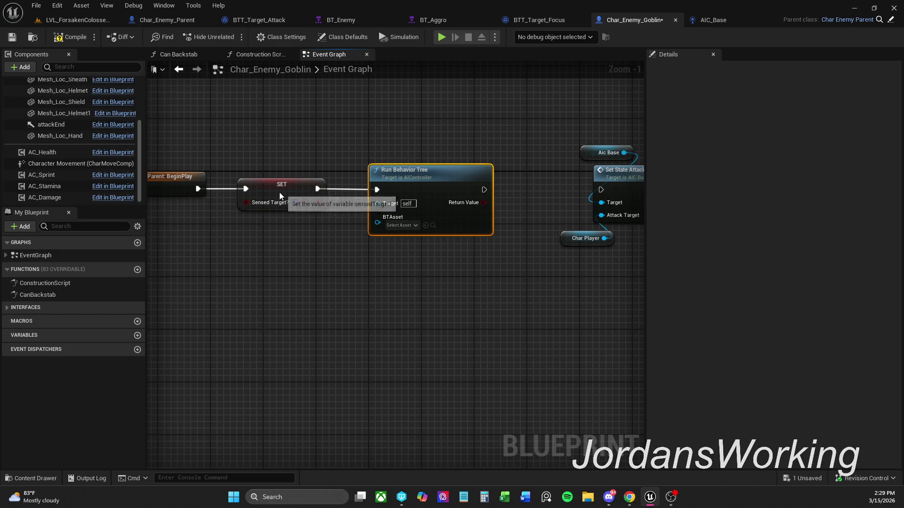
pyautogui.keyDown('ctrl'); pyautogui.click(308, 190); pyautogui.keyUp('ctrl')
pyautogui.click(453, 130)
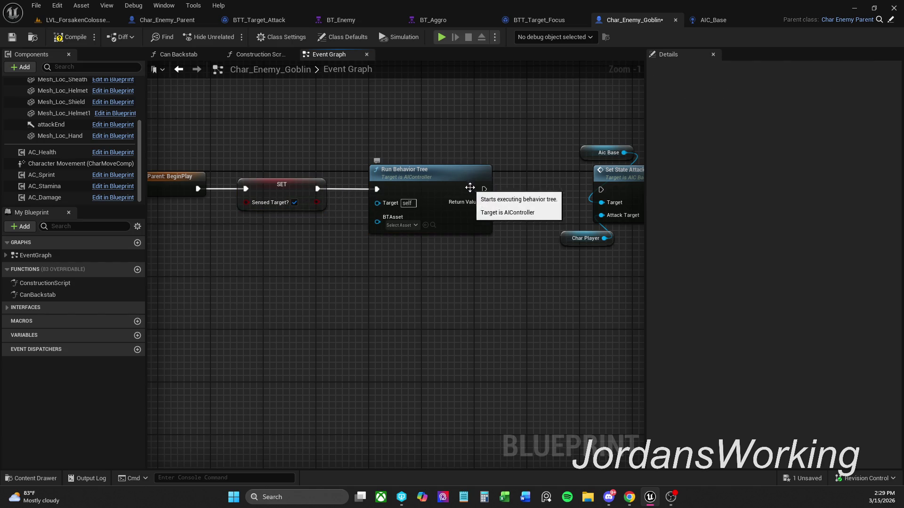
pyautogui.moveTo(484, 191); pyautogui.dragTo(598, 189)
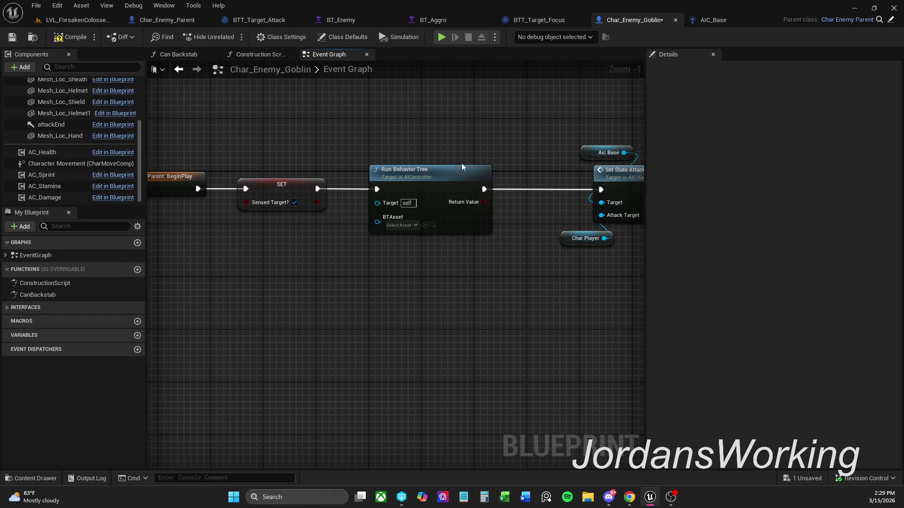
pyautogui.moveTo(507, 131); pyautogui.dragTo(617, 269)
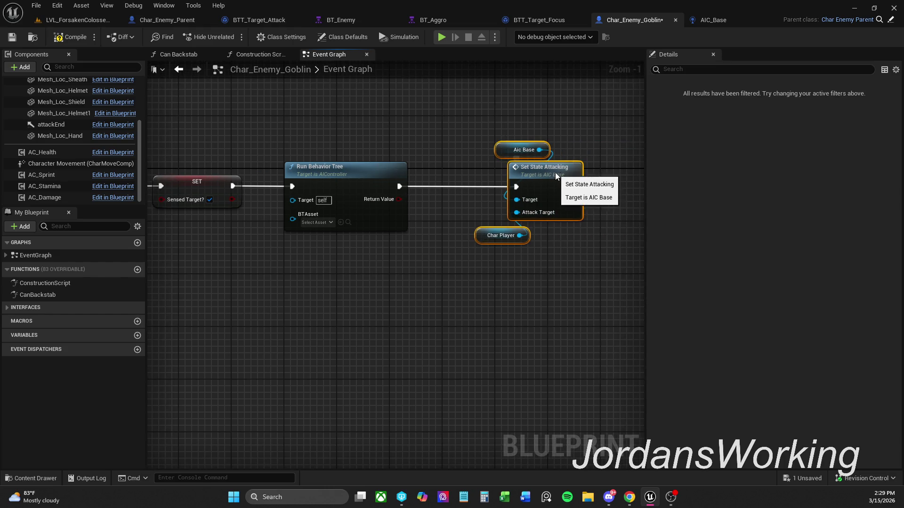
pyautogui.moveTo(555, 172); pyautogui.dragTo(625, 171)
pyautogui.click(514, 163)
# Step: Set the Run Behavior Tree's BTAsset to BT_Aggro
pyautogui.click(316, 222)
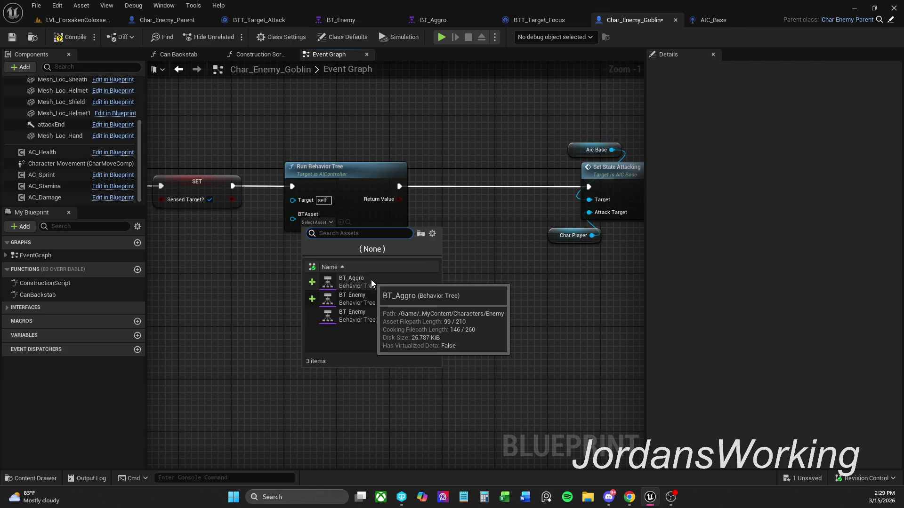
pyautogui.click(371, 279)
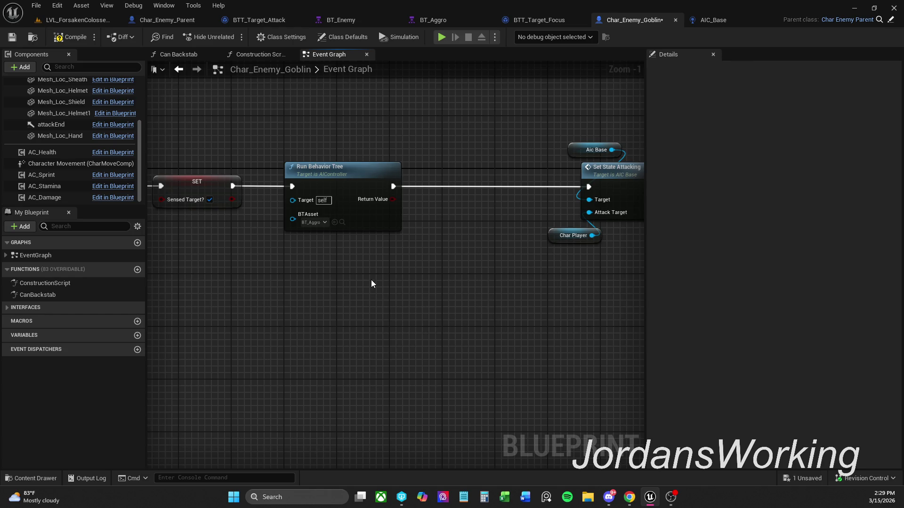
pyautogui.moveTo(508, 241); pyautogui.dragTo(464, 249)
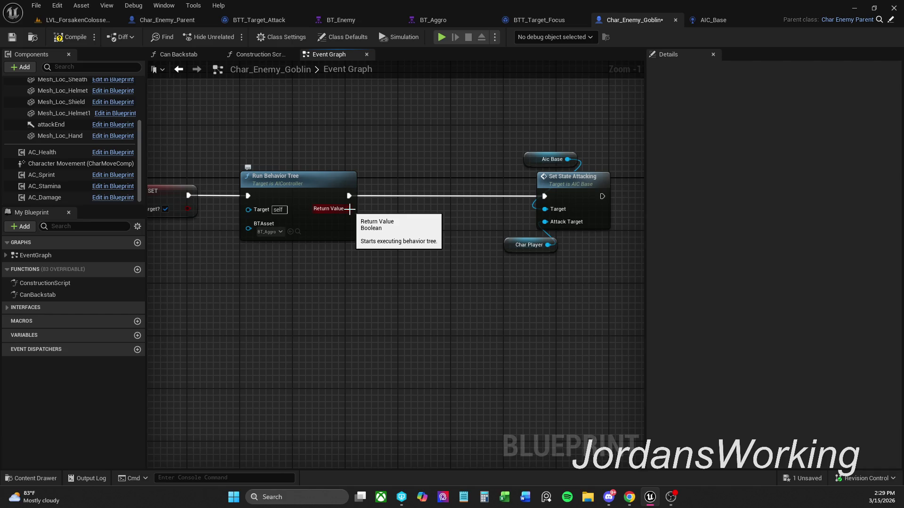
# Step: Add a Branch on Return Value whose True path leads to Set State Attacking
pyautogui.click(349, 209)
pyautogui.moveTo(359, 200)
pyautogui.mouseDown()
pyautogui.moveTo(394, 185)
pyautogui.moveTo(545, 195)
pyautogui.mouseUp()
pyautogui.keyDown('shift'); pyautogui.click(311, 187); pyautogui.keyUp('shift')
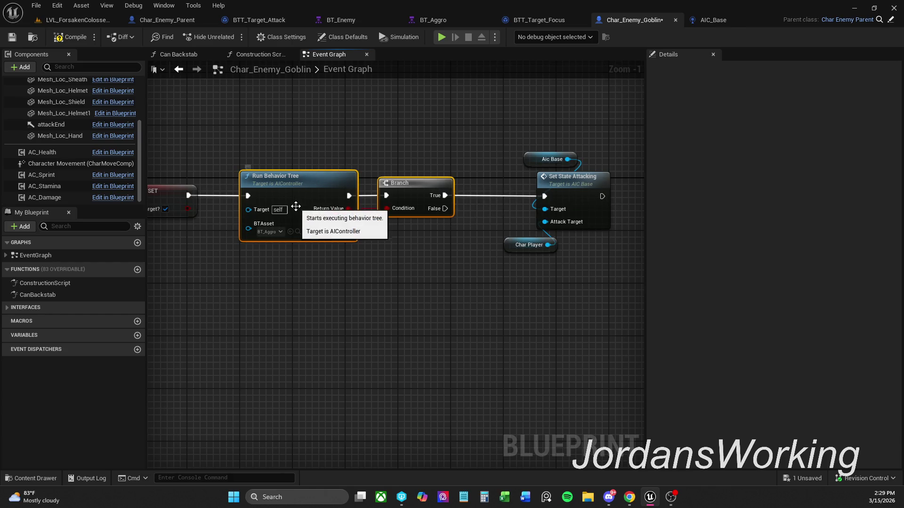
pyautogui.click(495, 268)
pyautogui.click(582, 195)
pyautogui.rightClick(582, 196)
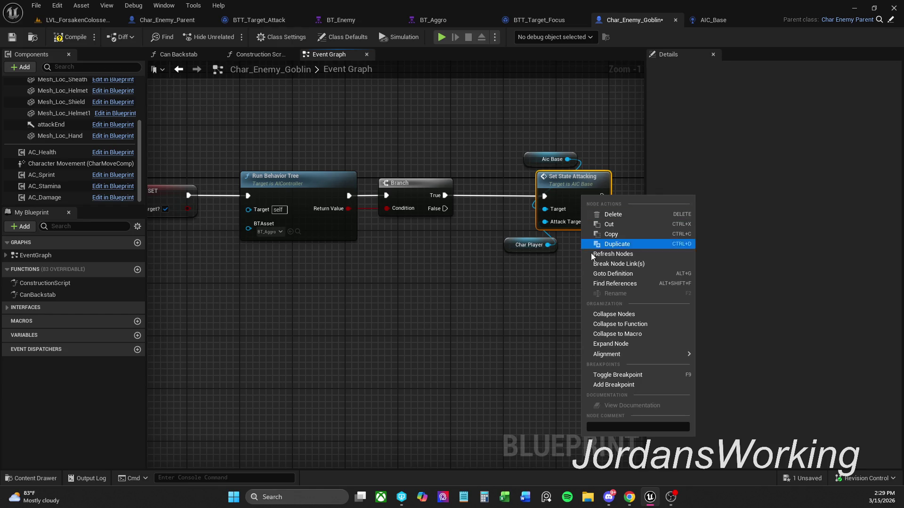
# Step: Toggle a breakpoint on Set State Attacking and compile the Char_Enemy_Goblin blueprint
pyautogui.click(646, 375)
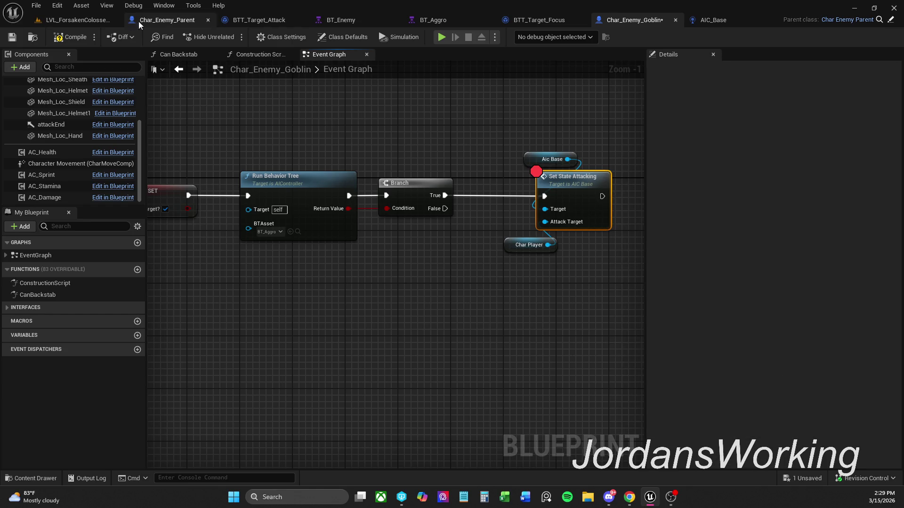
pyautogui.click(73, 36)
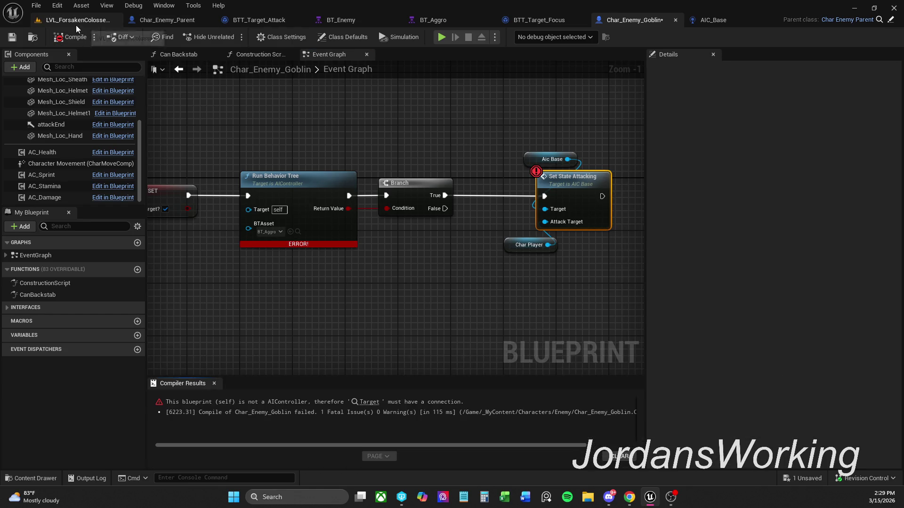
pyautogui.click(76, 23)
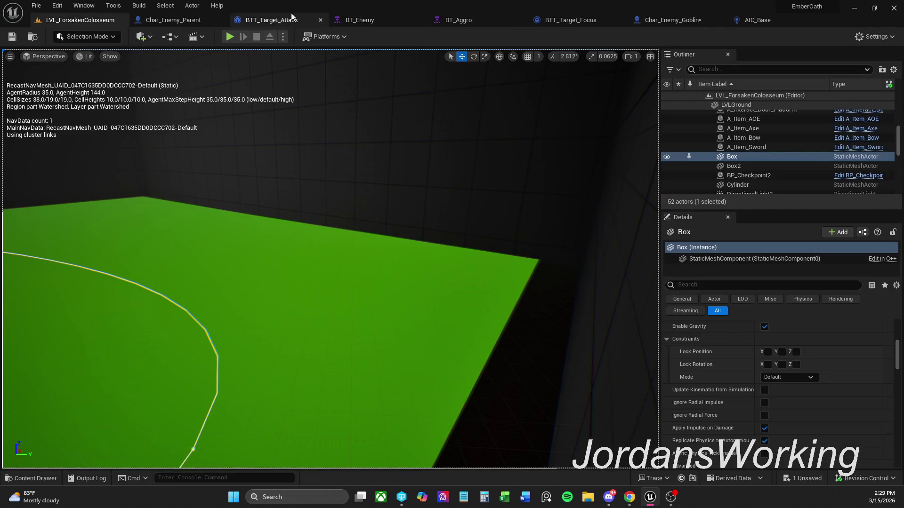
# Step: Reorder the editor tabs, putting Char_Enemy_Goblin second and AIC_Base third
pyautogui.click(191, 22)
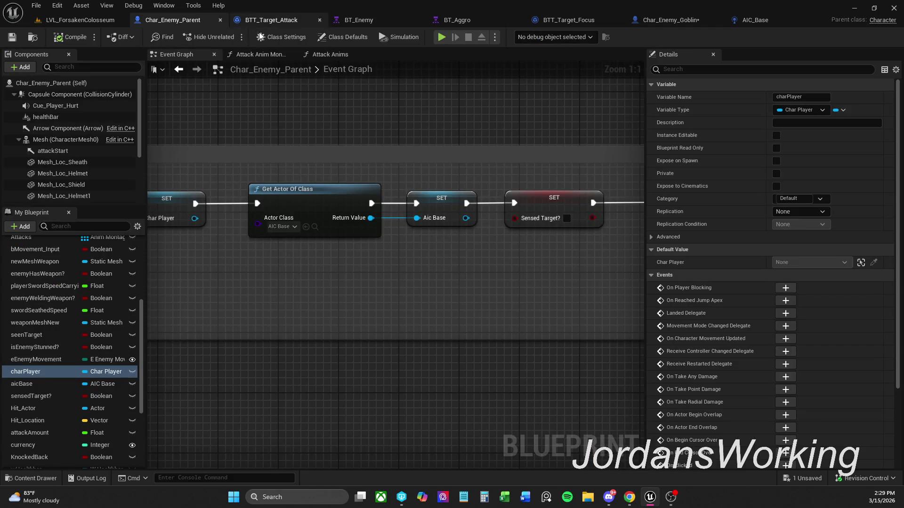
pyautogui.click(287, 20)
pyautogui.click(658, 19)
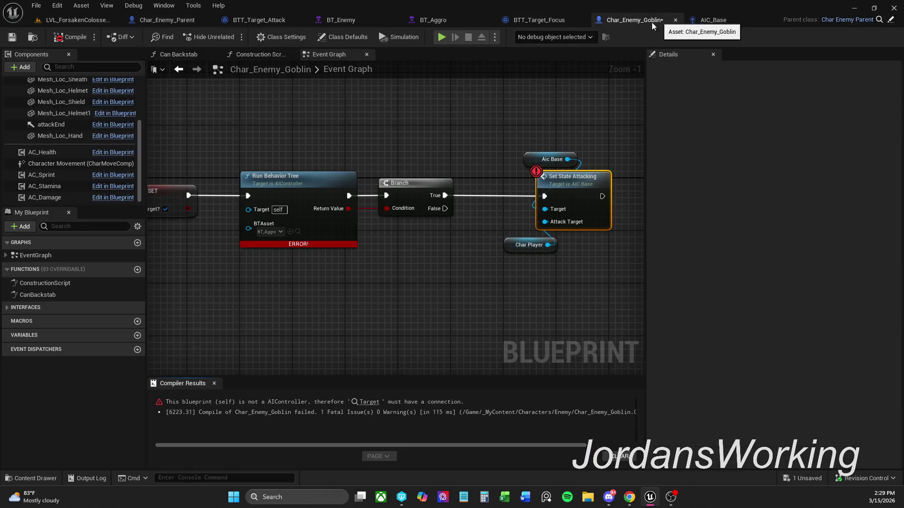
pyautogui.moveTo(651, 20); pyautogui.dragTo(205, 20)
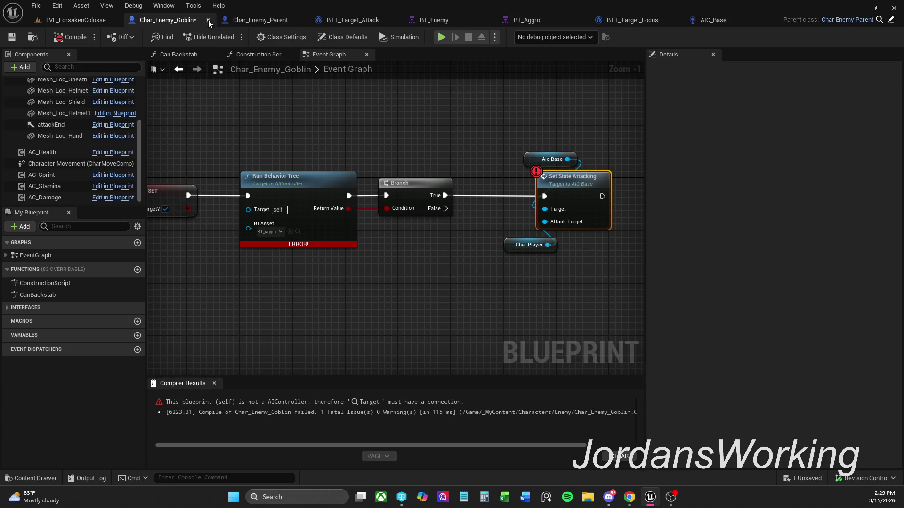
pyautogui.moveTo(699, 20); pyautogui.dragTo(263, 26)
pyautogui.click(375, 24)
# Step: Delete the Character Movement and Disable Movement nodes from Char_Enemy_Parent's event graph
pyautogui.scroll(-5, 371, 113)
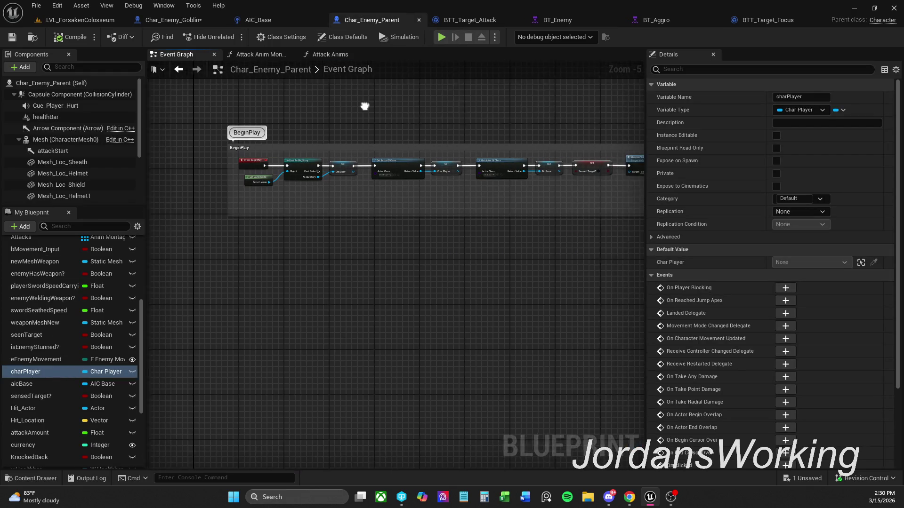
pyautogui.scroll(2, 302, 150)
pyautogui.scroll(1, 287, 152)
pyautogui.moveTo(287, 152)
pyautogui.mouseDown()
pyautogui.moveTo(198, 160)
pyautogui.moveTo(484, 176)
pyautogui.moveTo(129, 170)
pyautogui.moveTo(354, 256)
pyautogui.moveTo(260, 264)
pyautogui.moveTo(192, 209)
pyautogui.moveTo(264, 231)
pyautogui.moveTo(414, 221)
pyautogui.moveTo(315, 232)
pyautogui.moveTo(317, 193)
pyautogui.moveTo(482, 71)
pyautogui.mouseUp()
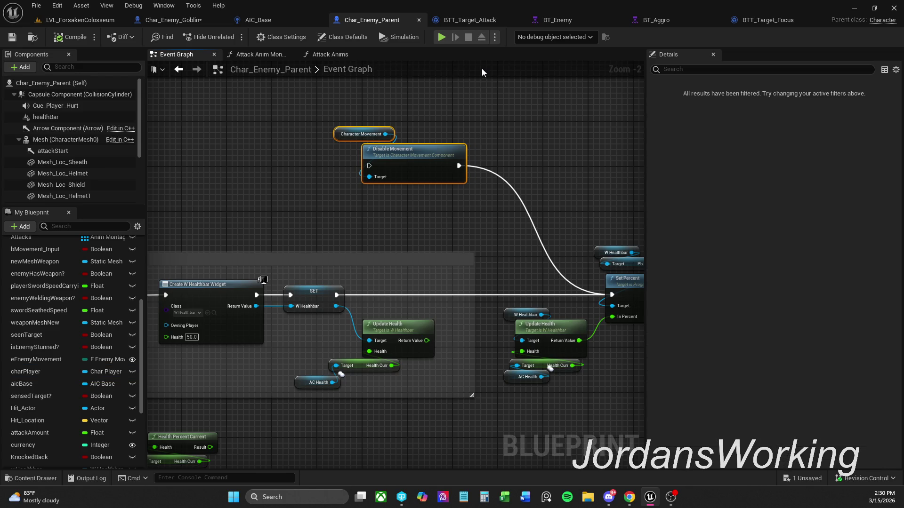
pyautogui.press('Delete')
pyautogui.moveTo(413, 200)
pyautogui.mouseDown()
pyautogui.moveTo(404, 196)
pyautogui.moveTo(470, 125)
pyautogui.moveTo(256, 139)
pyautogui.mouseUp()
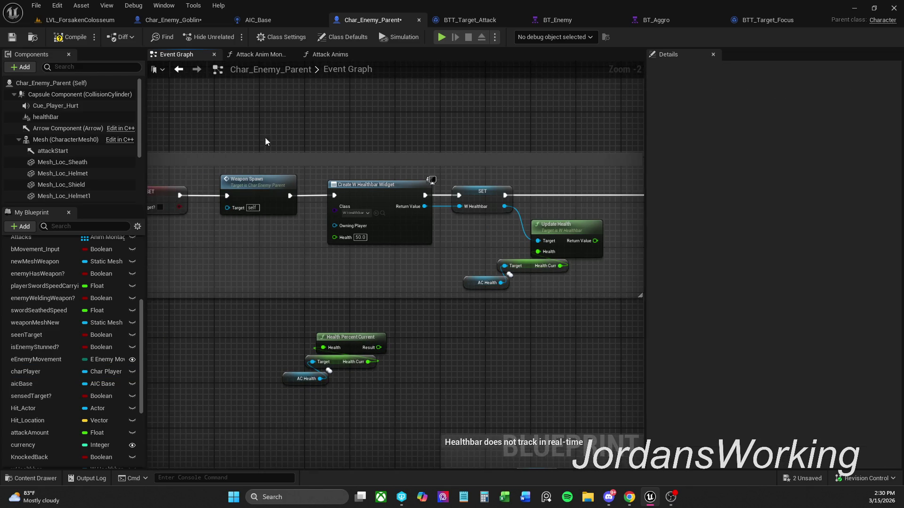
# Step: Compile and save the Char_Enemy_Parent blueprint
pyautogui.click(61, 37)
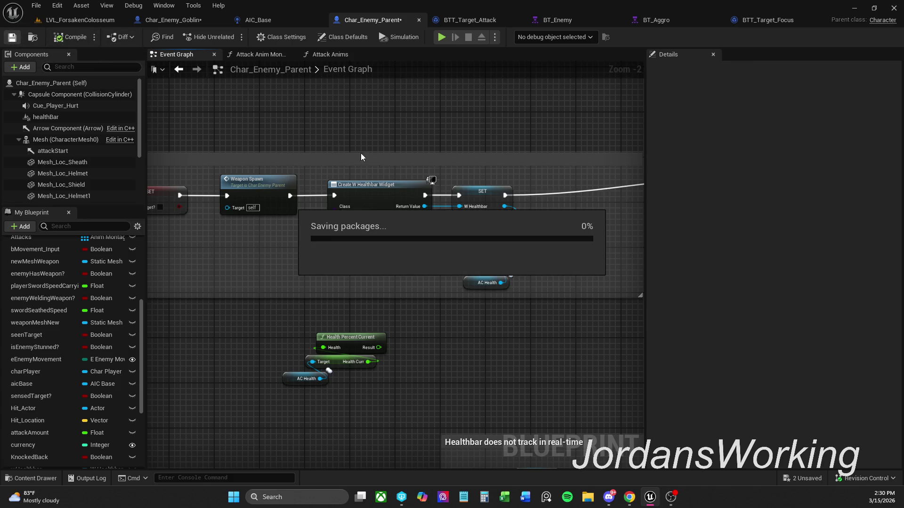
pyautogui.hotkey('ctrl', 's')
pyautogui.moveTo(316, 260)
pyautogui.mouseDown()
pyautogui.moveTo(595, 248)
pyautogui.moveTo(574, 247)
pyautogui.moveTo(566, 227)
pyautogui.moveTo(557, 240)
pyautogui.mouseUp()
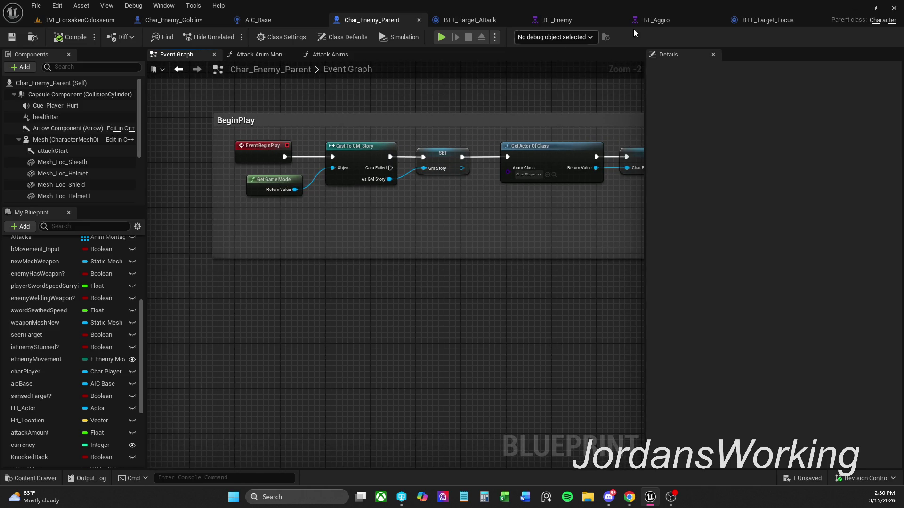
pyautogui.click(745, 25)
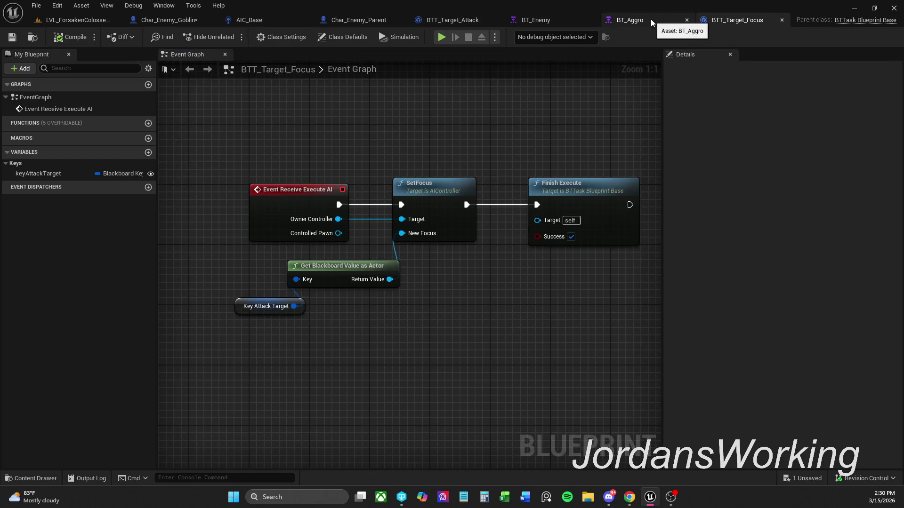
# Step: Inspect BTT_Target_Focus's Key Attack Target, glance at BT_Aggro and AIC_Base, then recentre Char_Enemy_Goblin's node chain
pyautogui.click(260, 305)
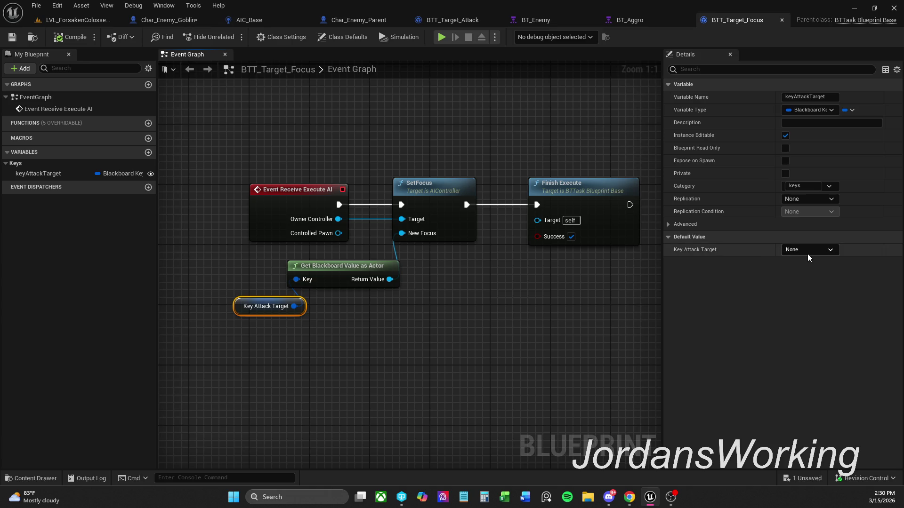
pyautogui.click(645, 22)
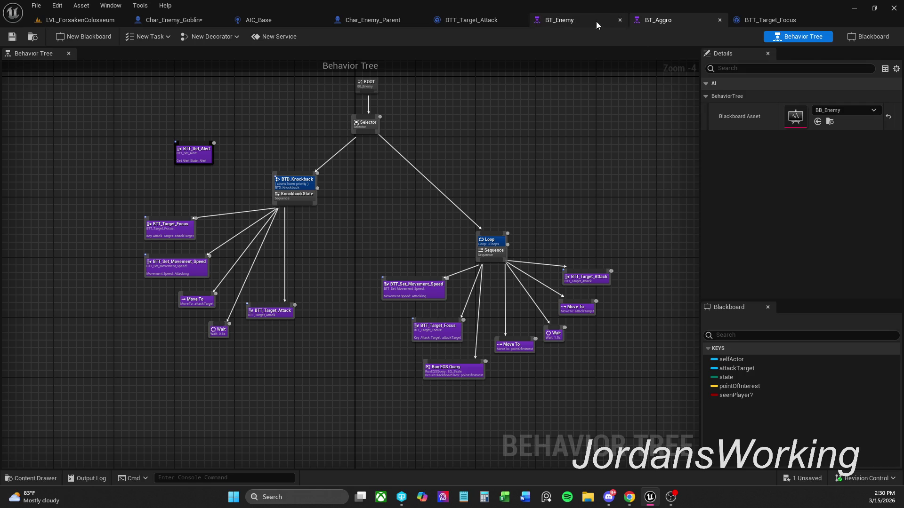
pyautogui.click(193, 21)
pyautogui.click(262, 15)
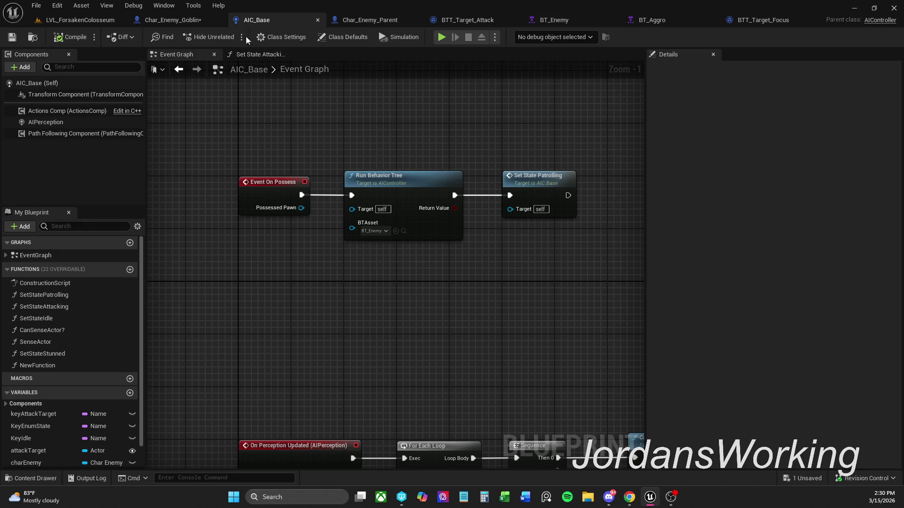
pyautogui.click(193, 21)
pyautogui.moveTo(444, 252); pyautogui.dragTo(490, 238)
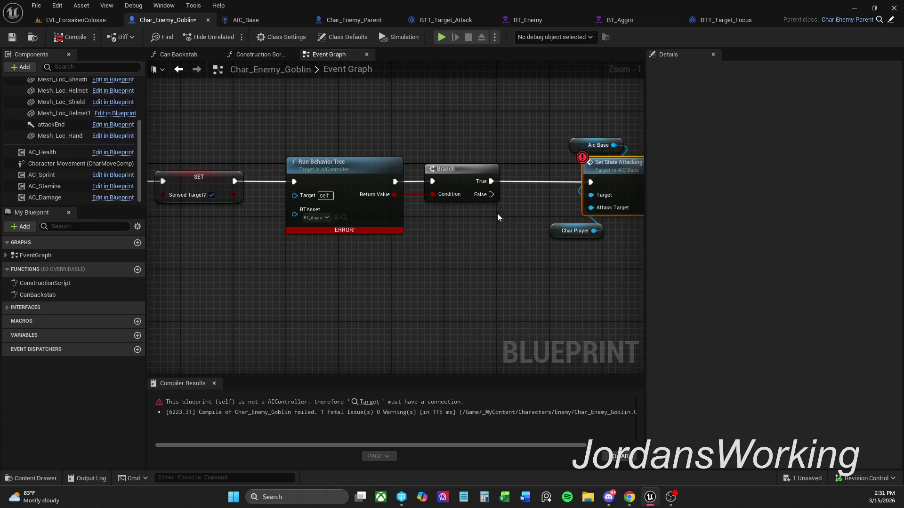
# Step: Wire a copy of the Aic Base node into Run Behavior Tree's Target and recompile the goblin cleanly
pyautogui.click(594, 145)
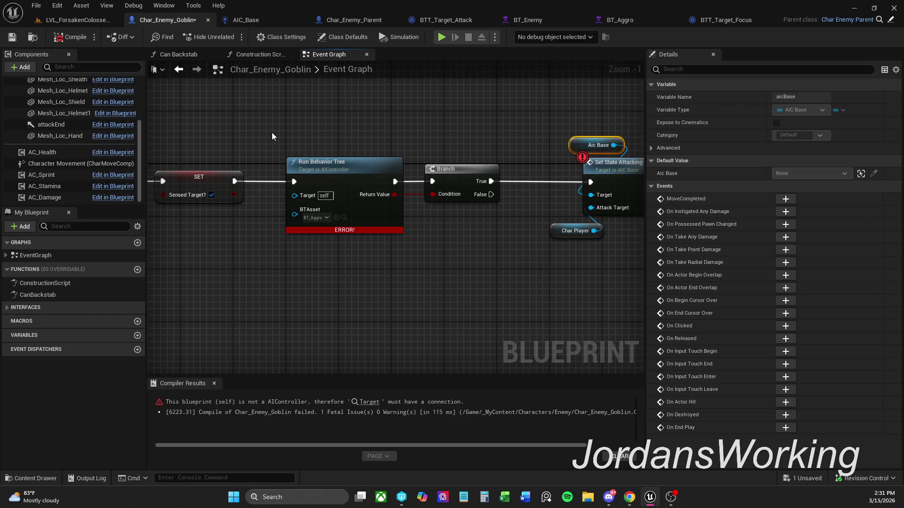
pyautogui.hotkey('ctrl', 'c')
pyautogui.hotkey('ctrl', 'v')
pyautogui.moveTo(310, 139); pyautogui.dragTo(296, 195)
pyautogui.click(274, 118)
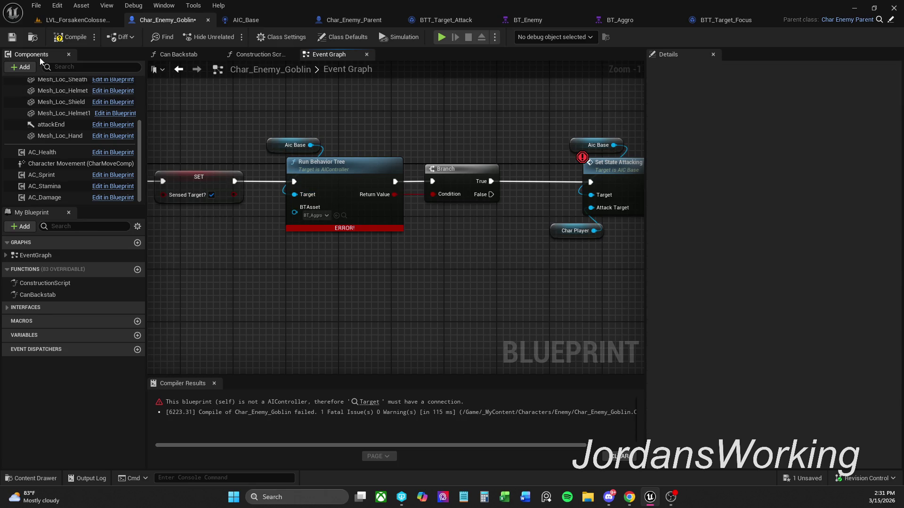
pyautogui.click(73, 36)
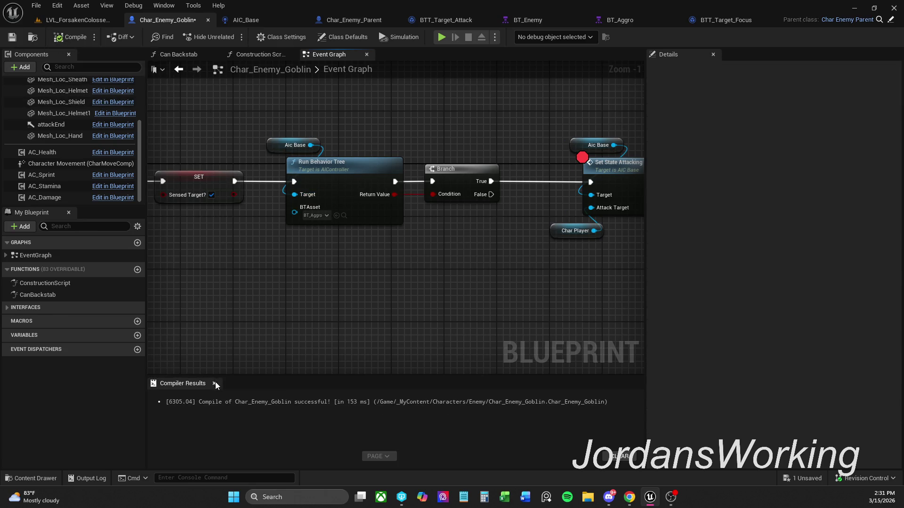
pyautogui.click(214, 383)
# Step: In the colosseum test, remove the breakpoint from Set State Attacking and resume the game
pyautogui.scroll(-1, 360, 319)
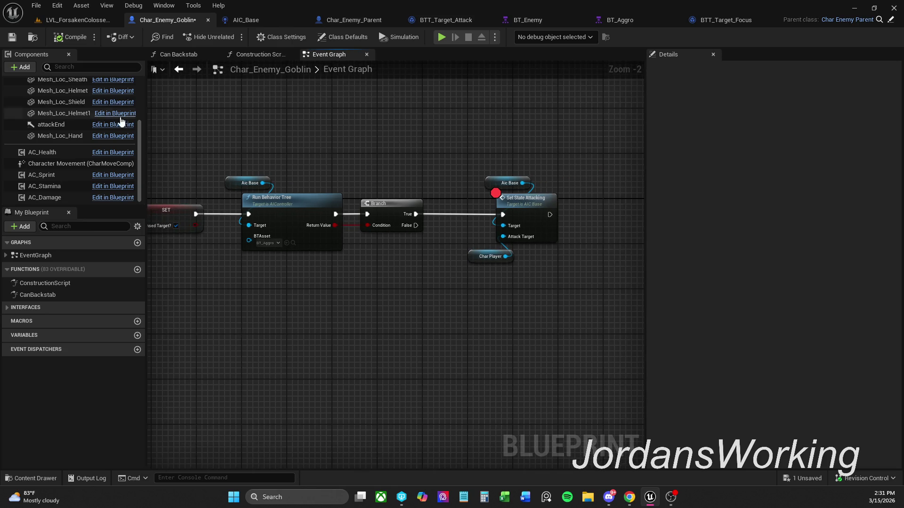
pyautogui.click(87, 21)
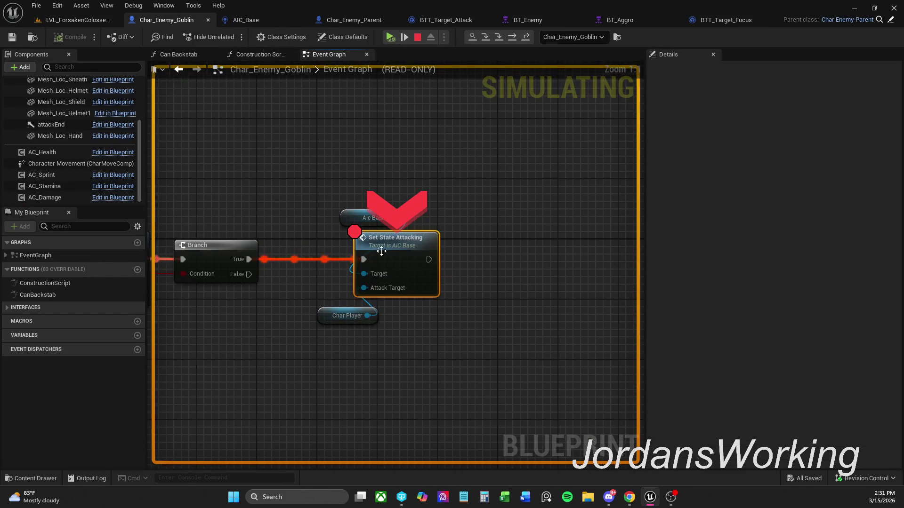
pyautogui.rightClick(398, 249)
pyautogui.click(450, 301)
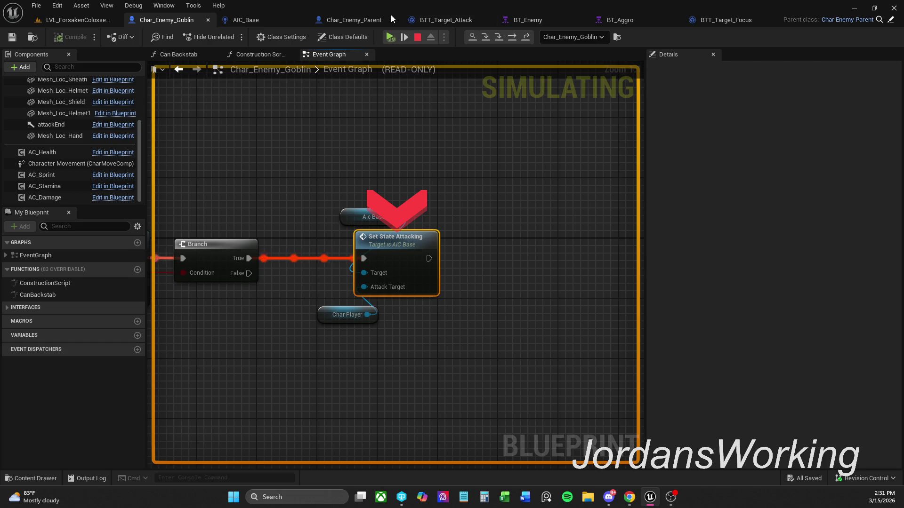
pyautogui.click(390, 37)
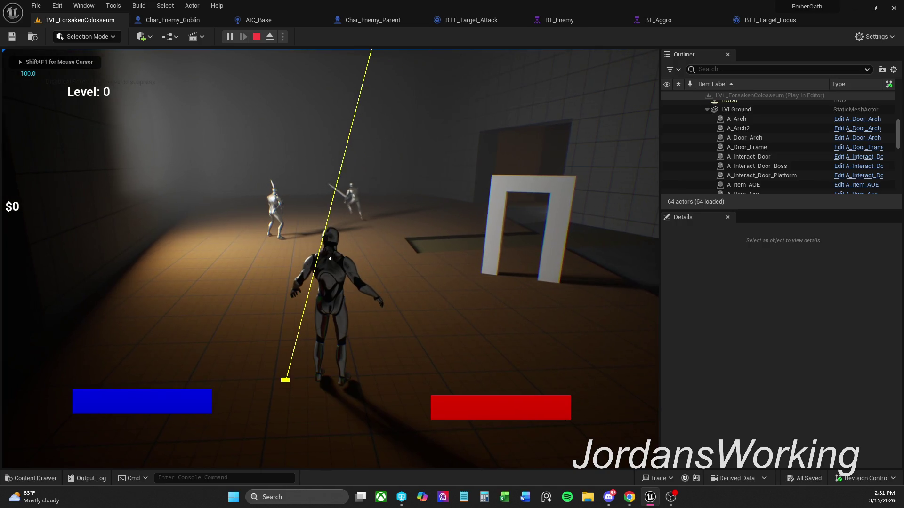
# Step: Stop the play session and review Char_Enemy_Parent's Aic Base and Sensed Target setters and BT_Enemy
pyautogui.press('Escape')
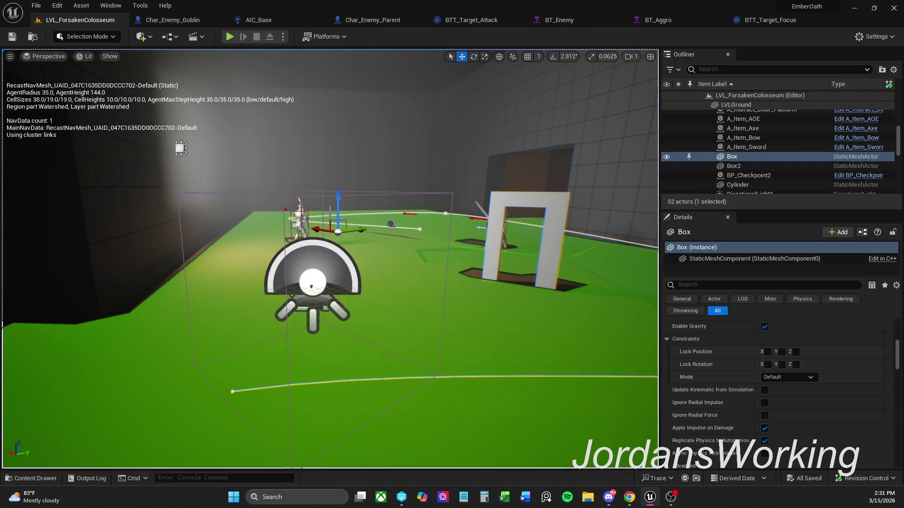
pyautogui.click(298, 213)
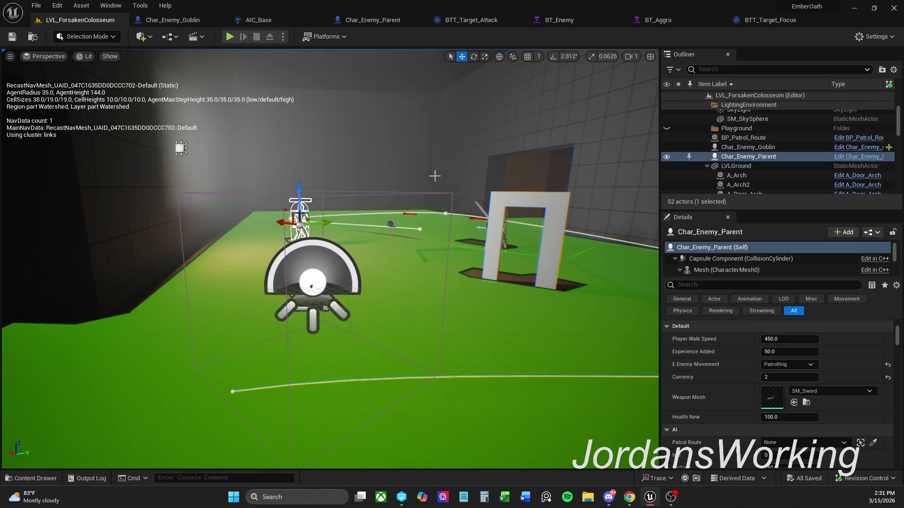
pyautogui.click(373, 20)
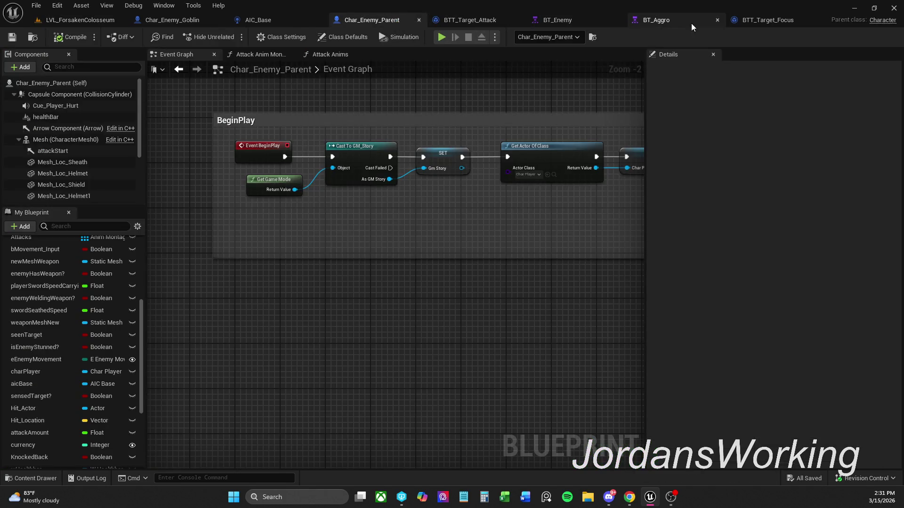
pyautogui.click(671, 22)
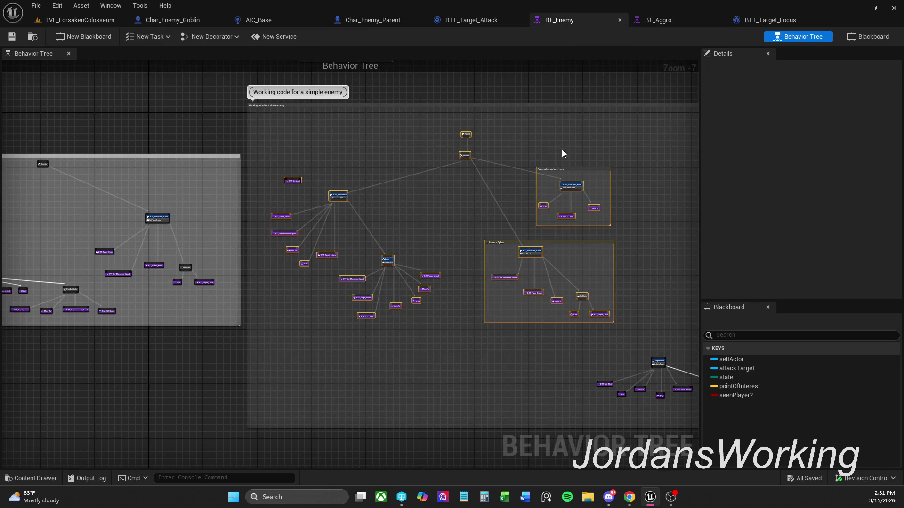
pyautogui.click(385, 20)
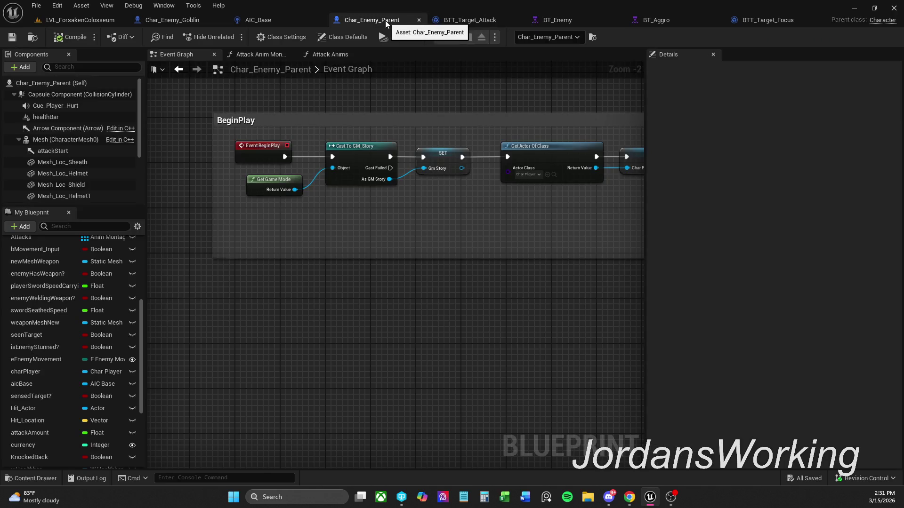
pyautogui.moveTo(432, 133)
pyautogui.mouseDown()
pyautogui.moveTo(325, 137)
pyautogui.moveTo(262, 165)
pyautogui.moveTo(241, 165)
pyautogui.moveTo(272, 165)
pyautogui.mouseUp()
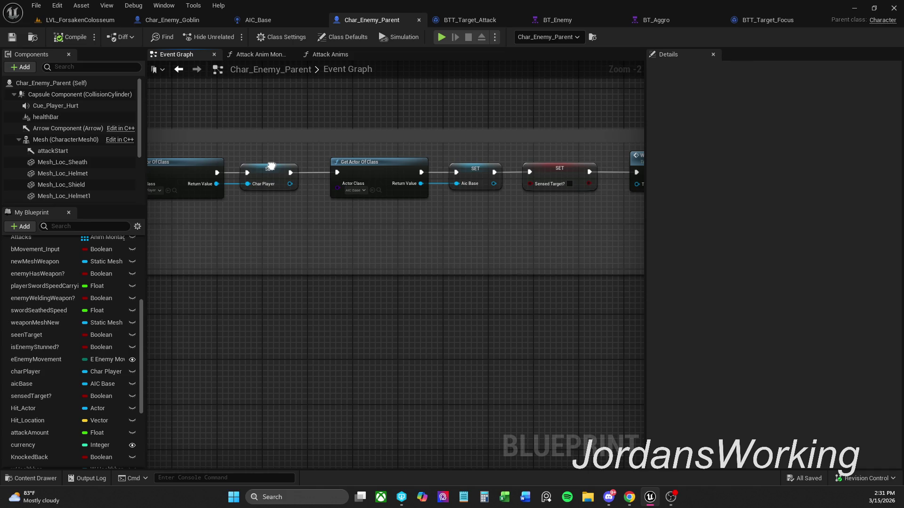
pyautogui.click(87, 20)
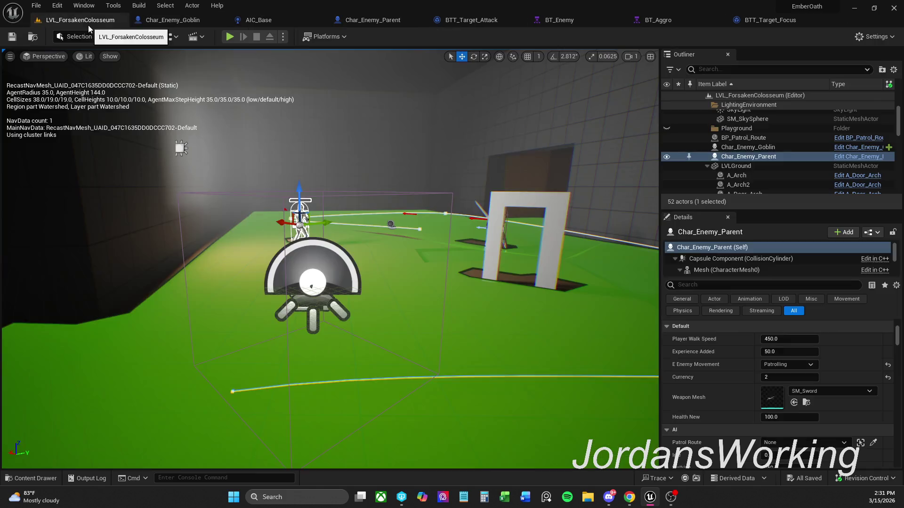
# Step: Play-test the colosseum twice, running the player toward the enemies and past the pillar
pyautogui.click(228, 38)
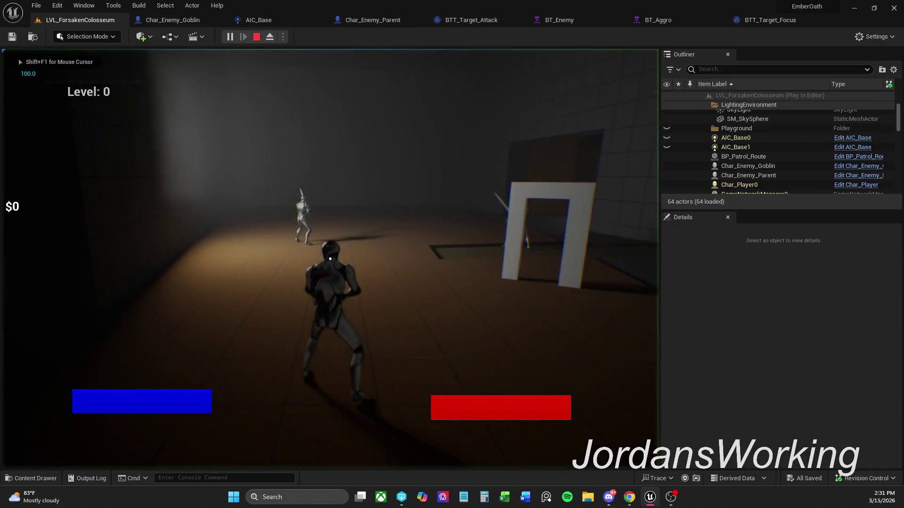
pyautogui.press('w')
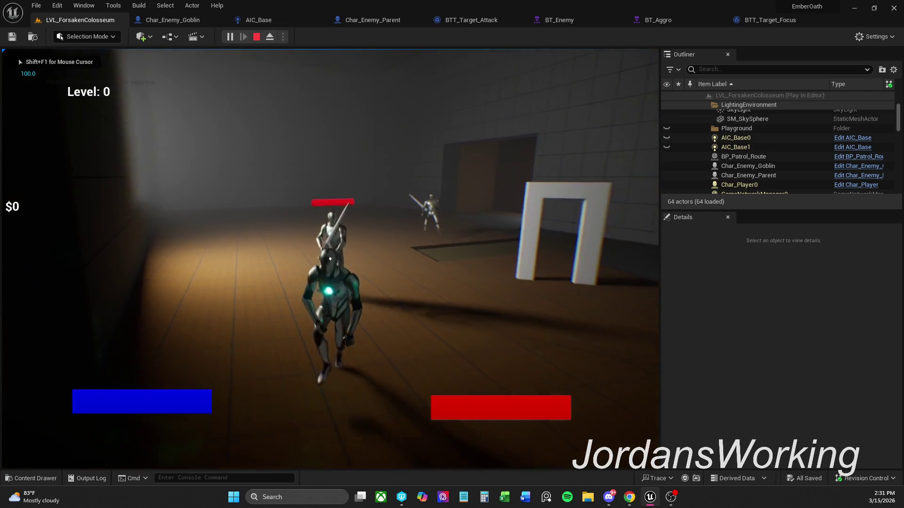
pyautogui.press('a')
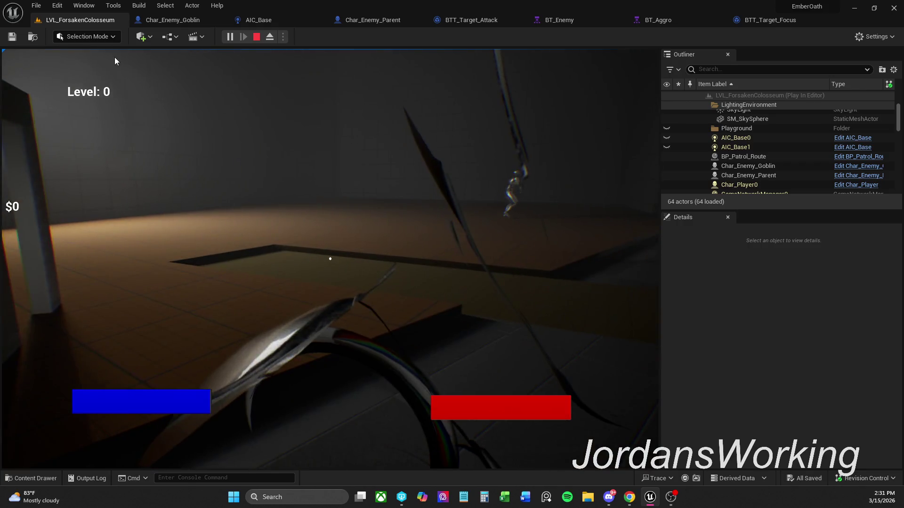
pyautogui.press('Escape')
pyautogui.click(236, 37)
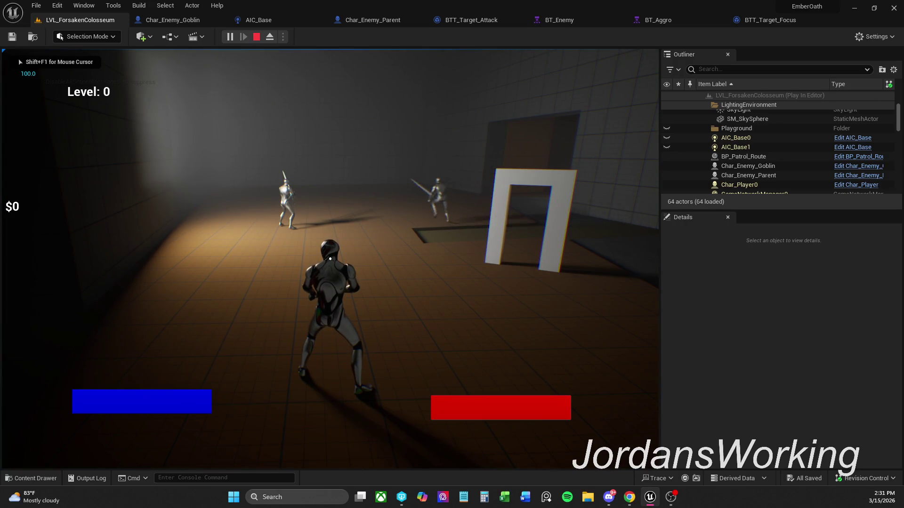
pyautogui.press('s')
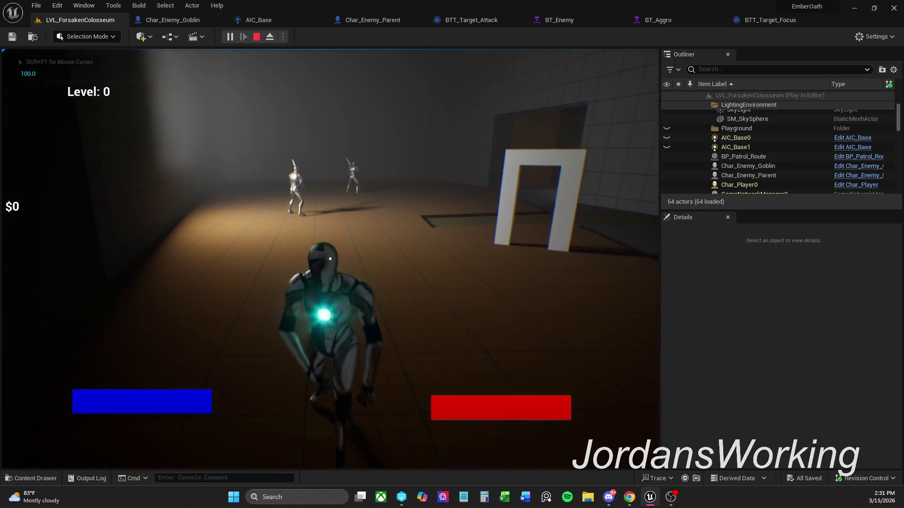
pyautogui.press('w')
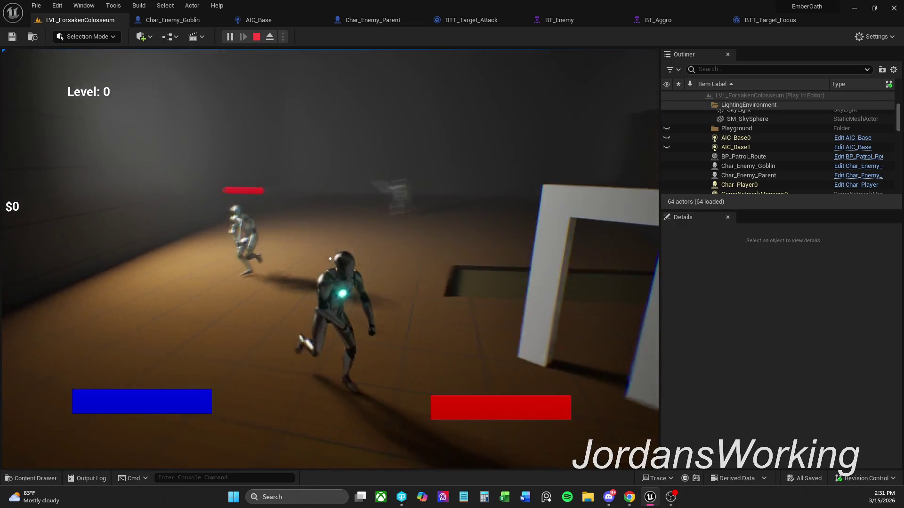
pyautogui.press('w')
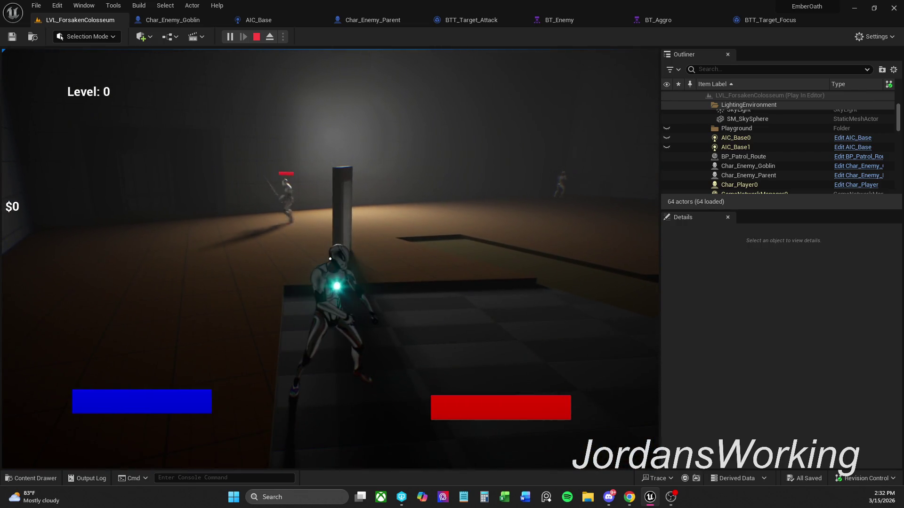
pyautogui.press('w')
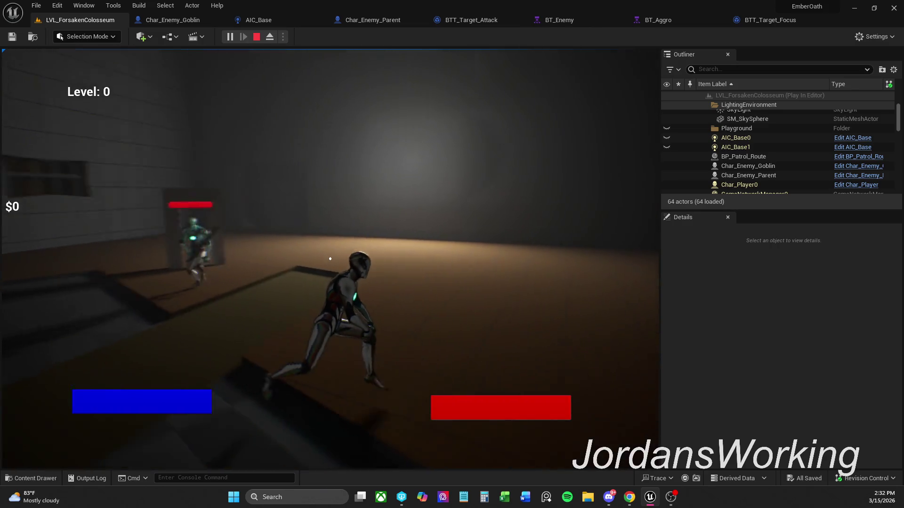
pyautogui.press('w')
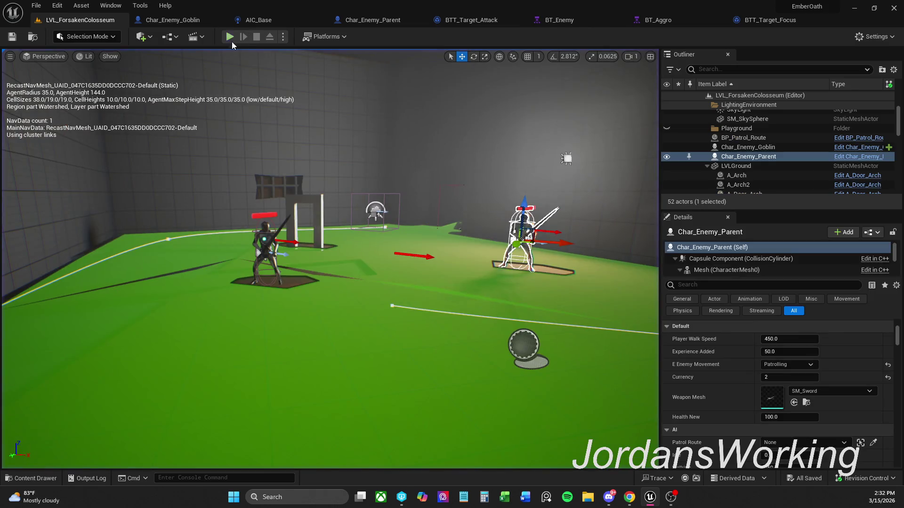
# Step: Run two more play sessions, leading enemies across the arena toward the doorway, then stop with Esc
pyautogui.click(230, 37)
pyautogui.press('w')
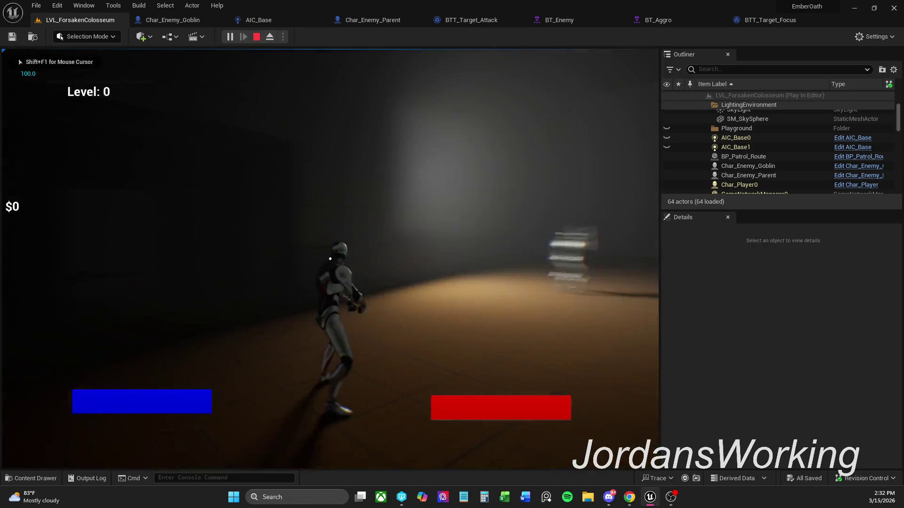
pyautogui.press('s')
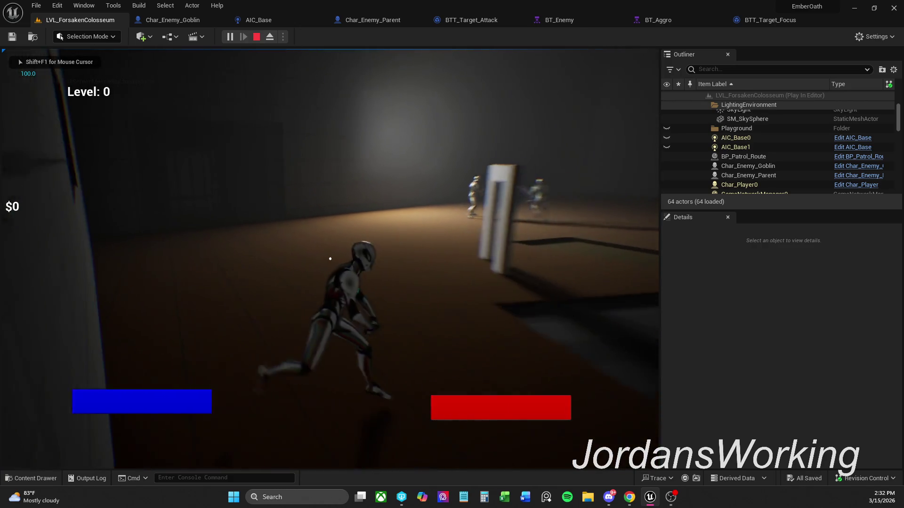
pyautogui.press('s')
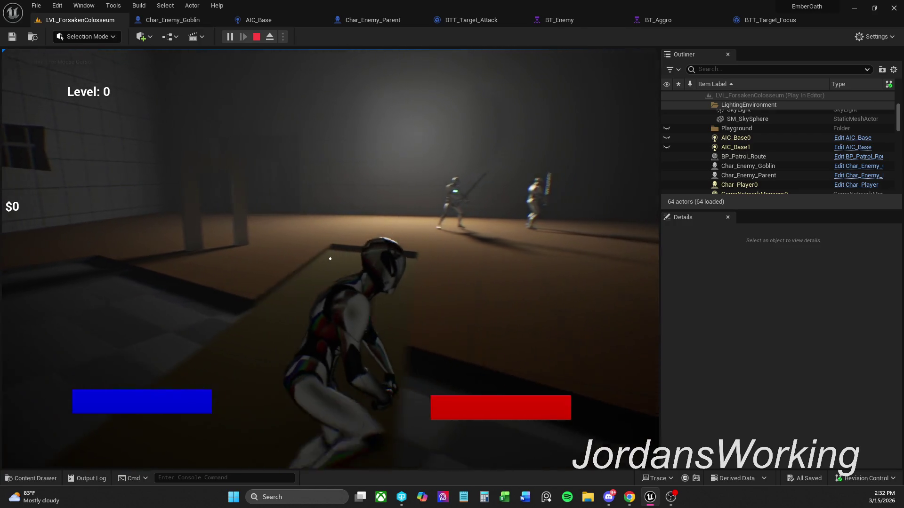
pyautogui.press('w')
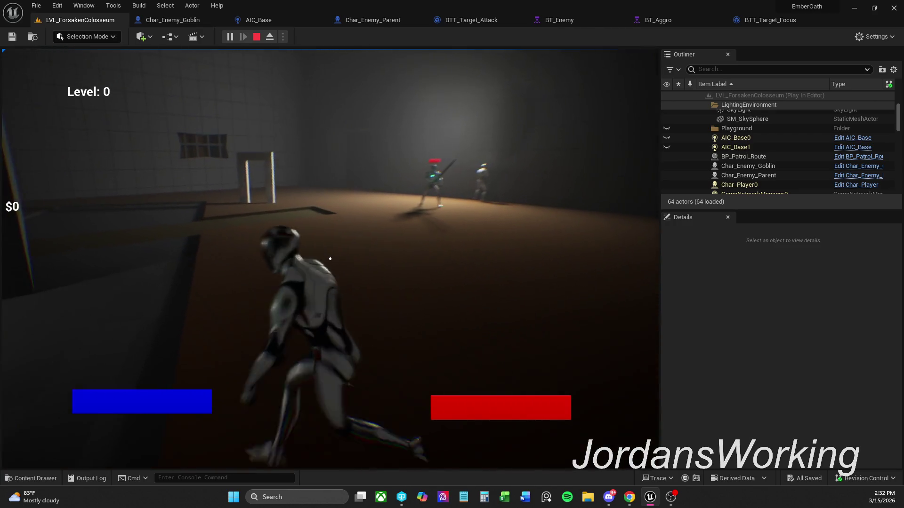
pyautogui.press('w')
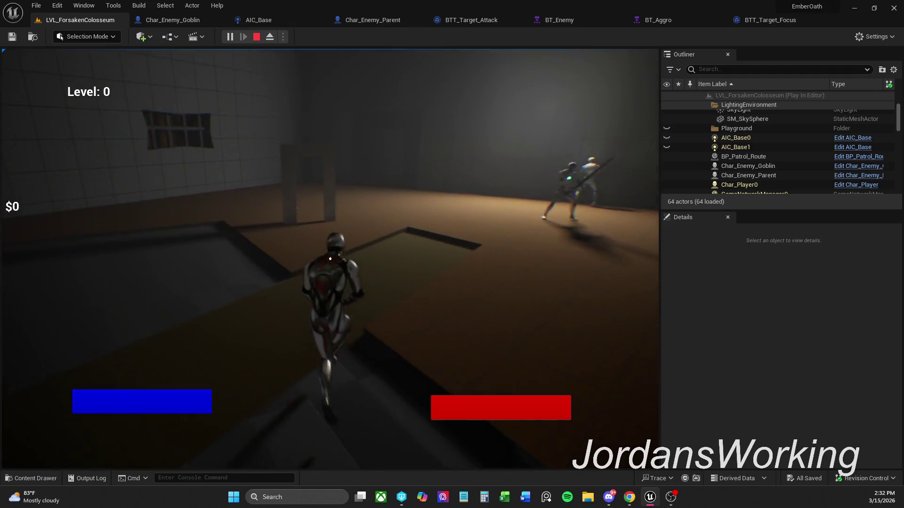
pyautogui.press('w')
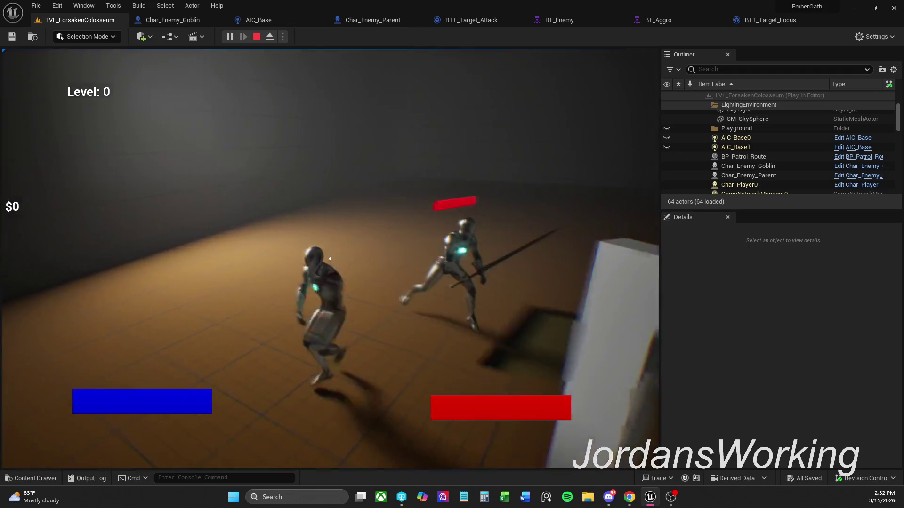
pyautogui.press('w')
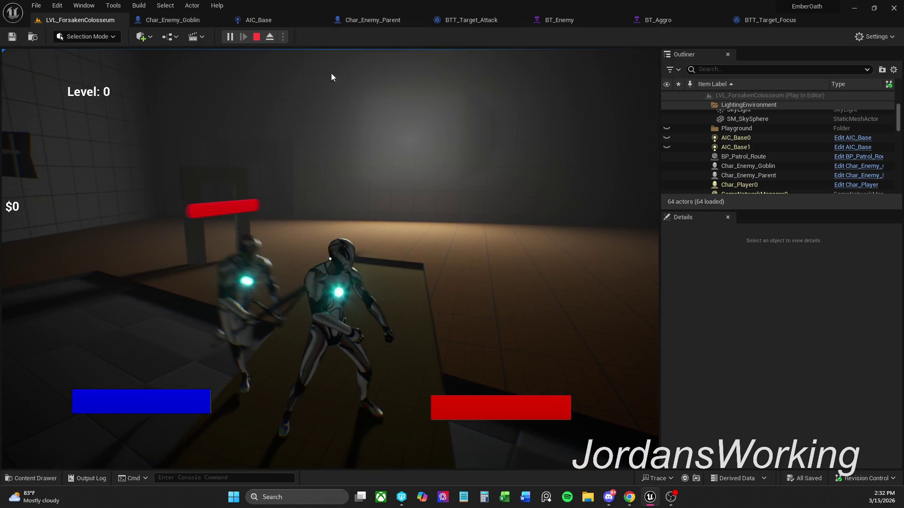
pyautogui.click(257, 36)
pyautogui.click(227, 40)
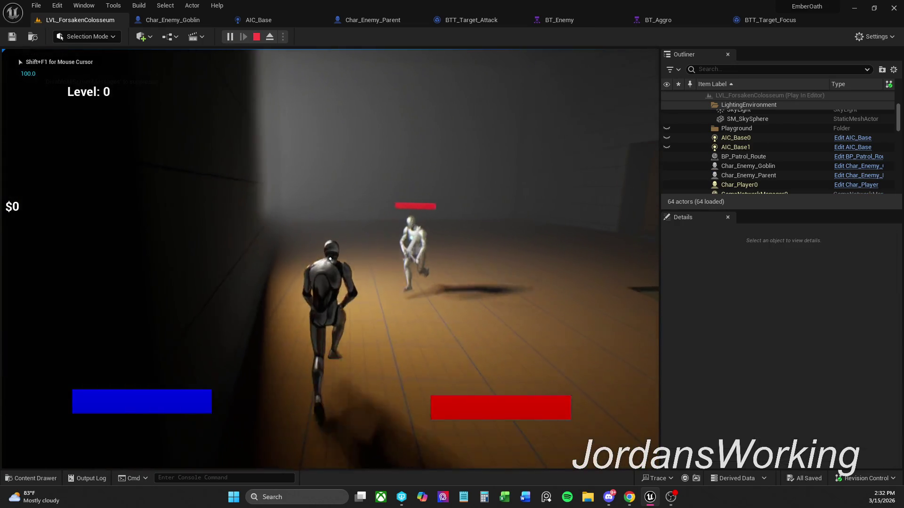
pyautogui.press('Escape')
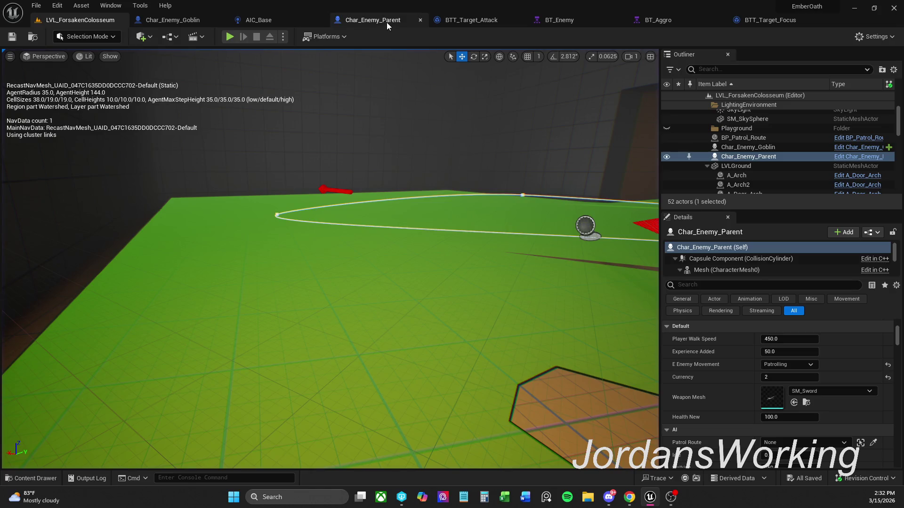
# Step: In BT_Enemy, move the BTT_Set_Alert node up and to the right, and save the tree
pyautogui.click(371, 19)
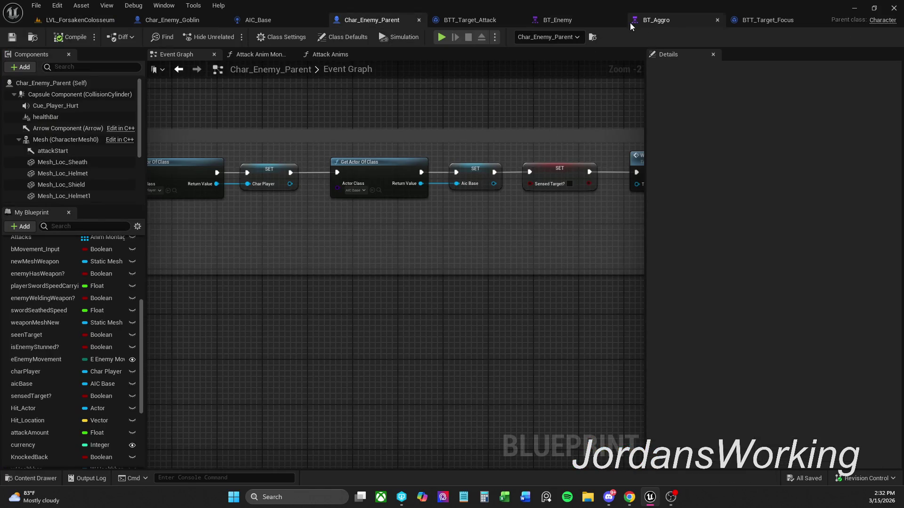
pyautogui.click(677, 20)
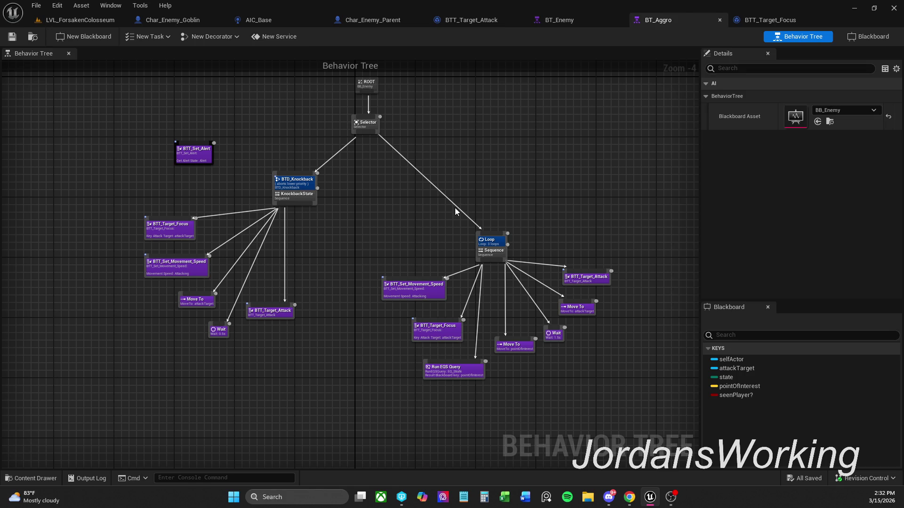
pyautogui.click(603, 20)
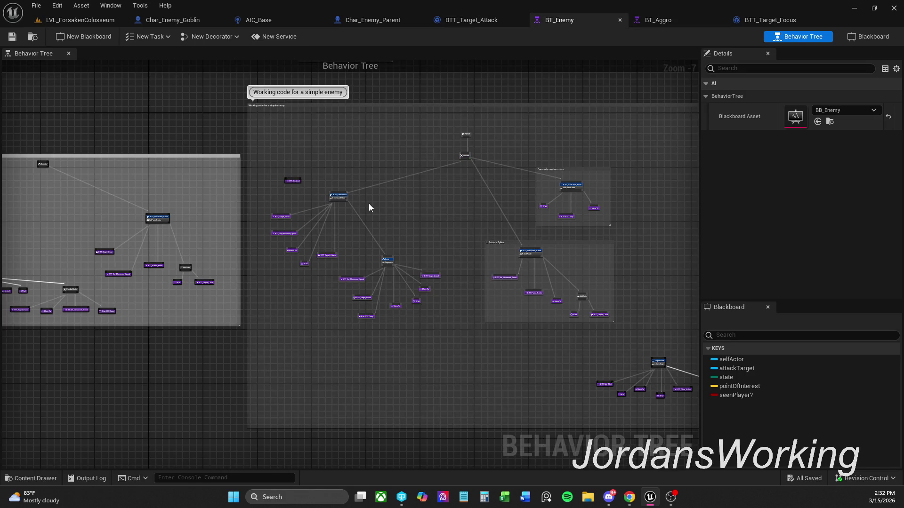
pyautogui.scroll(2, 371, 207)
pyautogui.click(258, 182)
pyautogui.moveTo(260, 178); pyautogui.dragTo(324, 156)
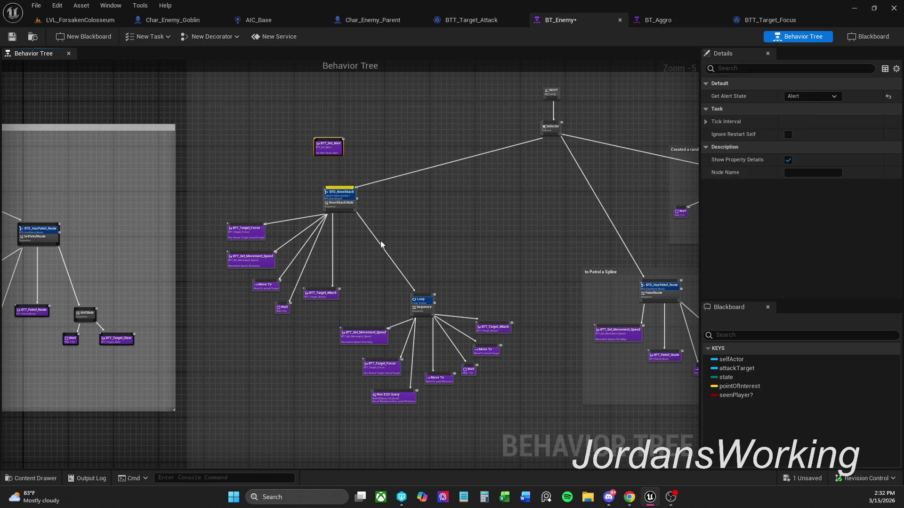
pyautogui.moveTo(500, 262); pyautogui.dragTo(468, 258)
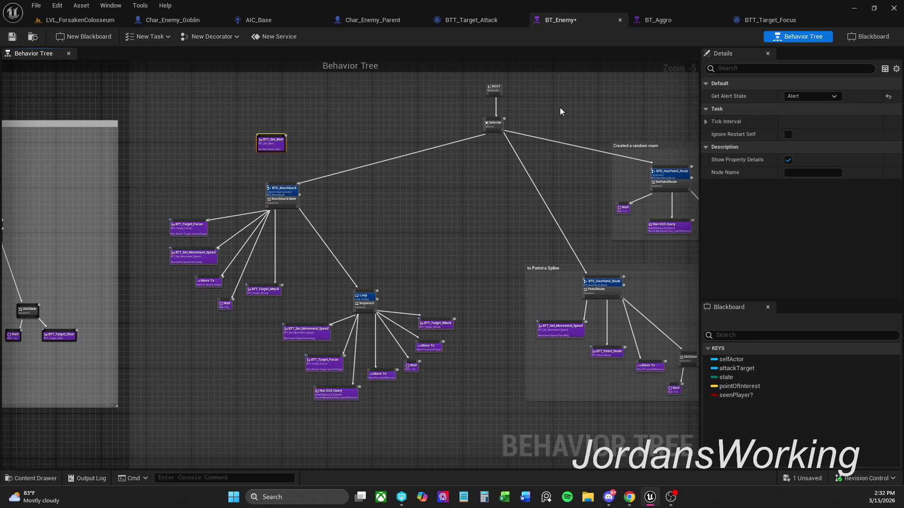
pyautogui.click(12, 36)
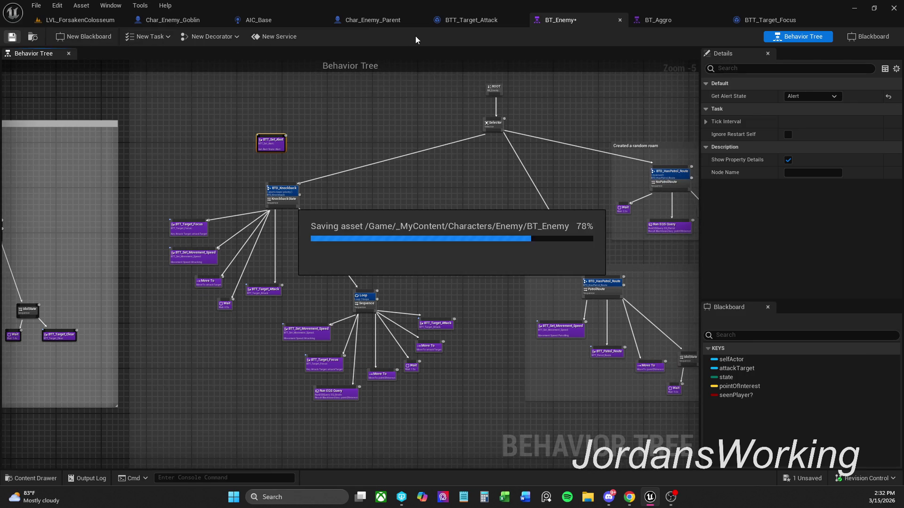
# Step: Back in the colosseum level, fly the viewport camera to the enemy character
pyautogui.click(400, 21)
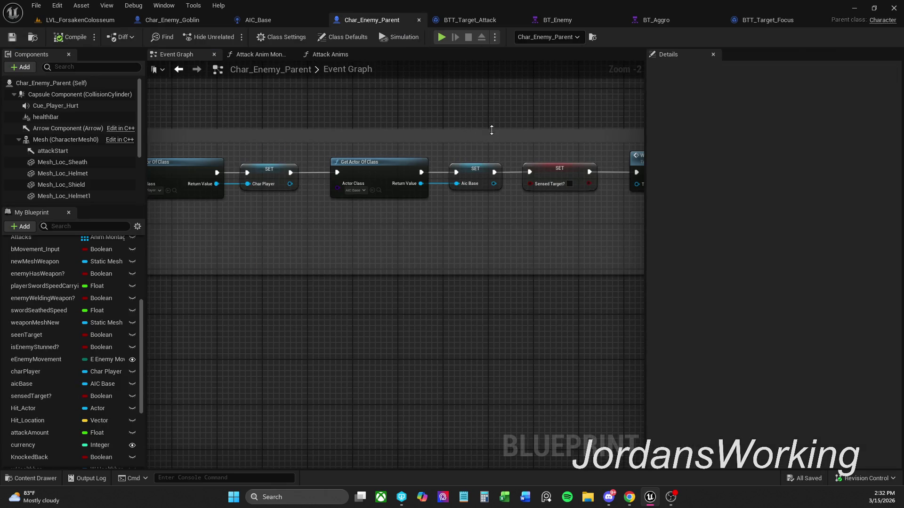
pyautogui.moveTo(491, 130); pyautogui.dragTo(339, 153)
pyautogui.click(80, 20)
pyautogui.moveTo(405, 184)
pyautogui.mouseDown()
pyautogui.moveTo(414, 179)
pyautogui.moveTo(395, 189)
pyautogui.moveTo(409, 198)
pyautogui.moveTo(404, 188)
pyautogui.moveTo(390, 195)
pyautogui.mouseUp()
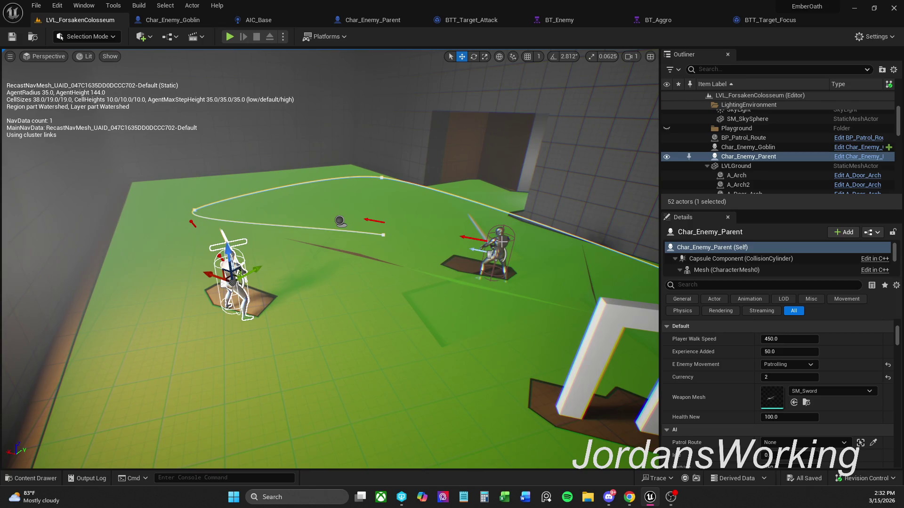
pyautogui.click(502, 242)
pyautogui.moveTo(437, 229); pyautogui.dragTo(346, 251)
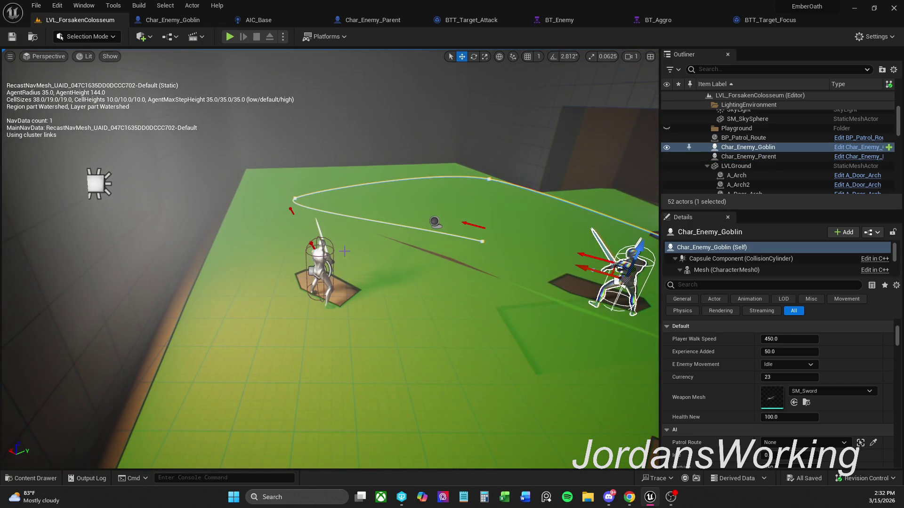
pyautogui.click(315, 247)
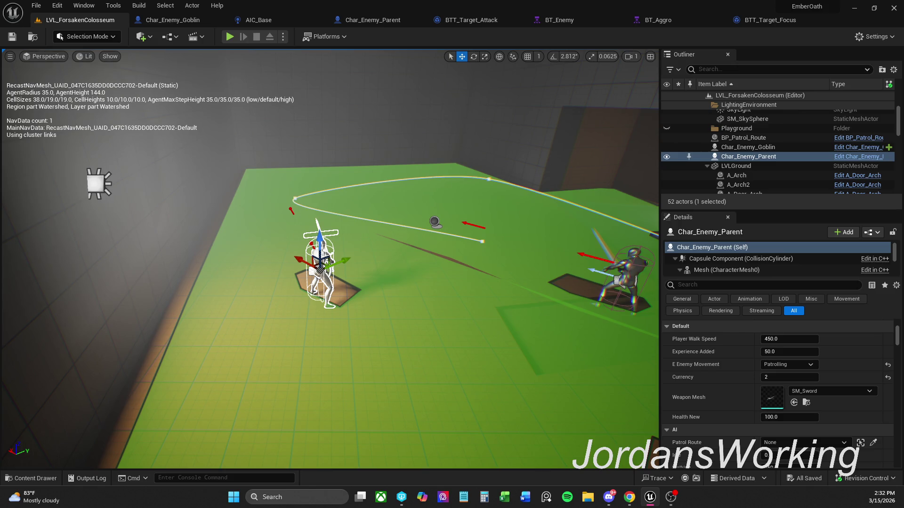
# Step: In BT_Aggro, shift the Loop subtree down, the Knockback subtree right, BTT_Set_Alert up-right, and save
pyautogui.click(794, 22)
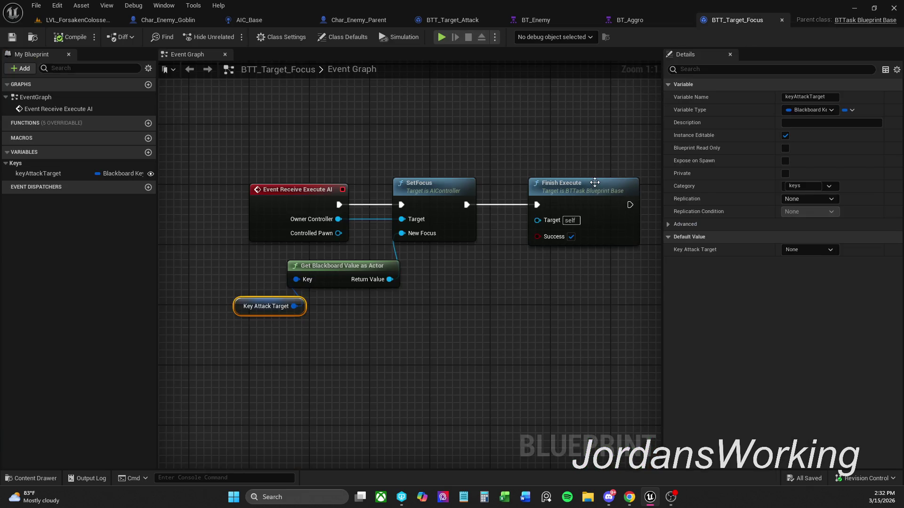
pyautogui.moveTo(601, 157); pyautogui.dragTo(546, 146)
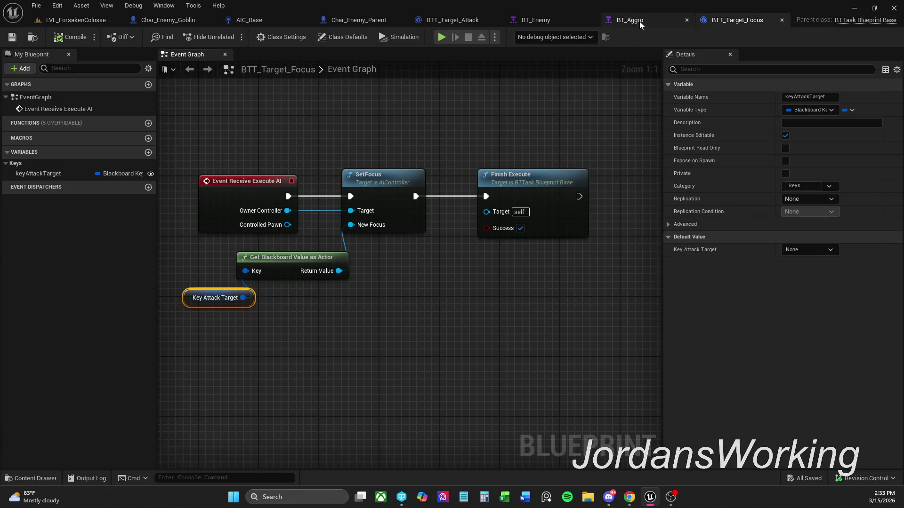
pyautogui.click(640, 21)
pyautogui.moveTo(524, 311); pyautogui.dragTo(639, 405)
pyautogui.moveTo(467, 309); pyautogui.dragTo(467, 320)
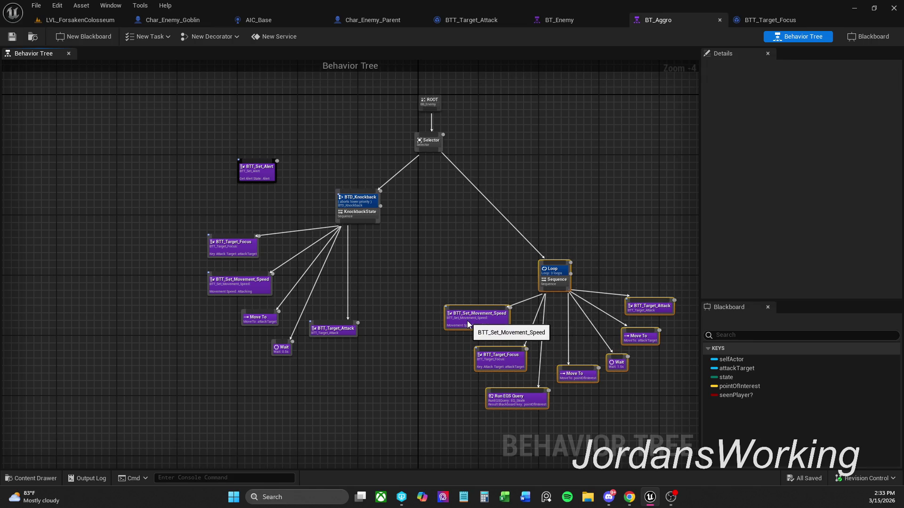
pyautogui.click(327, 355)
pyautogui.moveTo(227, 363); pyautogui.dragTo(382, 186)
pyautogui.moveTo(231, 250); pyautogui.dragTo(252, 244)
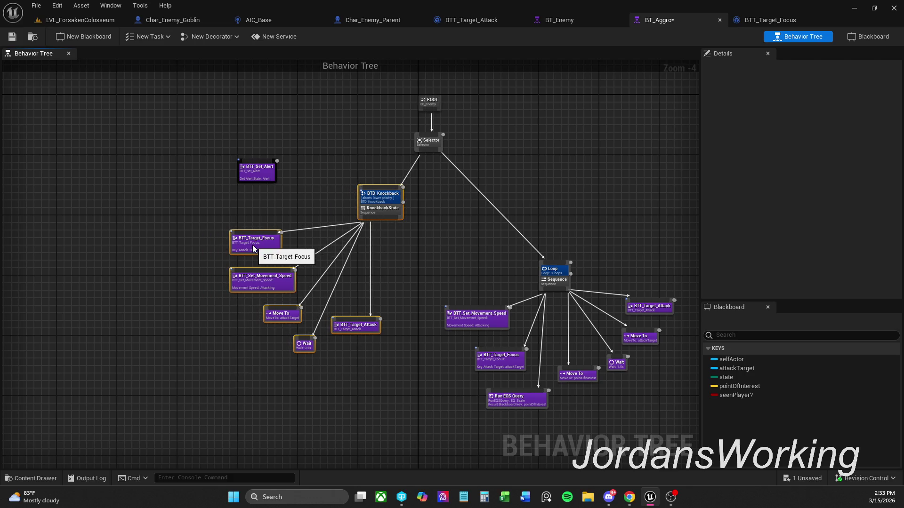
pyautogui.click(323, 166)
pyautogui.moveTo(247, 175); pyautogui.dragTo(269, 167)
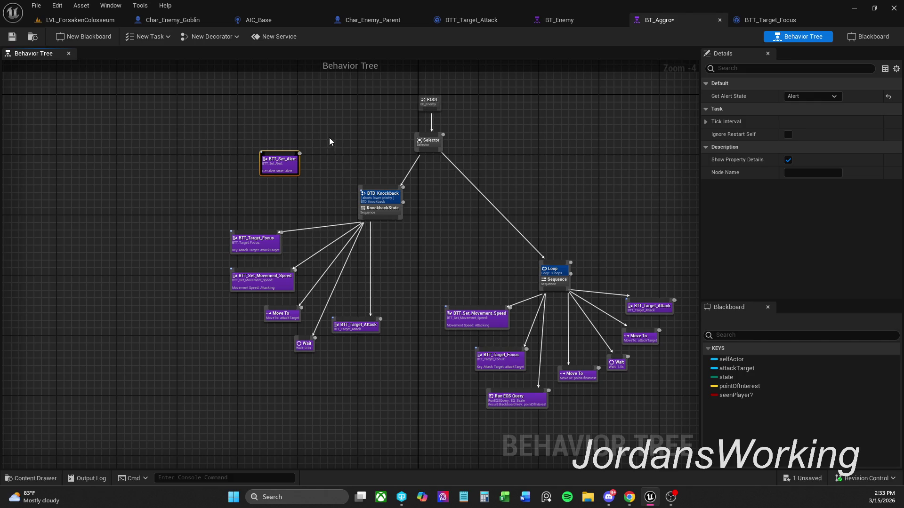
pyautogui.click(312, 151)
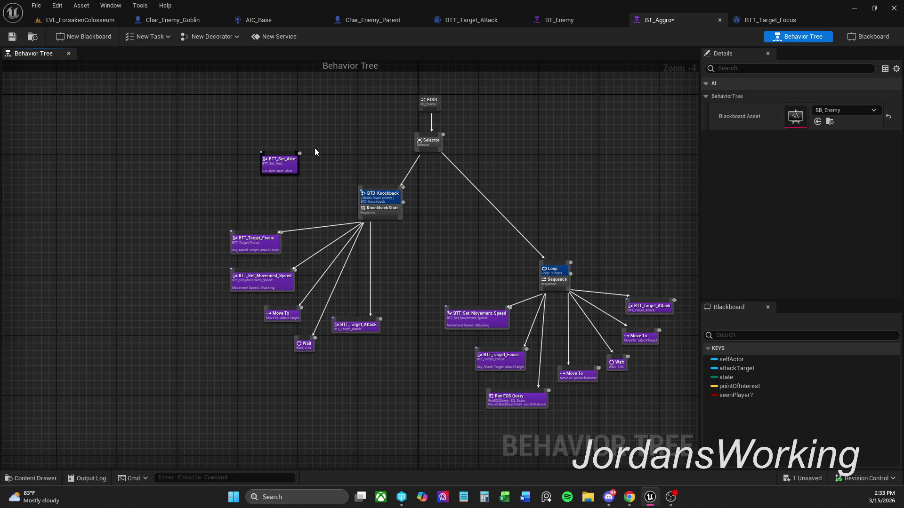
pyautogui.click(12, 37)
# Step: Nudge the Knockback branch's BTT_Target_Focus node up, save BT_Aggro again, and view BTT_Target_Focus
pyautogui.scroll(2, 265, 321)
pyautogui.moveTo(232, 310); pyautogui.dragTo(246, 316)
pyautogui.scroll(-1, 247, 321)
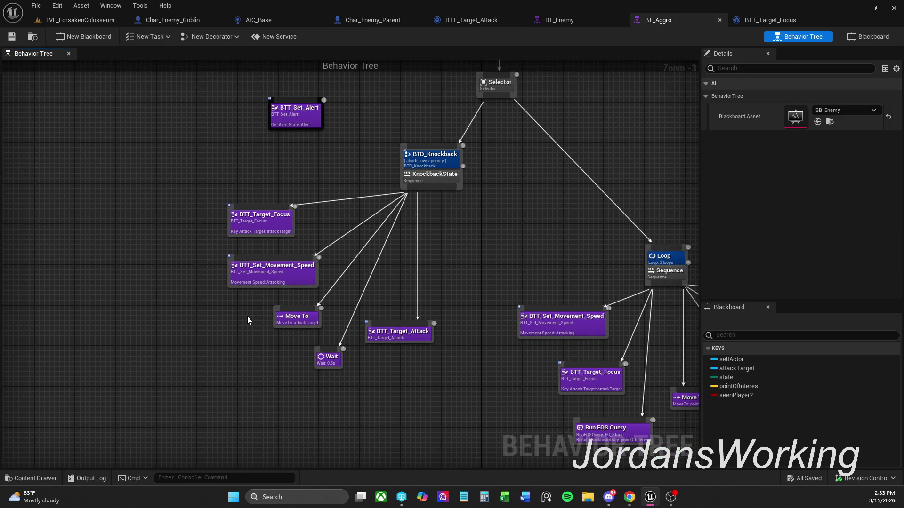
pyautogui.moveTo(264, 221); pyautogui.dragTo(274, 217)
pyautogui.click(282, 162)
pyautogui.click(272, 168)
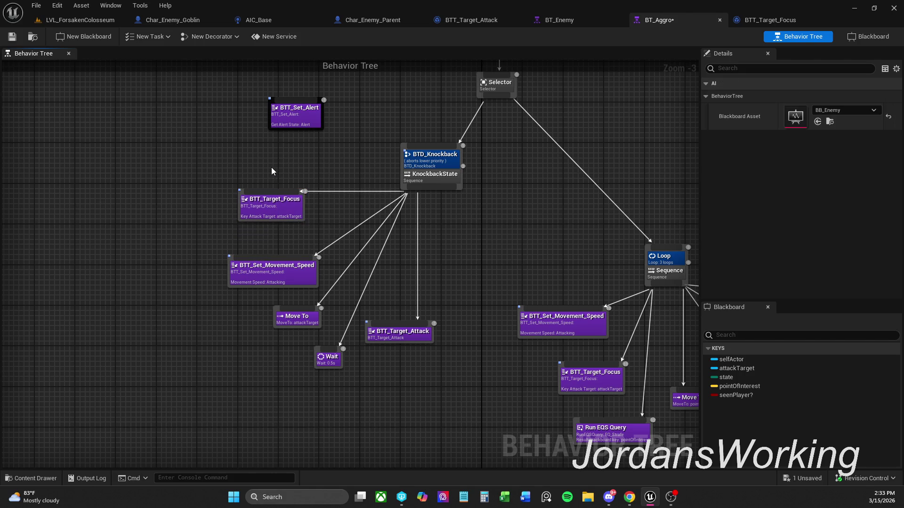
pyautogui.click(12, 37)
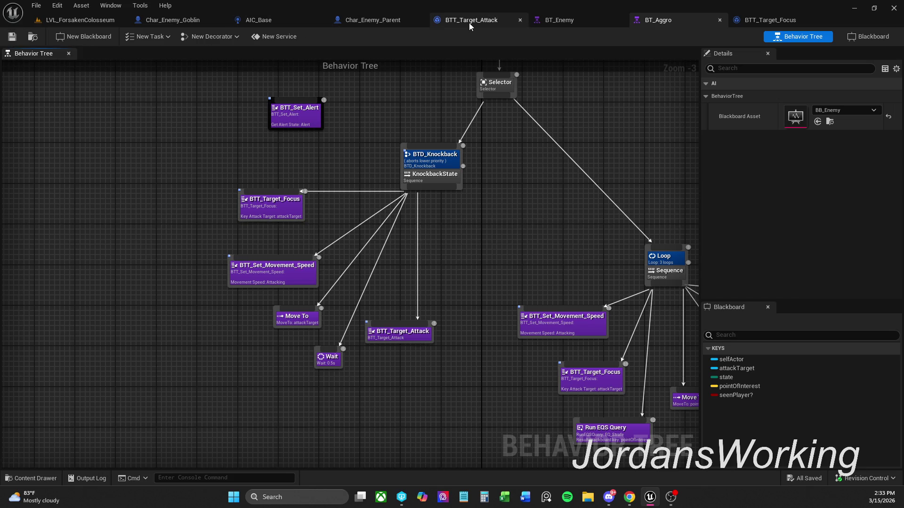
pyautogui.click(776, 19)
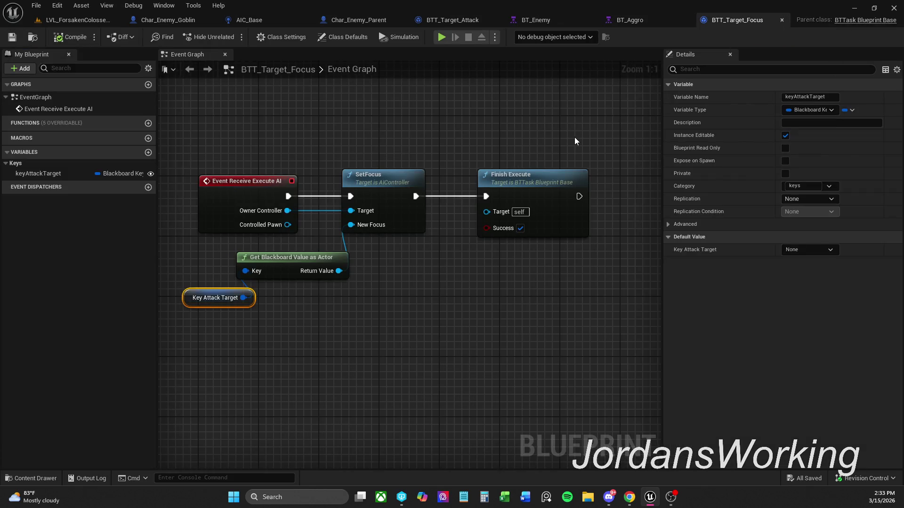
# Step: In BTT_Target_Attack, narrow the comment box slightly from its left edge and review the attack chain
pyautogui.scroll(-1, 575, 141)
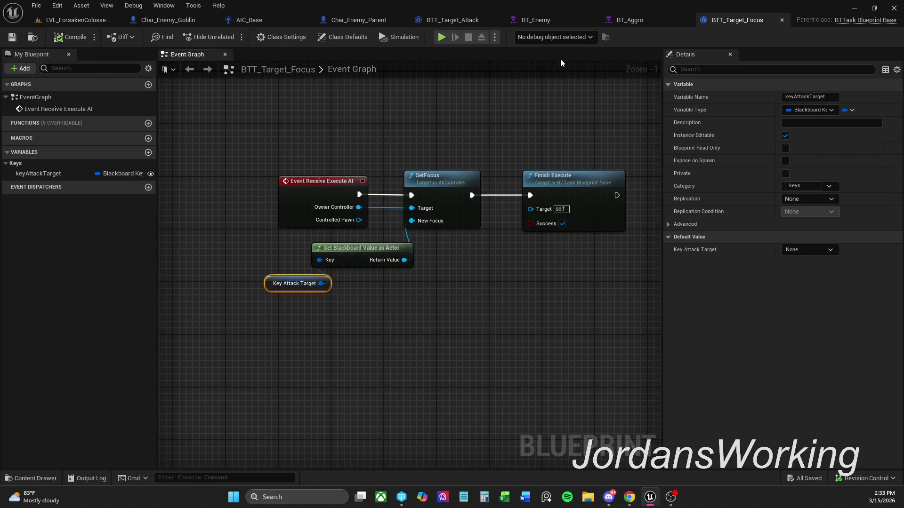
pyautogui.click(626, 21)
pyautogui.click(484, 21)
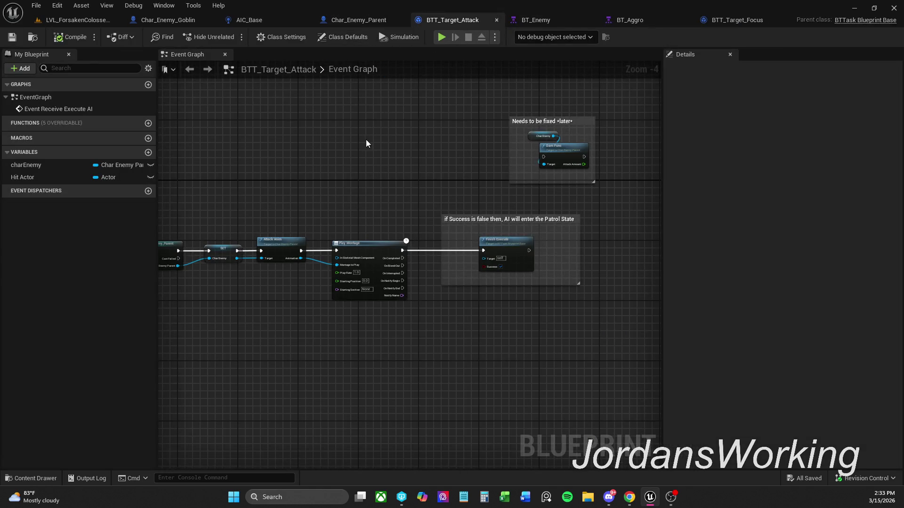
pyautogui.moveTo(366, 139); pyautogui.dragTo(421, 124)
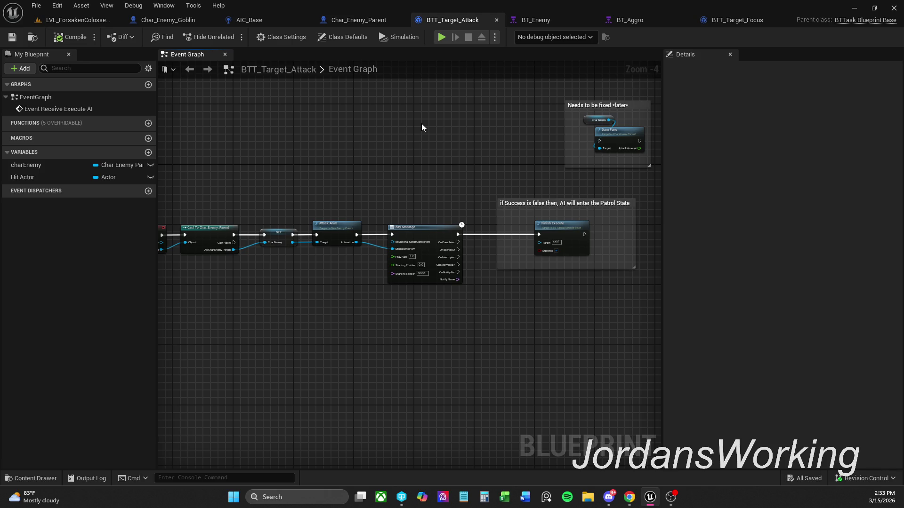
pyautogui.moveTo(497, 206)
pyautogui.mouseDown()
pyautogui.moveTo(534, 203)
pyautogui.moveTo(499, 203)
pyautogui.mouseUp()
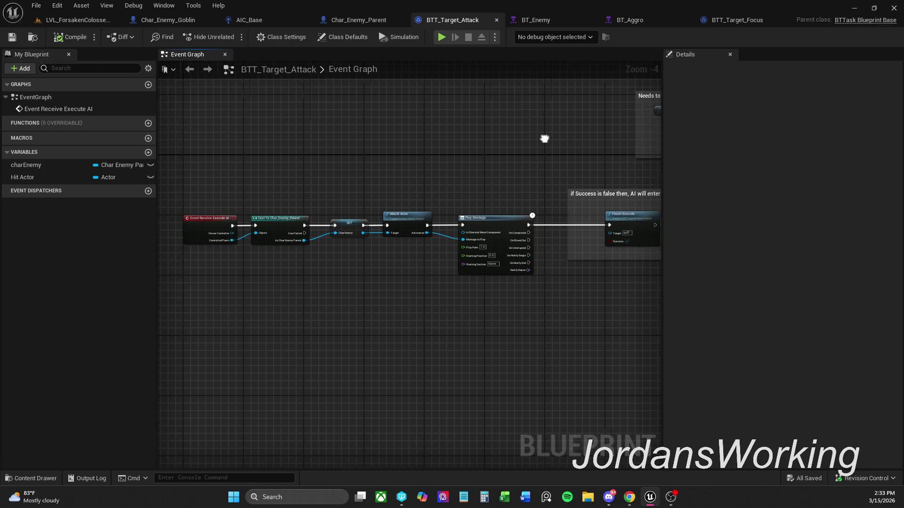
pyautogui.scroll(-2, 327, 197)
pyautogui.scroll(-1, 482, 278)
pyautogui.scroll(-3, 419, 276)
pyautogui.scroll(6, 375, 262)
pyautogui.moveTo(319, 250)
pyautogui.mouseDown()
pyautogui.moveTo(526, 187)
pyautogui.moveTo(412, 192)
pyautogui.mouseUp()
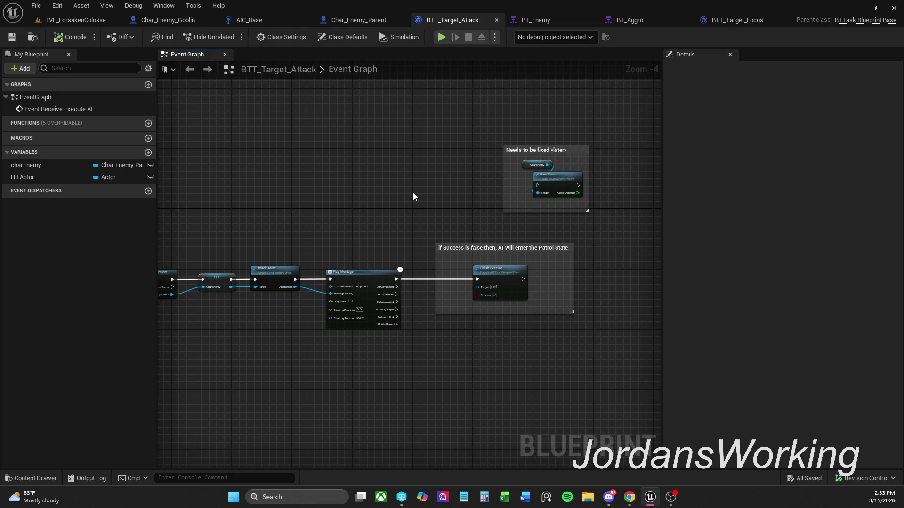
pyautogui.click(356, 23)
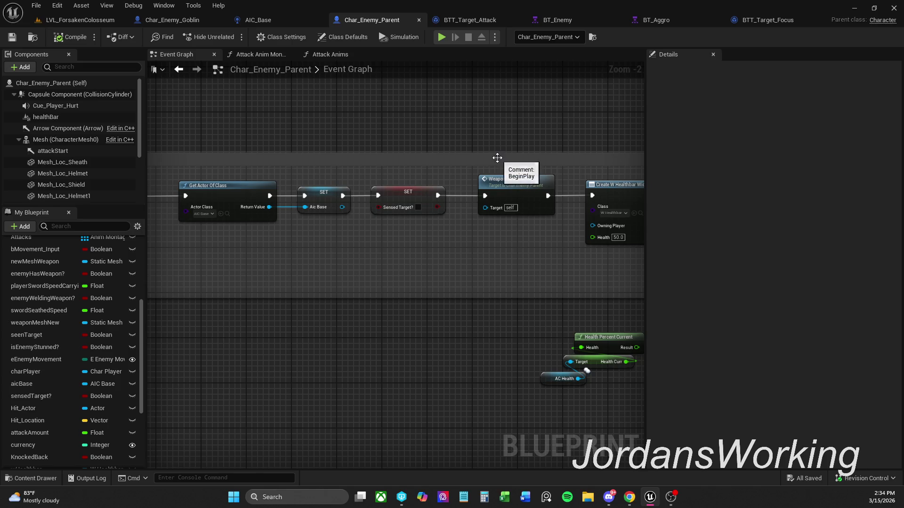
# Step: Delete the four duplicate Update Health nodes and connect Update Health's Return Value to Set Percent's In Percent
pyautogui.moveTo(497, 157); pyautogui.dragTo(202, 159)
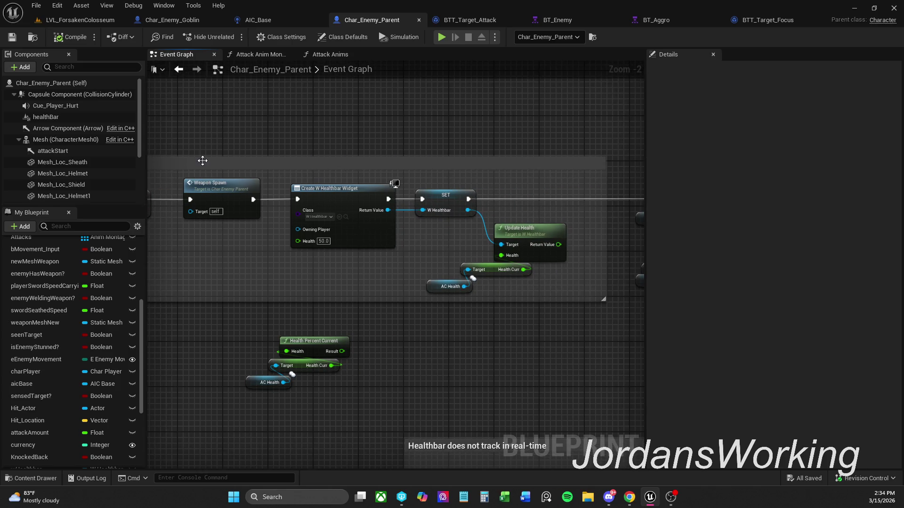
pyautogui.scroll(-1, 399, 113)
pyautogui.moveTo(448, 125); pyautogui.dragTo(395, 129)
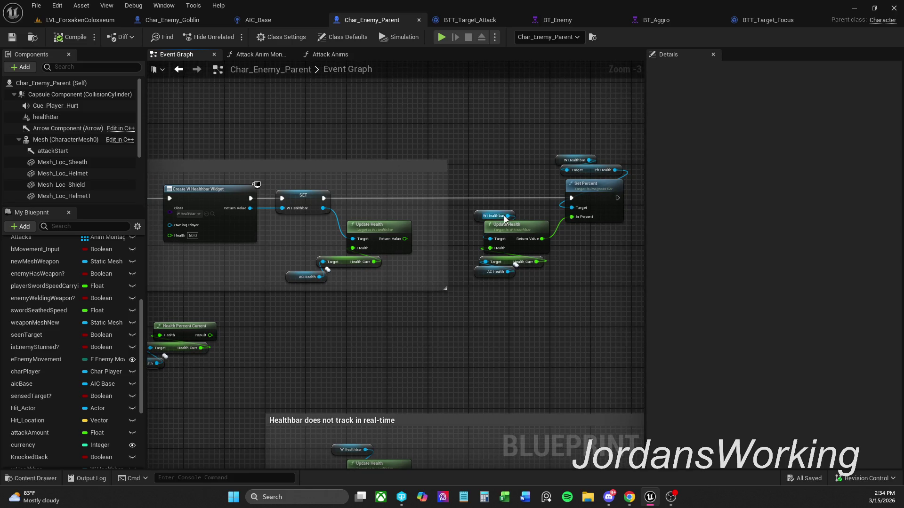
pyautogui.moveTo(510, 318); pyautogui.dragTo(510, 318)
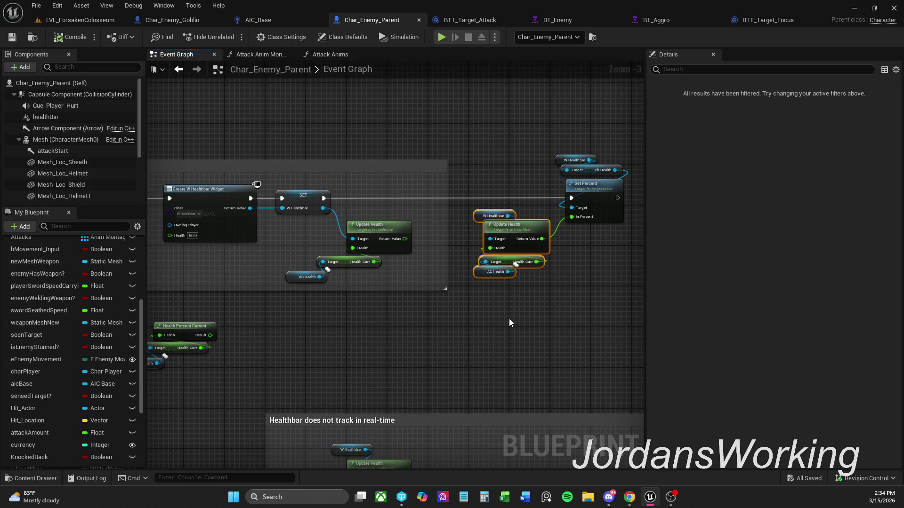
pyautogui.press('Delete')
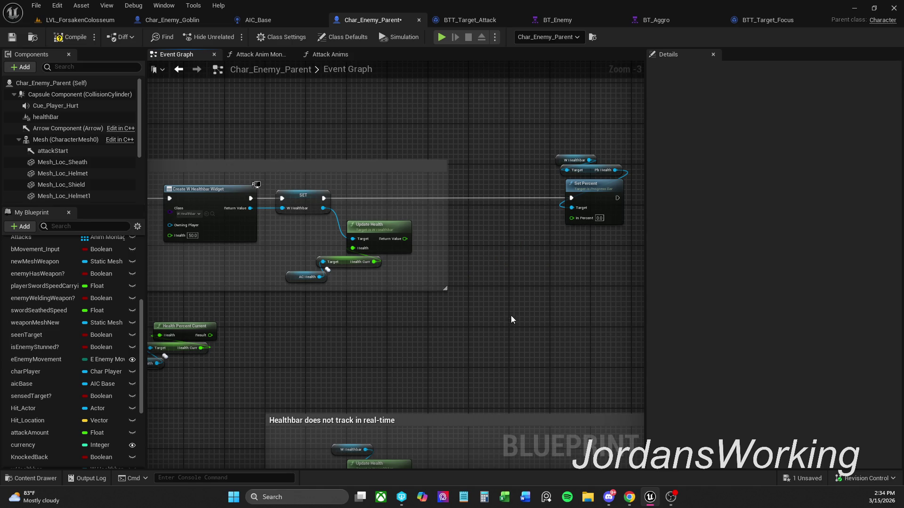
pyautogui.moveTo(405, 239)
pyautogui.mouseDown()
pyautogui.moveTo(548, 233)
pyautogui.moveTo(572, 220)
pyautogui.mouseUp()
pyautogui.moveTo(553, 151); pyautogui.dragTo(634, 192)
# Step: Close the gap by moving the remaining nodes left, enlarge the comment box upward, and save
pyautogui.moveTo(534, 197); pyautogui.dragTo(414, 199)
pyautogui.click(377, 150)
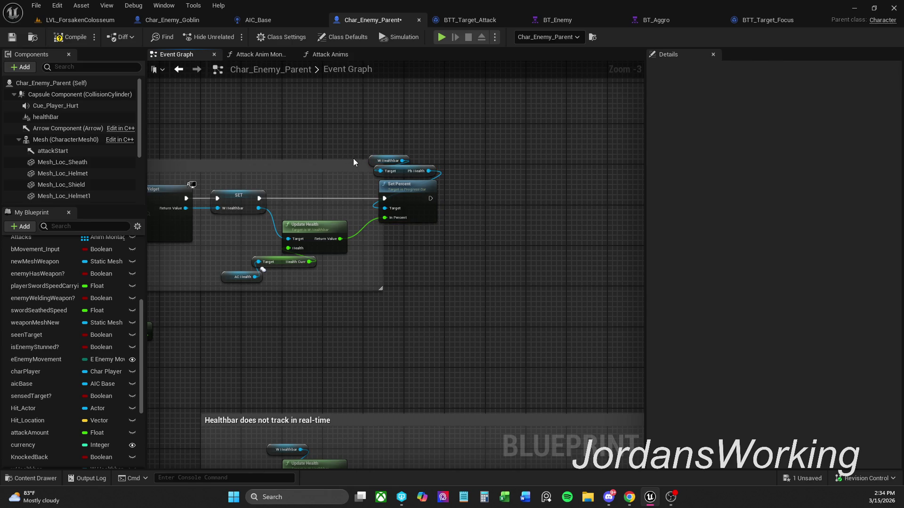
pyautogui.moveTo(354, 160)
pyautogui.mouseDown()
pyautogui.moveTo(374, 123)
pyautogui.moveTo(491, 123)
pyautogui.mouseUp()
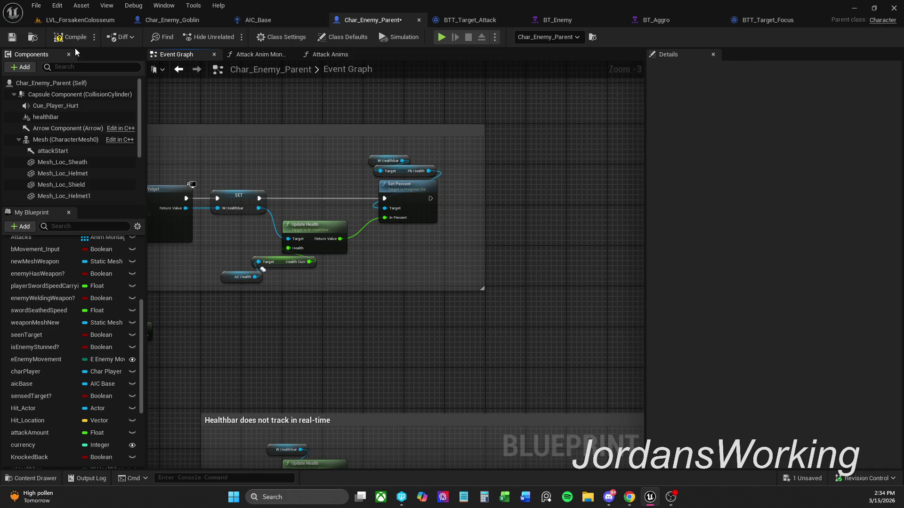
pyautogui.click(9, 37)
# Step: Let the save finish and switch over to OBS from the taskbar
pyautogui.click(670, 497)
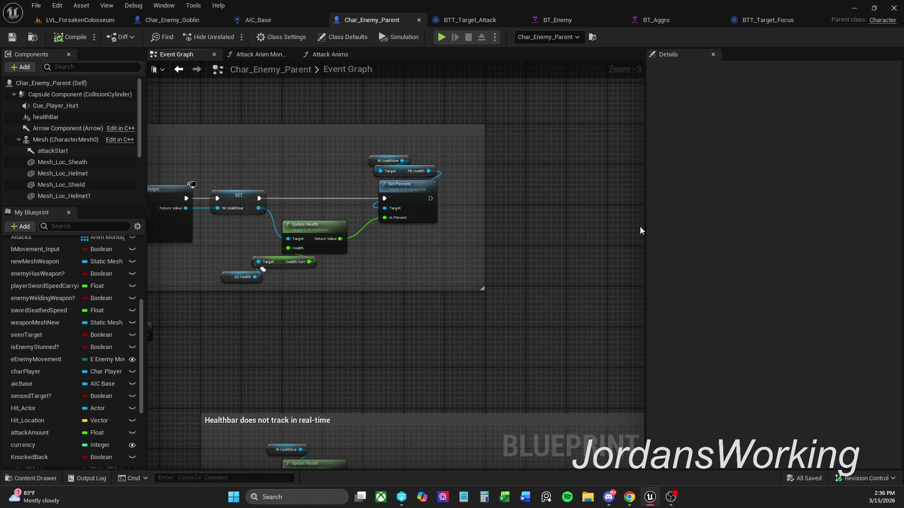
pyautogui.moveTo(353, 269)
pyautogui.mouseDown()
pyautogui.moveTo(359, 281)
pyautogui.moveTo(491, 276)
pyautogui.mouseUp()
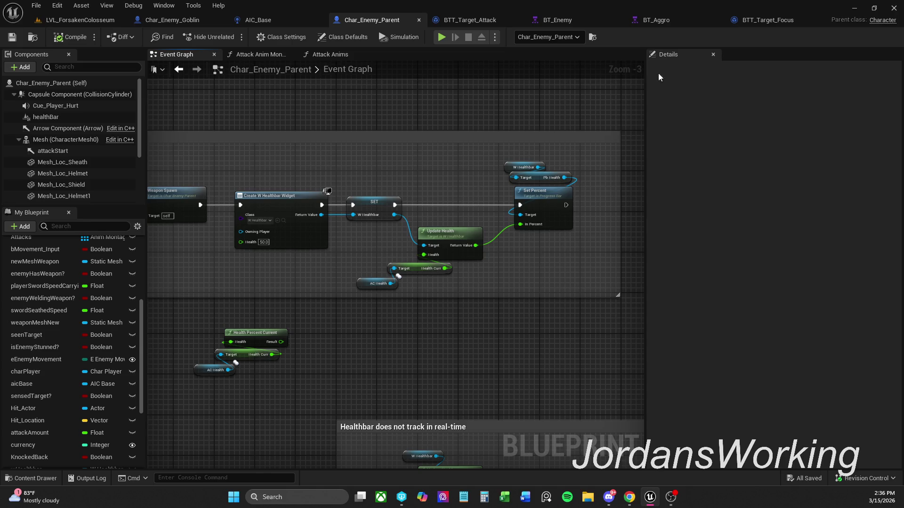
pyautogui.click(657, 21)
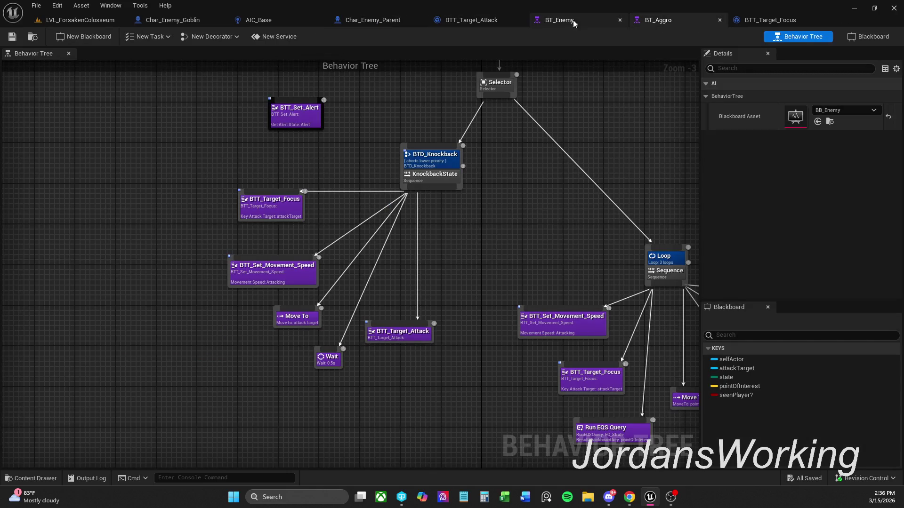
pyautogui.click(565, 21)
pyautogui.click(488, 21)
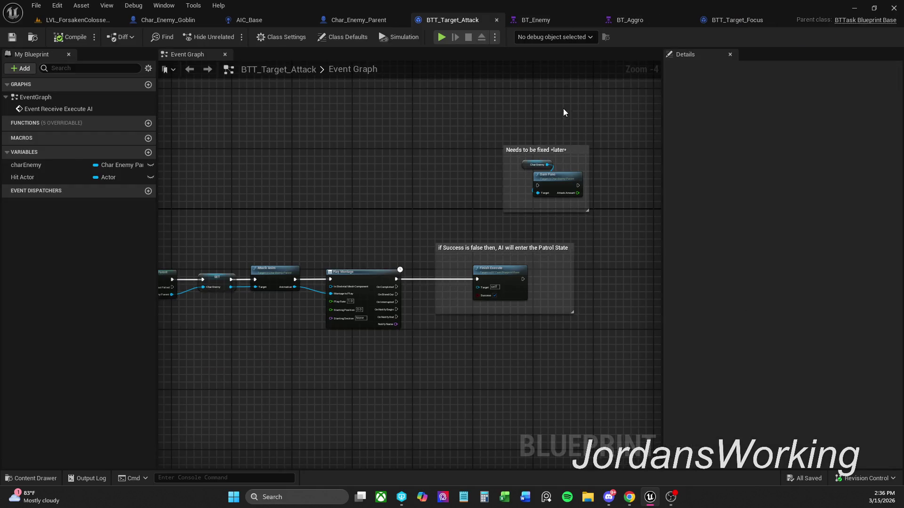
pyautogui.click(535, 21)
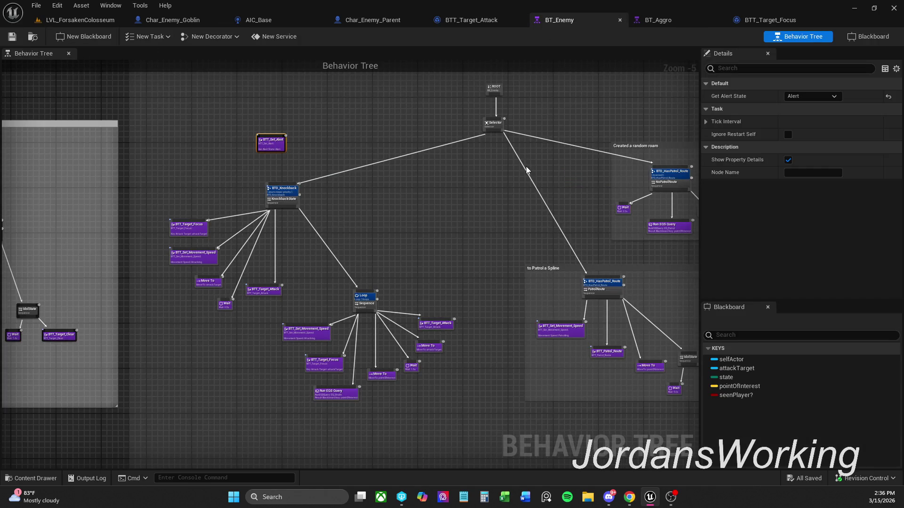
pyautogui.click(468, 20)
pyautogui.click(358, 22)
pyautogui.hotkey('ctrl', 'Tab')
pyautogui.moveTo(503, 169); pyautogui.dragTo(503, 201)
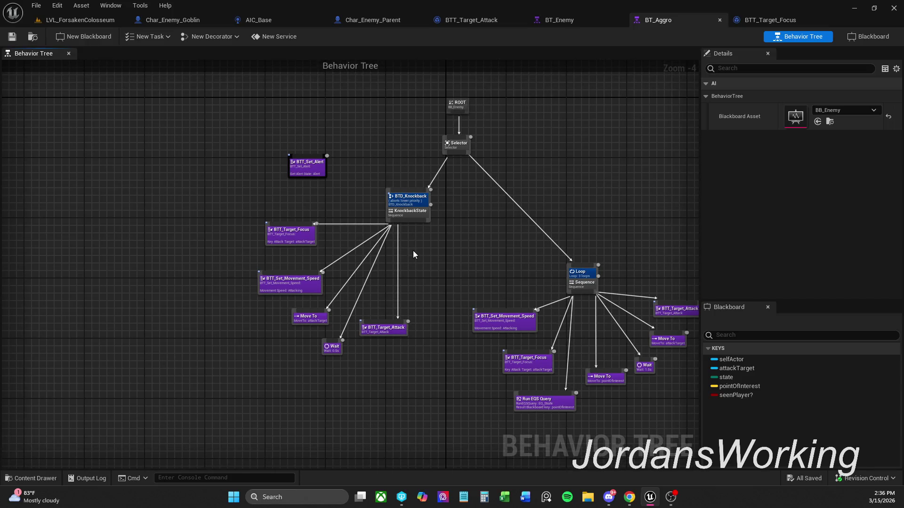
pyautogui.moveTo(458, 258); pyautogui.dragTo(402, 258)
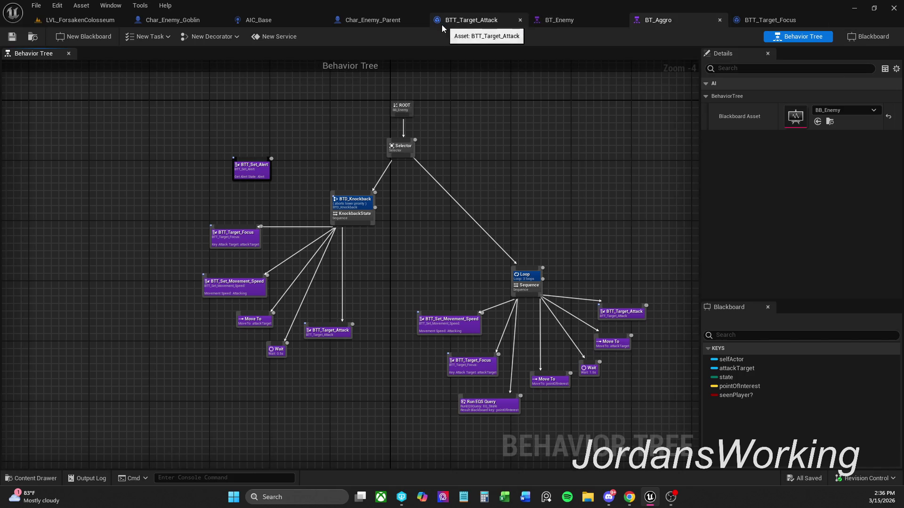
pyautogui.click(167, 22)
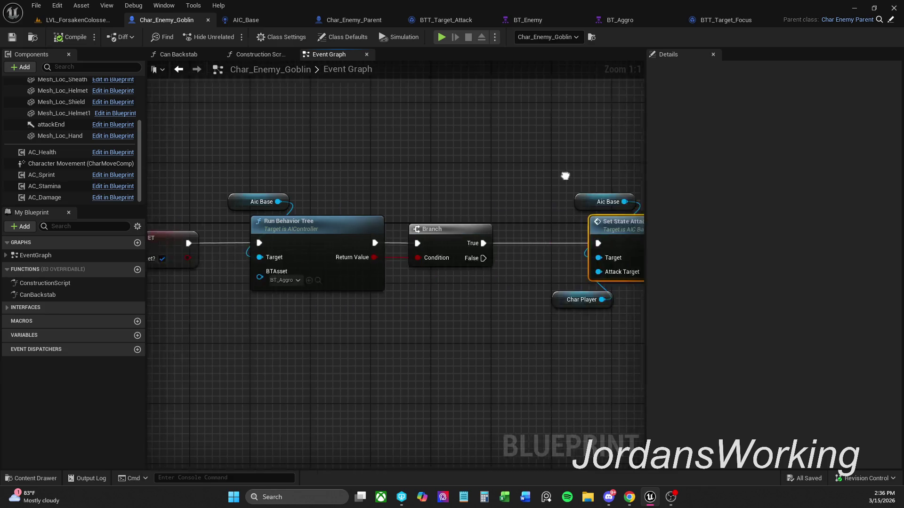
pyautogui.moveTo(406, 252)
pyautogui.mouseDown()
pyautogui.moveTo(448, 249)
pyautogui.moveTo(541, 192)
pyautogui.moveTo(468, 198)
pyautogui.mouseUp()
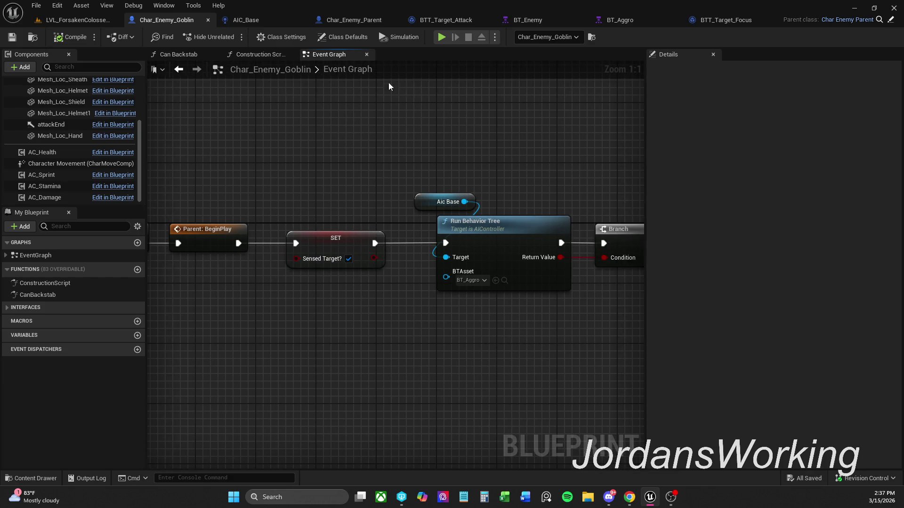
pyautogui.click(362, 20)
pyautogui.moveTo(438, 191)
pyautogui.mouseDown()
pyautogui.moveTo(402, 138)
pyautogui.moveTo(704, 132)
pyautogui.moveTo(454, 152)
pyautogui.mouseUp()
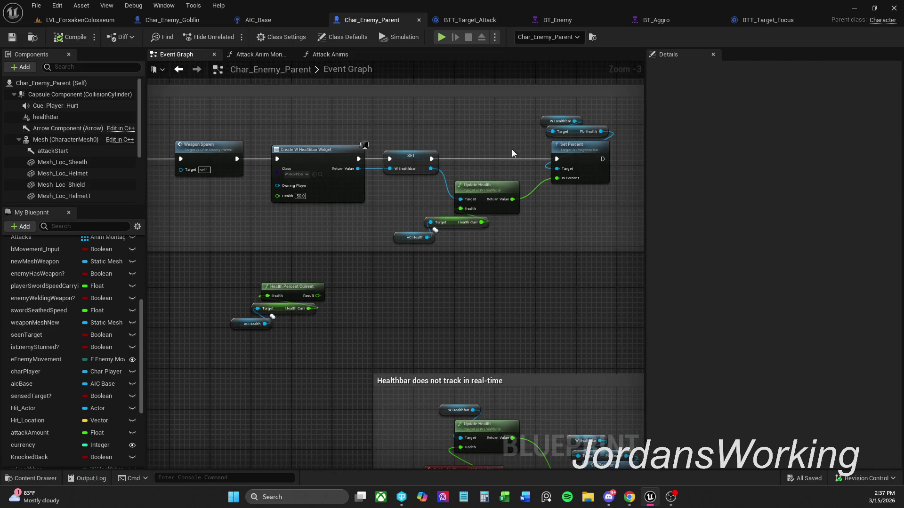
# Step: Resize the BeginPlay comment box's edges around the healthbar widget nodes, leaving the edit unsaved
pyautogui.moveTo(528, 131); pyautogui.dragTo(412, 132)
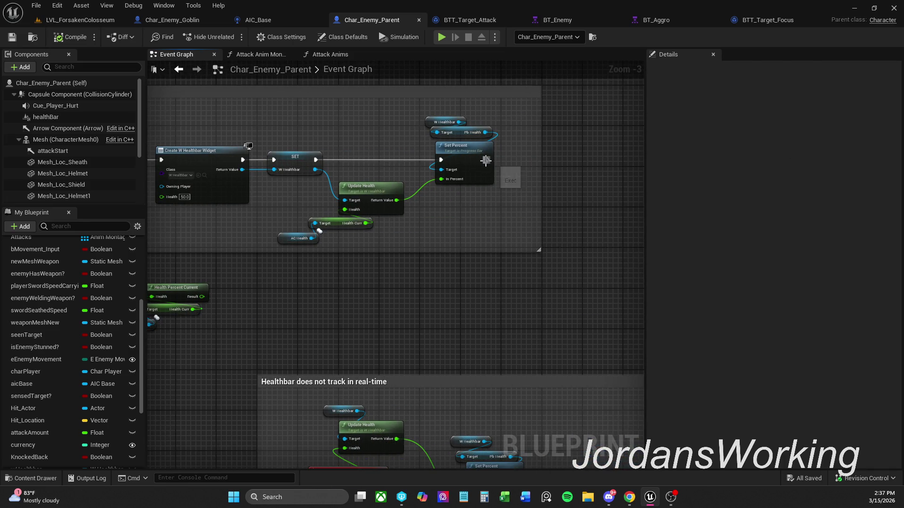
pyautogui.moveTo(529, 202)
pyautogui.mouseDown()
pyautogui.moveTo(532, 59)
pyautogui.moveTo(540, 129)
pyautogui.moveTo(527, 250)
pyautogui.moveTo(527, 221)
pyautogui.mouseUp()
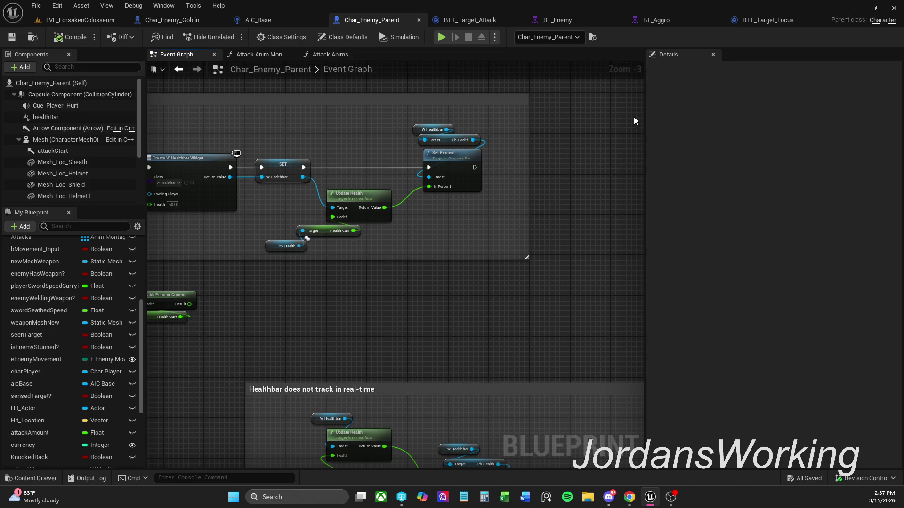
pyautogui.moveTo(362, 283); pyautogui.dragTo(431, 256)
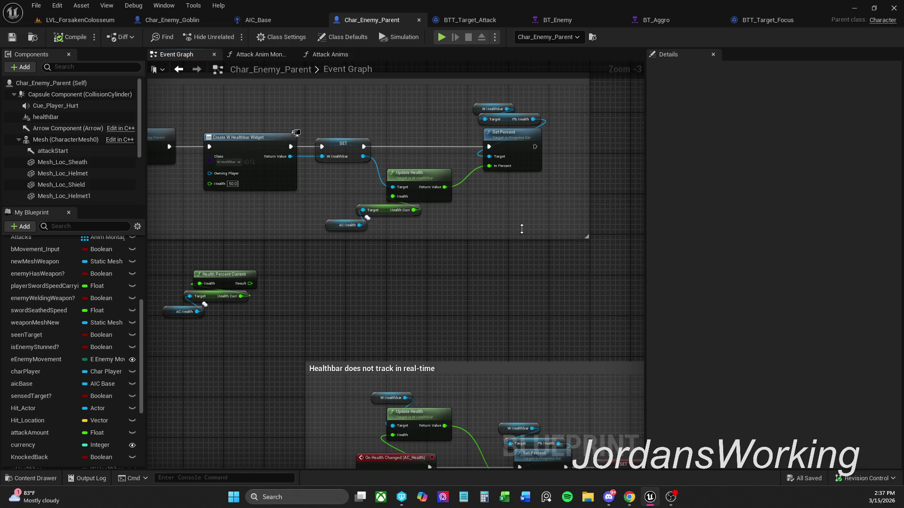
pyautogui.moveTo(501, 224)
pyautogui.mouseDown()
pyautogui.moveTo(538, 236)
pyautogui.moveTo(440, 287)
pyautogui.mouseUp()
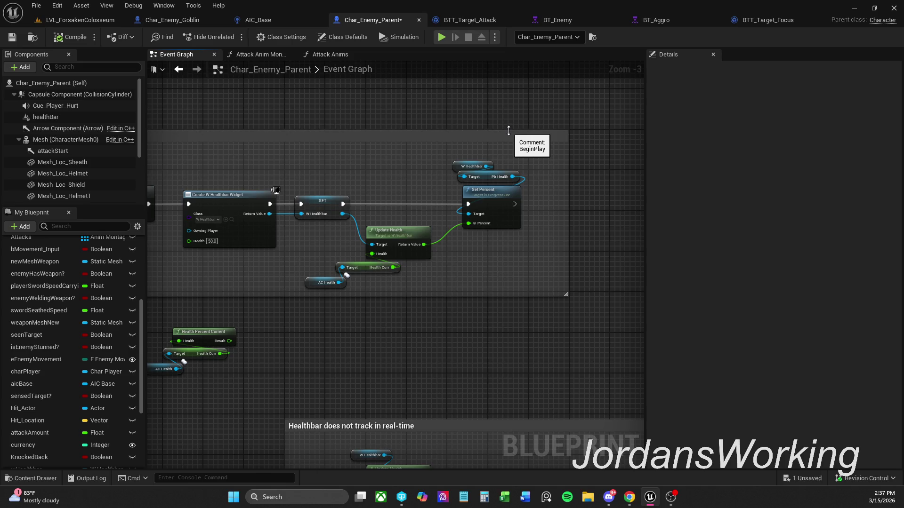
pyautogui.moveTo(540, 167); pyautogui.dragTo(578, 179)
pyautogui.moveTo(549, 131); pyautogui.dragTo(490, 159)
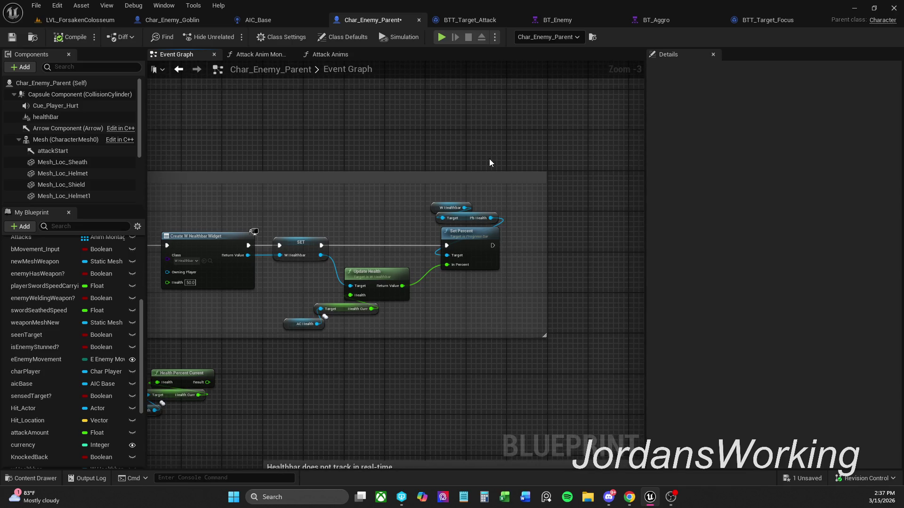
# Step: Lower the W Healthbar and Pb Health getters above Set Percent and save Char_Enemy_Parent
pyautogui.moveTo(461, 147); pyautogui.dragTo(489, 150)
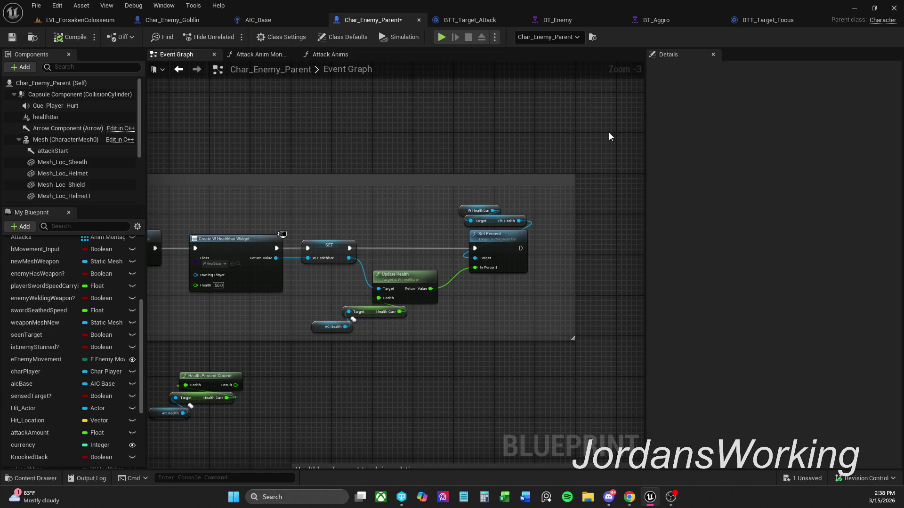
pyautogui.moveTo(529, 197)
pyautogui.mouseDown()
pyautogui.moveTo(459, 232)
pyautogui.moveTo(496, 228)
pyautogui.mouseUp()
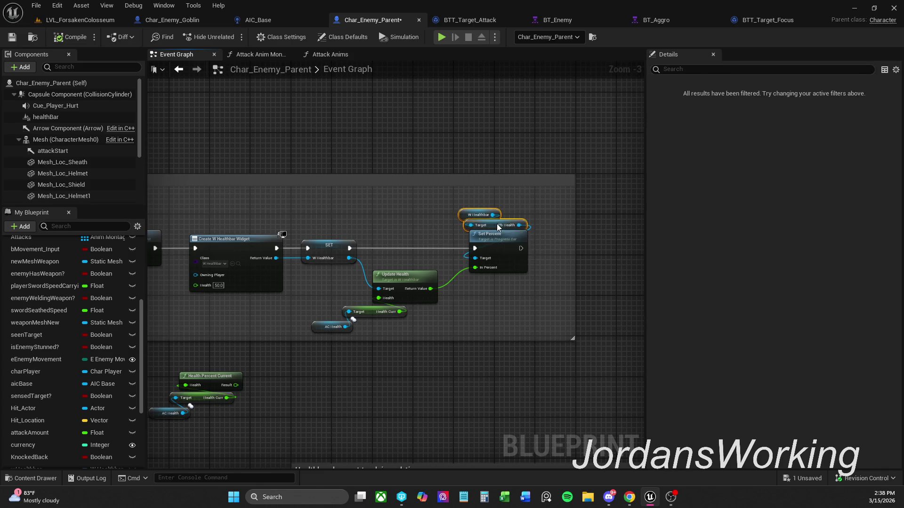
pyautogui.click(517, 206)
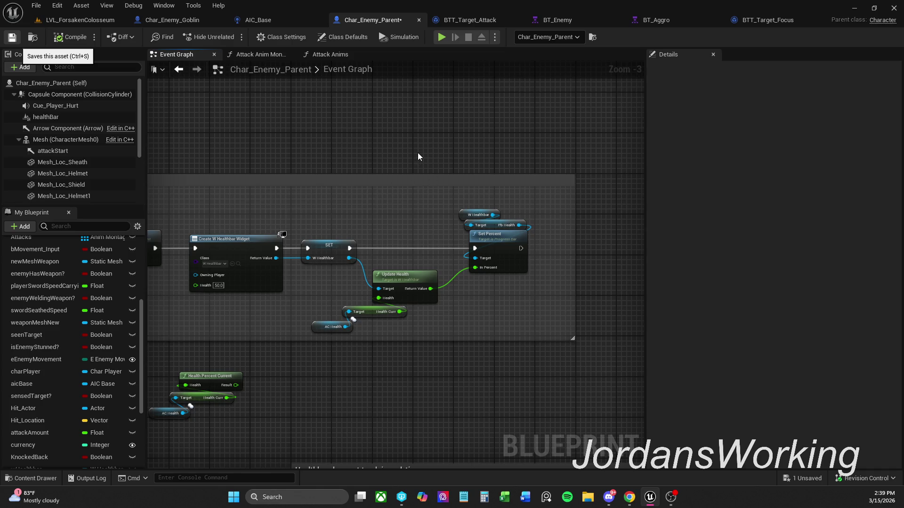
pyautogui.hotkey('ctrl', 's')
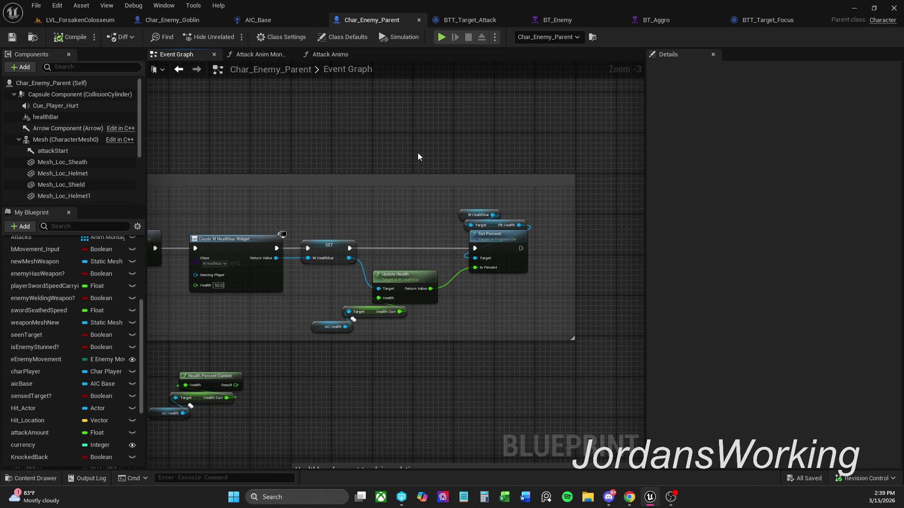
pyautogui.click(671, 497)
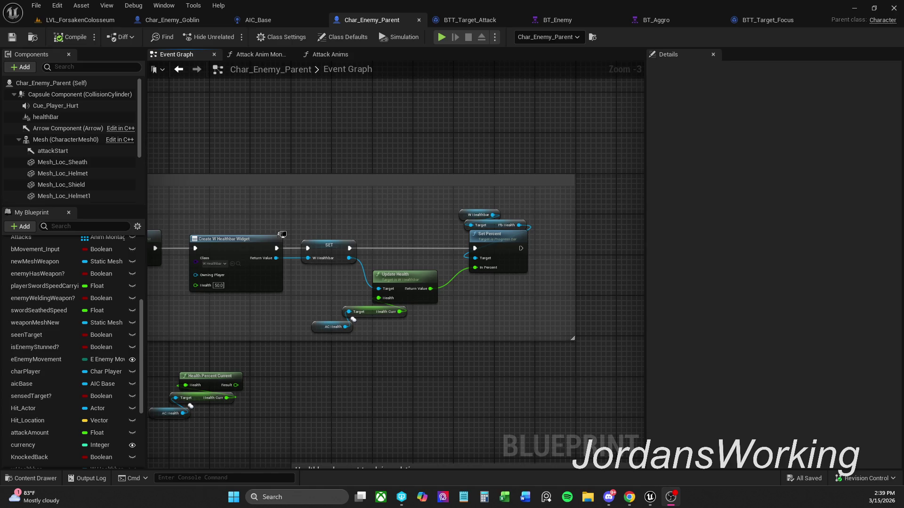
pyautogui.click(629, 497)
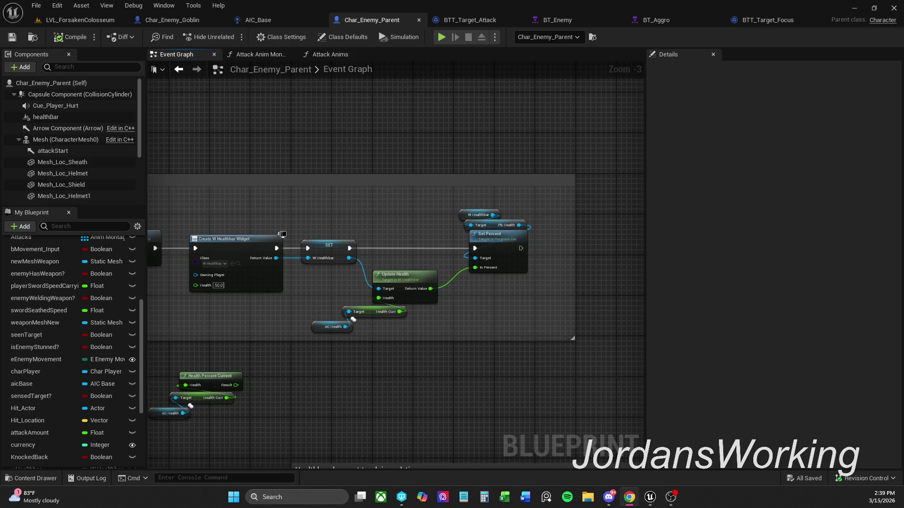
# Step: Reposition the Health Curr and AC Health nodes and save Char_Enemy_Parent
pyautogui.moveTo(521, 293); pyautogui.dragTo(566, 267)
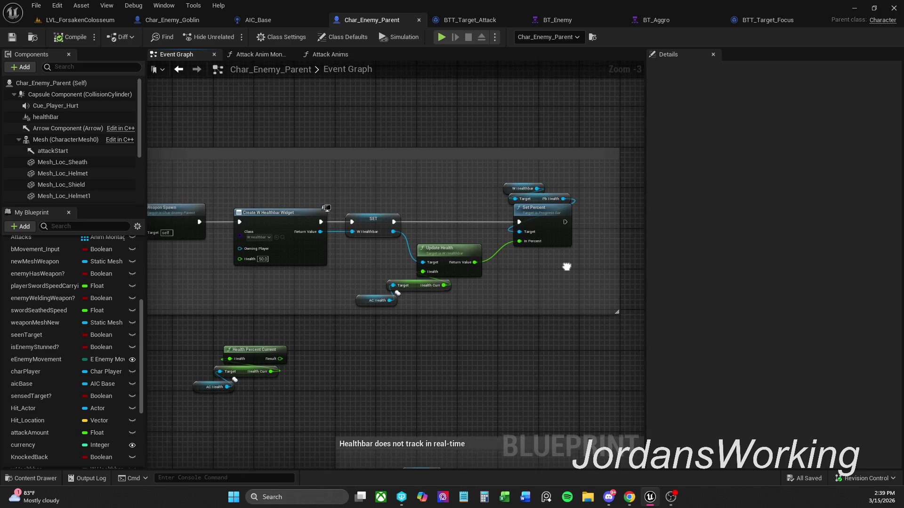
pyautogui.scroll(-2, 566, 266)
pyautogui.scroll(2, 513, 263)
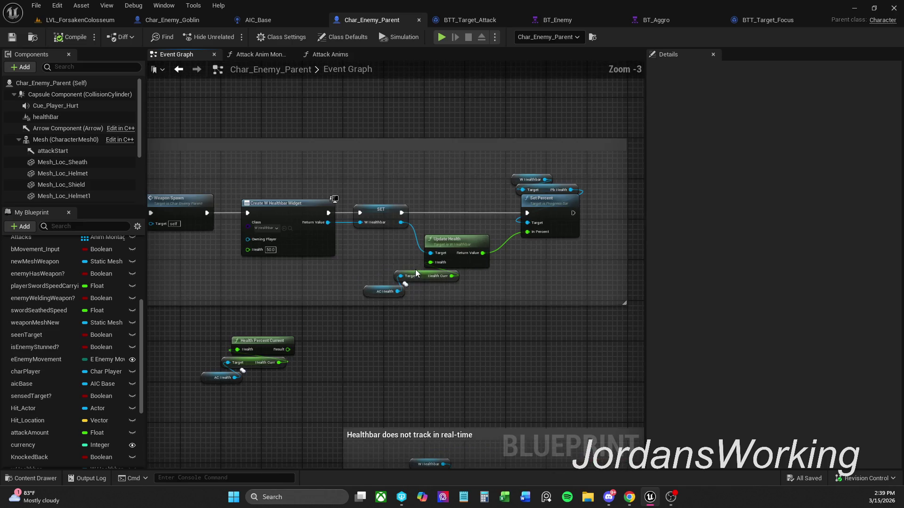
pyautogui.moveTo(362, 306)
pyautogui.mouseDown()
pyautogui.moveTo(414, 271)
pyautogui.moveTo(433, 276)
pyautogui.moveTo(394, 295)
pyautogui.mouseUp()
pyautogui.keyDown('shift'); pyautogui.click(439, 278); pyautogui.keyUp('shift')
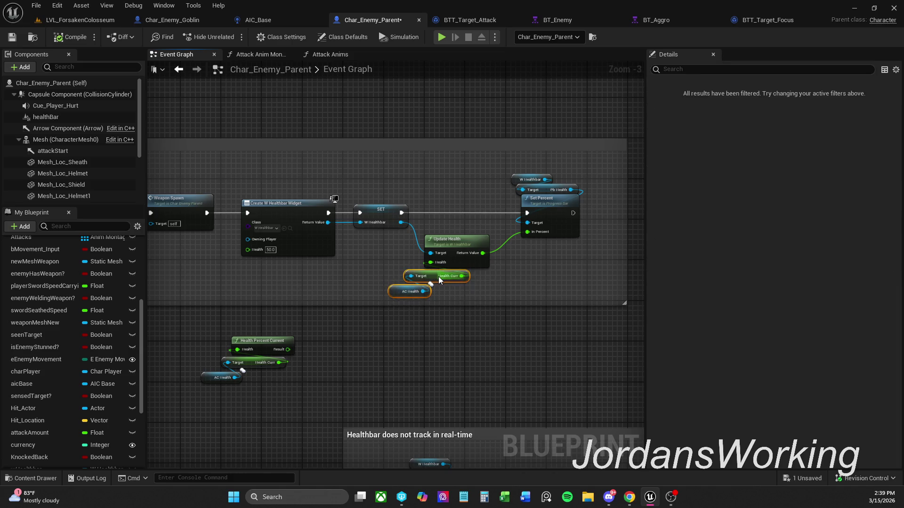
pyautogui.click(461, 335)
pyautogui.moveTo(460, 334)
pyautogui.mouseDown()
pyautogui.moveTo(449, 318)
pyautogui.moveTo(498, 312)
pyautogui.mouseUp()
pyautogui.scroll(-1, 498, 314)
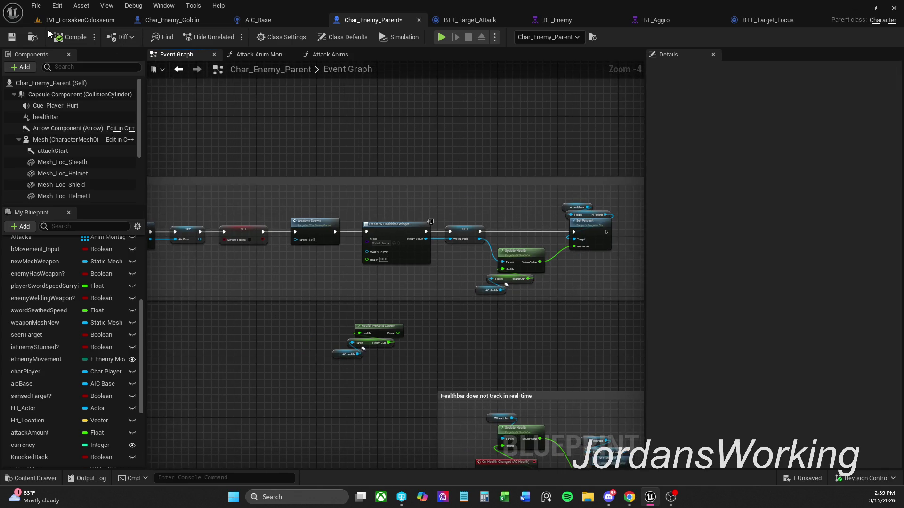
pyautogui.click(12, 37)
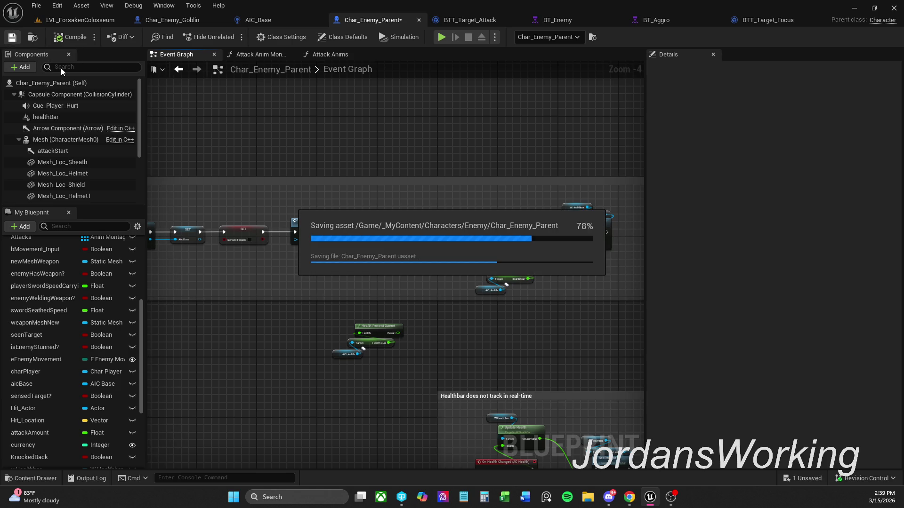
# Step: Move the Health Percent Current nodes into the 'Healthbar does not track in real-time' comment, then save
pyautogui.moveTo(428, 322); pyautogui.dragTo(330, 380)
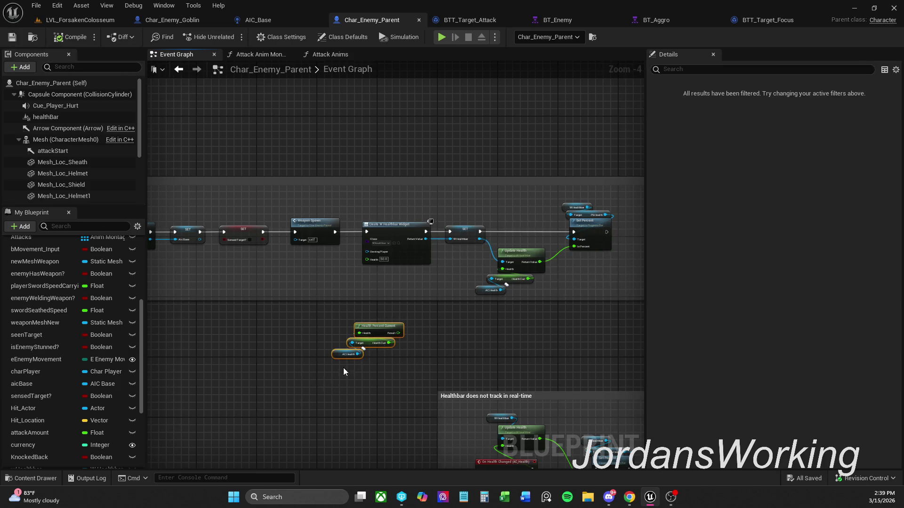
pyautogui.moveTo(381, 333)
pyautogui.mouseDown()
pyautogui.moveTo(293, 273)
pyautogui.moveTo(311, 283)
pyautogui.moveTo(311, 316)
pyautogui.moveTo(333, 323)
pyautogui.moveTo(304, 295)
pyautogui.moveTo(545, 271)
pyautogui.moveTo(634, 288)
pyautogui.moveTo(561, 339)
pyautogui.moveTo(487, 189)
pyautogui.moveTo(516, 232)
pyautogui.mouseUp()
pyautogui.scroll(-5, 304, 296)
pyautogui.scroll(-3, 561, 339)
pyautogui.scroll(4, 517, 237)
pyautogui.scroll(7, 517, 232)
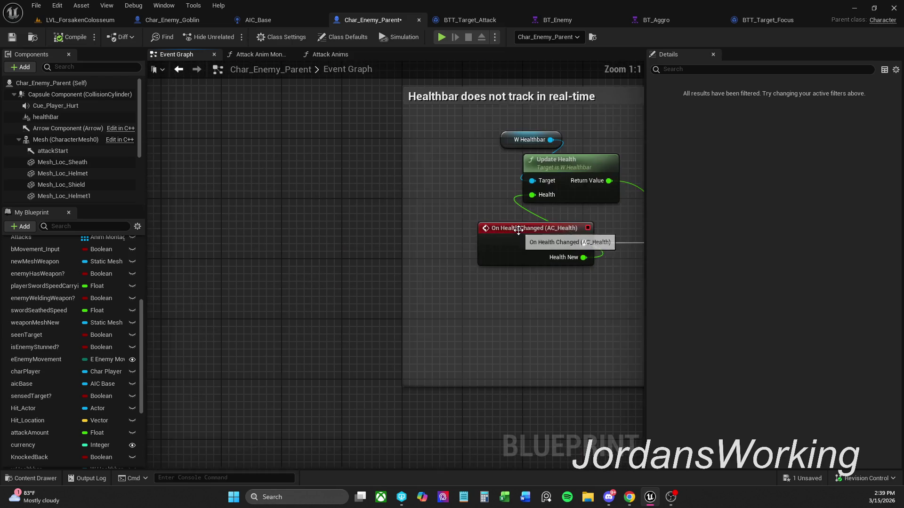
pyautogui.scroll(-1, 358, 250)
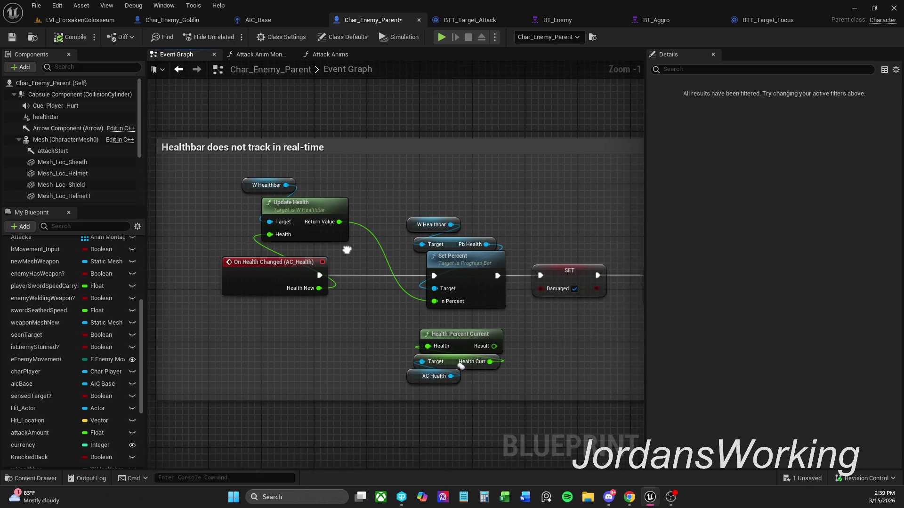
pyautogui.moveTo(506, 219)
pyautogui.mouseDown()
pyautogui.moveTo(278, 240)
pyautogui.moveTo(349, 208)
pyautogui.moveTo(373, 214)
pyautogui.mouseUp()
pyautogui.scroll(-1, 348, 208)
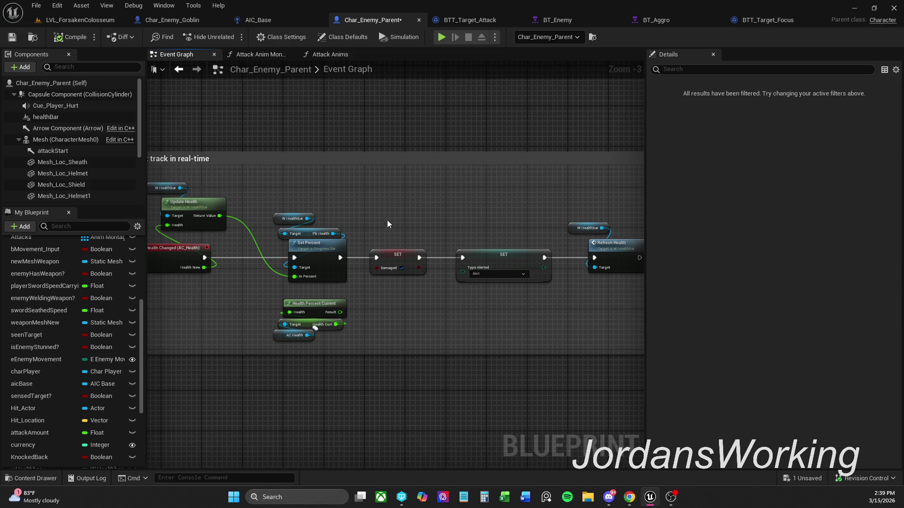
pyautogui.click(18, 40)
pyautogui.click(771, 19)
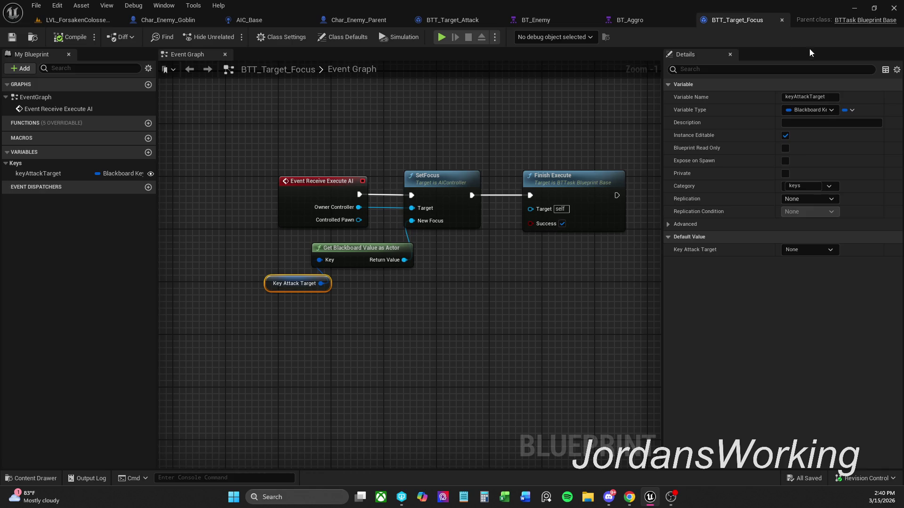
# Step: Close BTT_Target_Focus, then shift BTT_Set_Alert and the knockback branch left in BT_Aggro
pyautogui.click(781, 20)
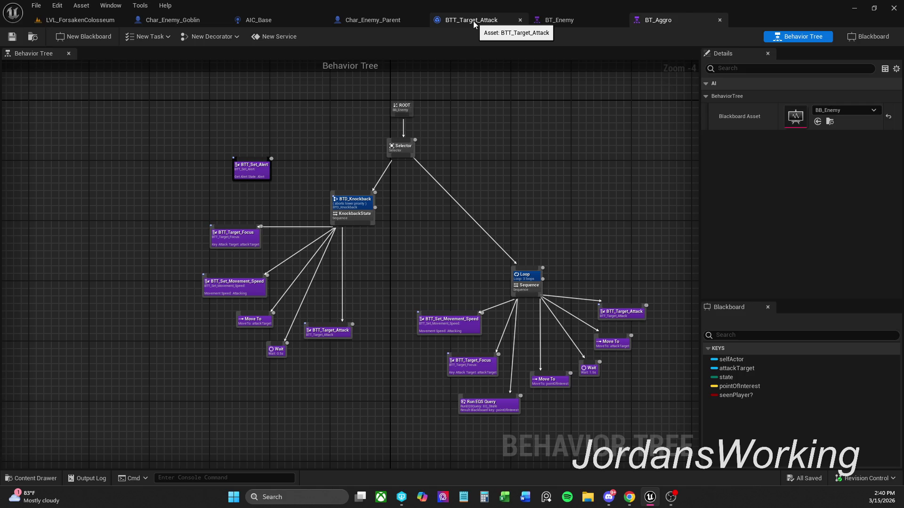
pyautogui.moveTo(256, 173); pyautogui.dragTo(202, 170)
pyautogui.moveTo(183, 386)
pyautogui.mouseDown()
pyautogui.moveTo(365, 207)
pyautogui.moveTo(345, 221)
pyautogui.mouseUp()
pyautogui.click(404, 301)
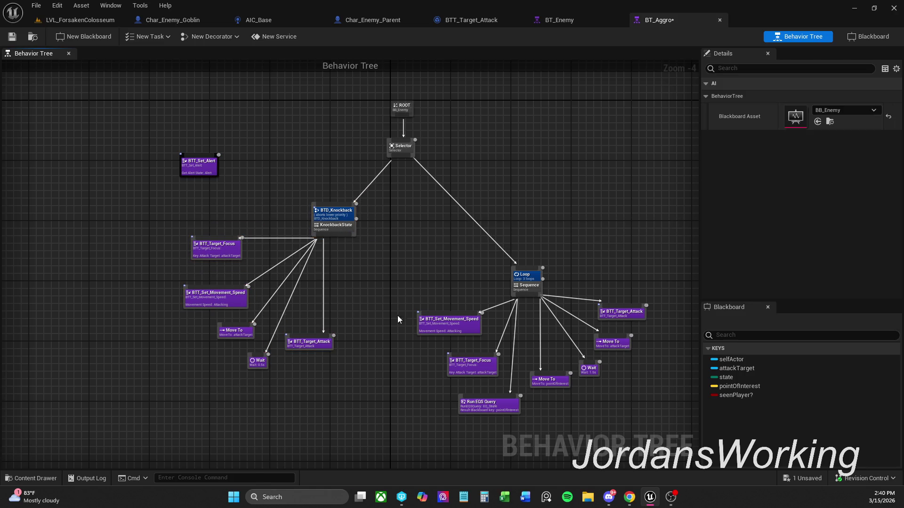
# Step: Move the Loop sequence branch down beneath the Selector
pyautogui.moveTo(423, 415); pyautogui.dragTo(646, 270)
pyautogui.moveTo(529, 290)
pyautogui.mouseDown()
pyautogui.moveTo(474, 301)
pyautogui.moveTo(477, 282)
pyautogui.moveTo(447, 387)
pyautogui.moveTo(382, 399)
pyautogui.moveTo(402, 393)
pyautogui.mouseUp()
pyautogui.click(470, 351)
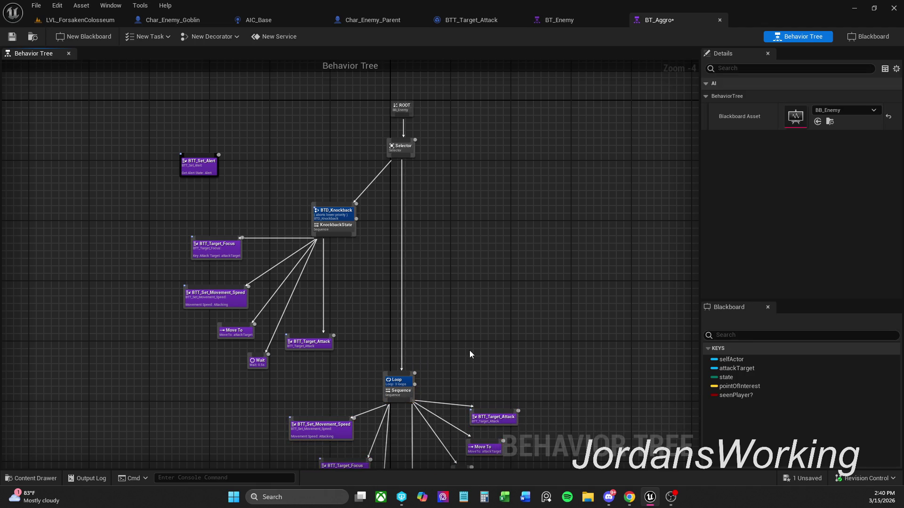
pyautogui.moveTo(513, 190); pyautogui.dragTo(648, 264)
pyautogui.moveTo(362, 264)
pyautogui.mouseDown()
pyautogui.moveTo(304, 201)
pyautogui.moveTo(328, 188)
pyautogui.moveTo(521, 177)
pyautogui.mouseUp()
# Step: Add a comment around BTD_Knockback, then reposition the knockback and BTT_Target_Attack nodes
pyautogui.press('c')
pyautogui.click(314, 155)
pyautogui.click(604, 171)
pyautogui.moveTo(541, 212); pyautogui.dragTo(350, 213)
pyautogui.click(451, 176)
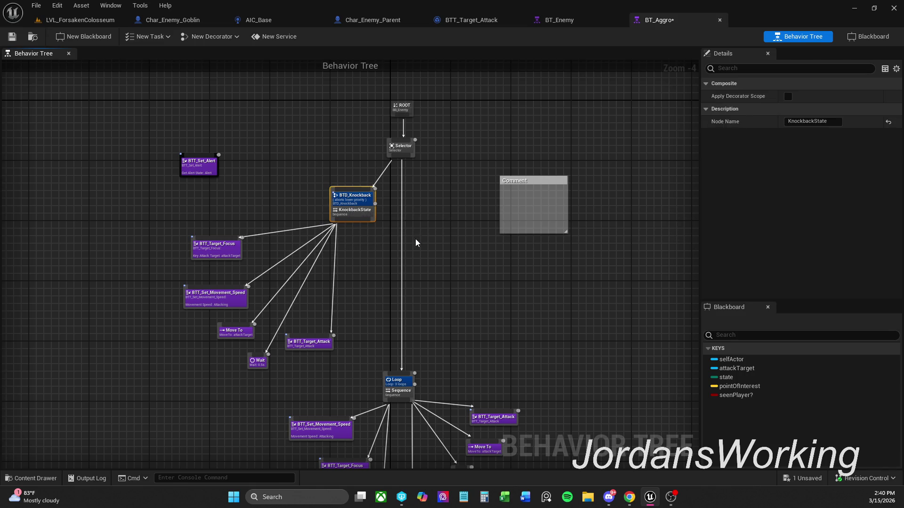
pyautogui.click(451, 196)
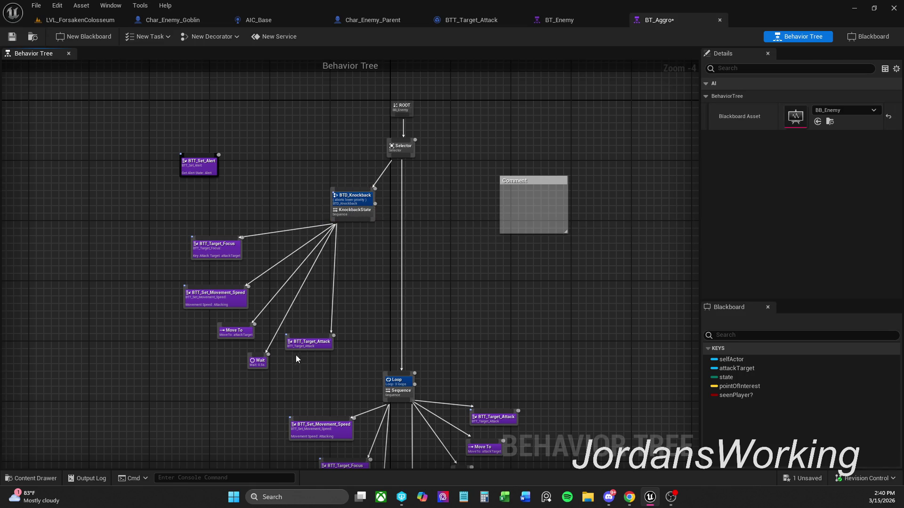
pyautogui.moveTo(317, 345)
pyautogui.mouseDown()
pyautogui.moveTo(332, 346)
pyautogui.moveTo(314, 346)
pyautogui.mouseUp()
pyautogui.click(471, 282)
pyautogui.click(390, 333)
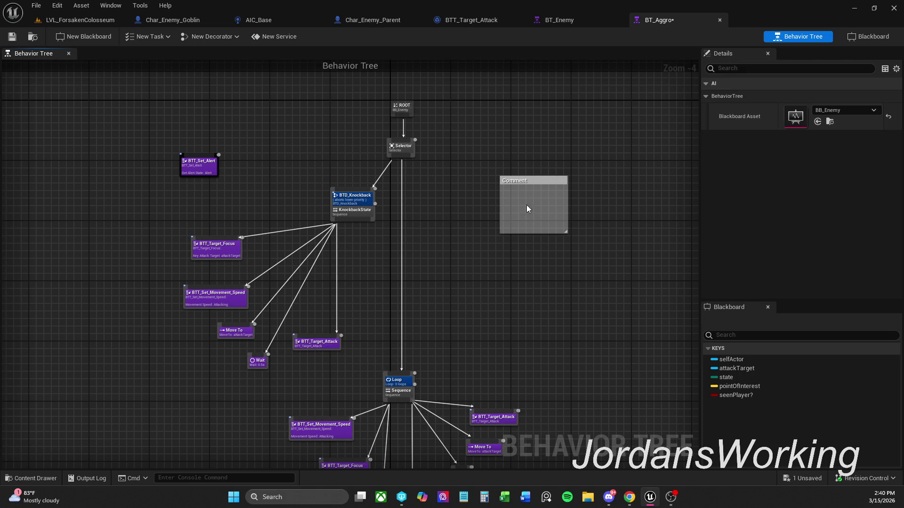
# Step: Delete the leftover empty comment box and save BT_Aggro
pyautogui.click(540, 186)
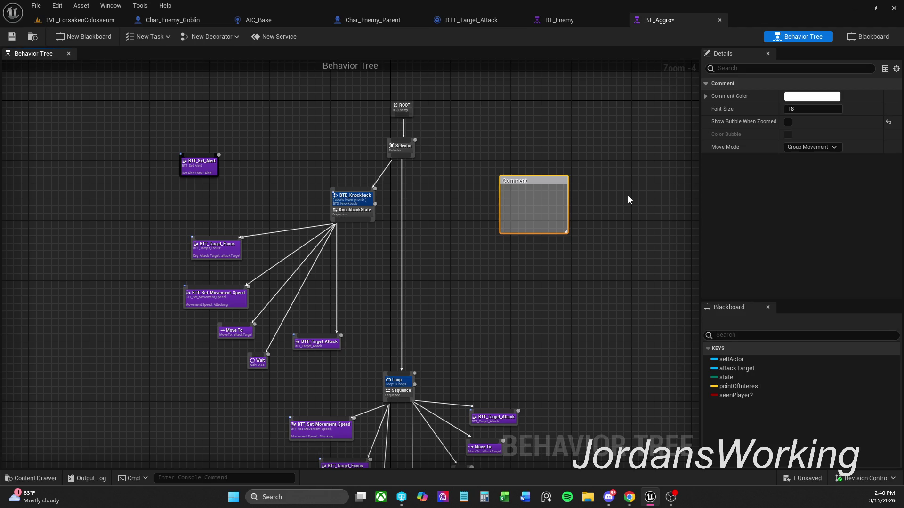
pyautogui.click(629, 147)
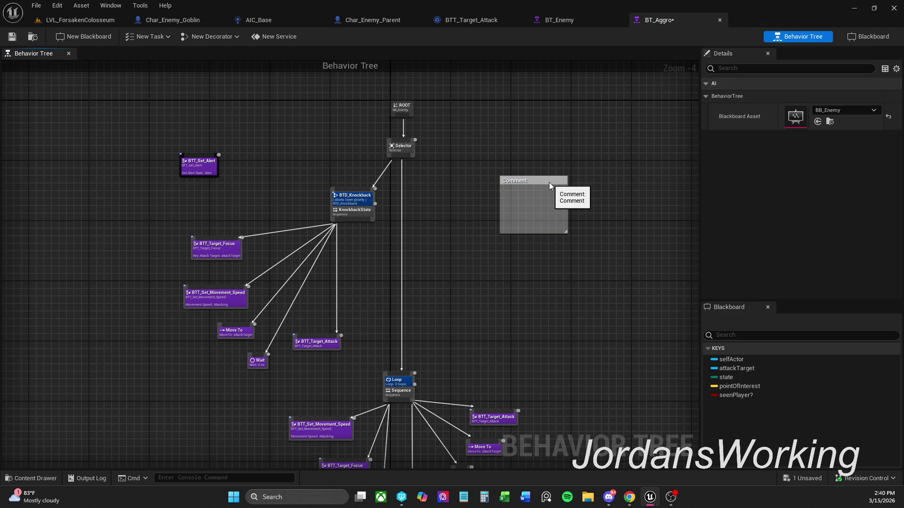
pyautogui.click(549, 186)
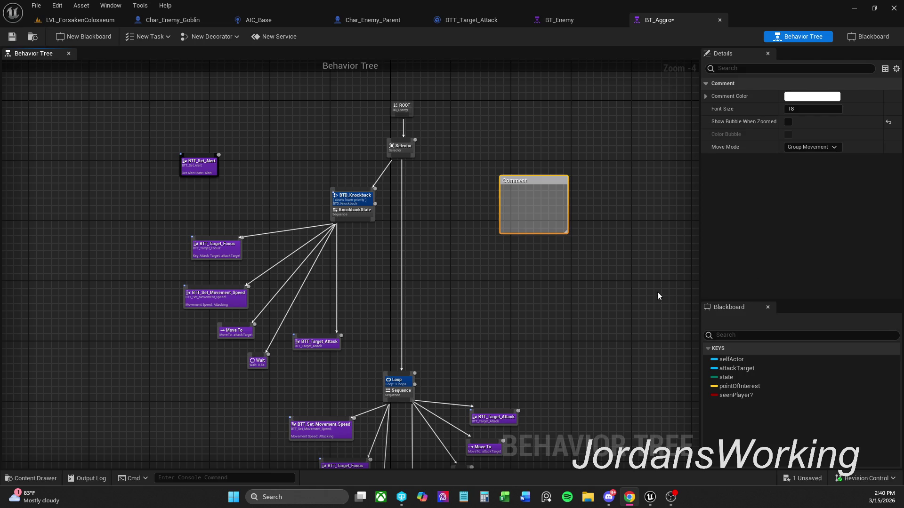
pyautogui.click(605, 242)
pyautogui.click(565, 220)
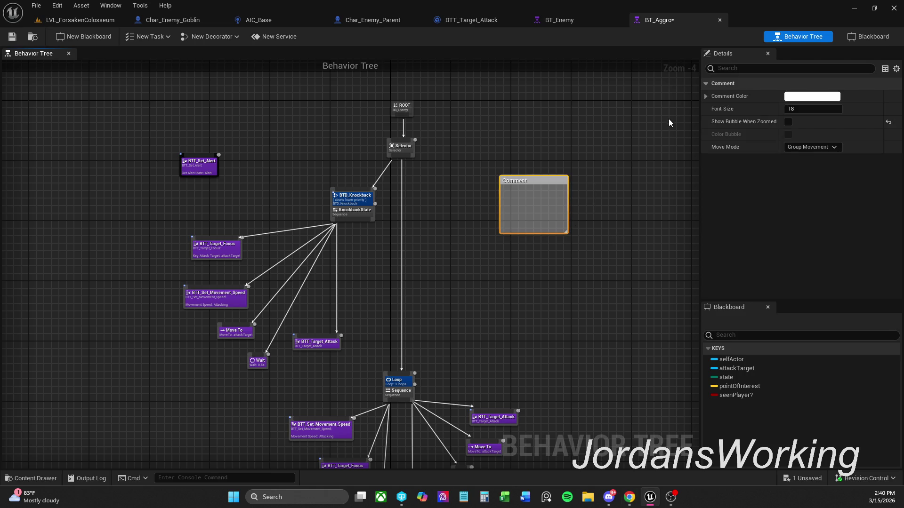
pyautogui.click(709, 97)
pyautogui.click(709, 97)
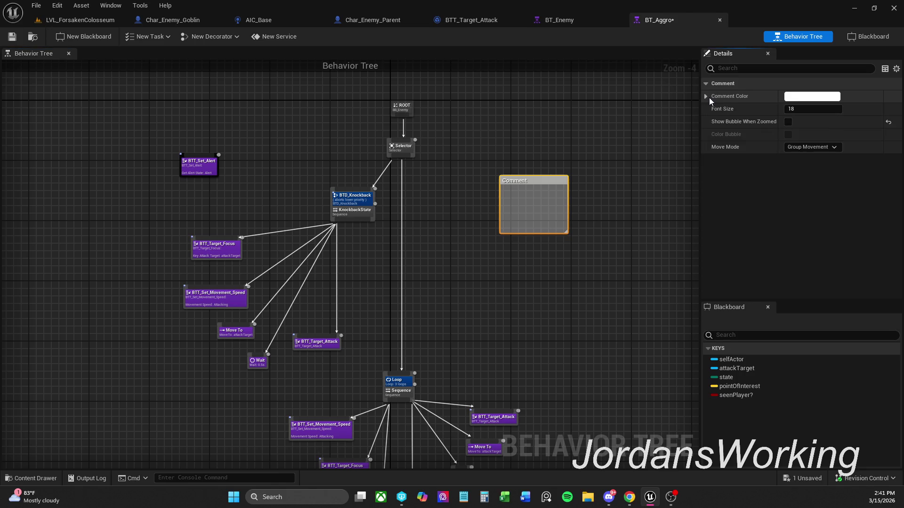
pyautogui.click(581, 195)
pyautogui.click(533, 181)
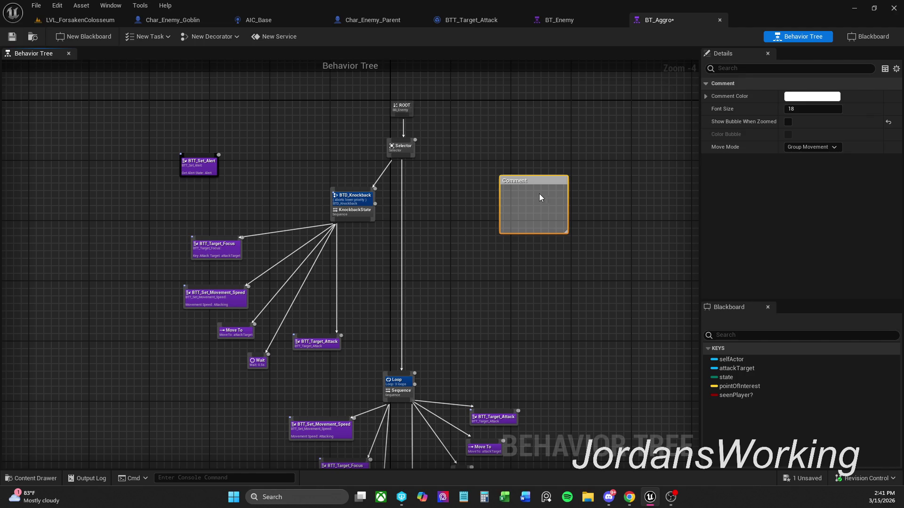
pyautogui.click(556, 151)
pyautogui.moveTo(556, 155); pyautogui.dragTo(494, 245)
pyautogui.press('Delete')
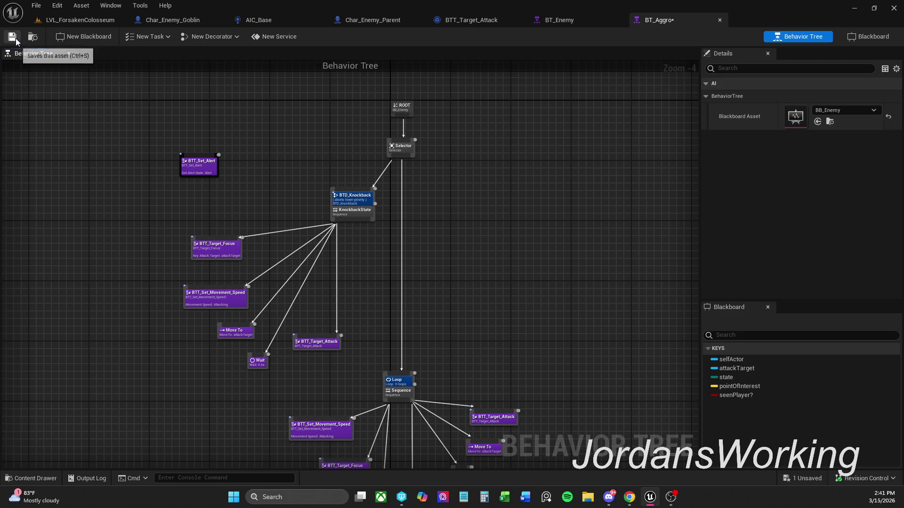
pyautogui.click(10, 36)
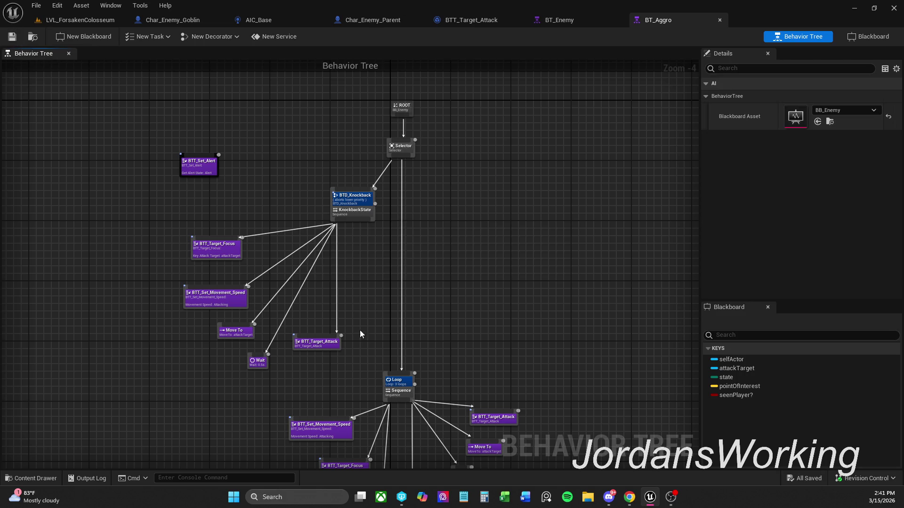
# Step: Move BTT_Set_Alert up and right and set its alert state to Neutral
pyautogui.moveTo(202, 171); pyautogui.dragTo(284, 160)
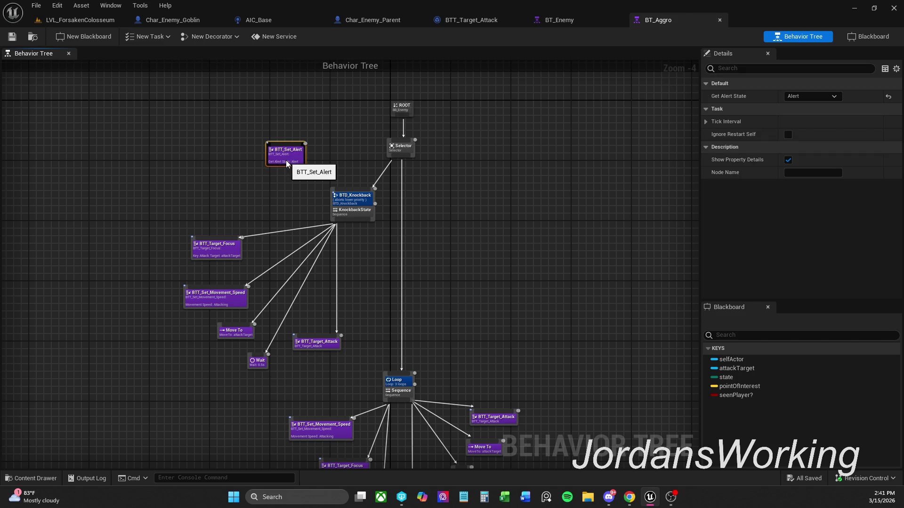
pyautogui.moveTo(286, 160); pyautogui.dragTo(282, 164)
pyautogui.click(812, 96)
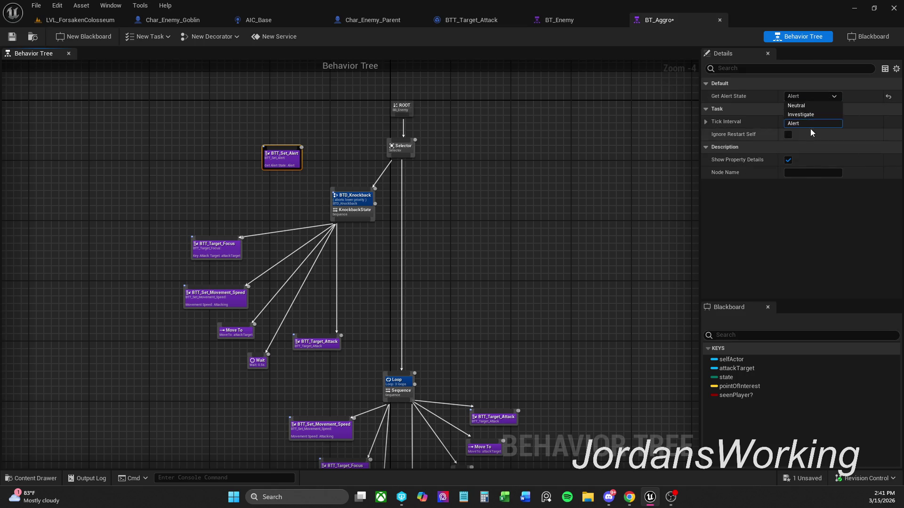
pyautogui.click(800, 103)
pyautogui.click(568, 169)
# Step: Place BTT_Set_Alert right of the Selector, nudge it slightly lower, and save BT_Aggro
pyautogui.moveTo(271, 165)
pyautogui.mouseDown()
pyautogui.moveTo(368, 188)
pyautogui.moveTo(518, 191)
pyautogui.moveTo(523, 183)
pyautogui.moveTo(493, 190)
pyautogui.mouseUp()
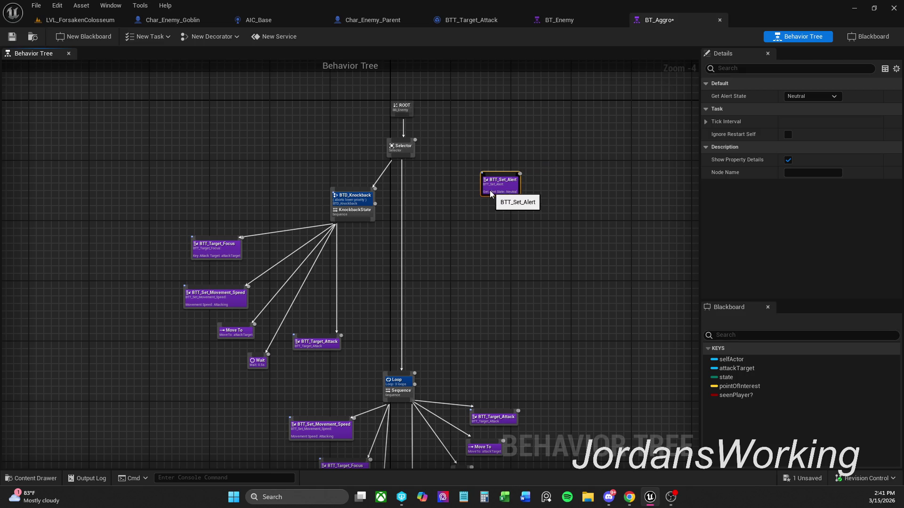
pyautogui.click(505, 171)
pyautogui.scroll(4, 497, 187)
pyautogui.moveTo(497, 233); pyautogui.dragTo(476, 272)
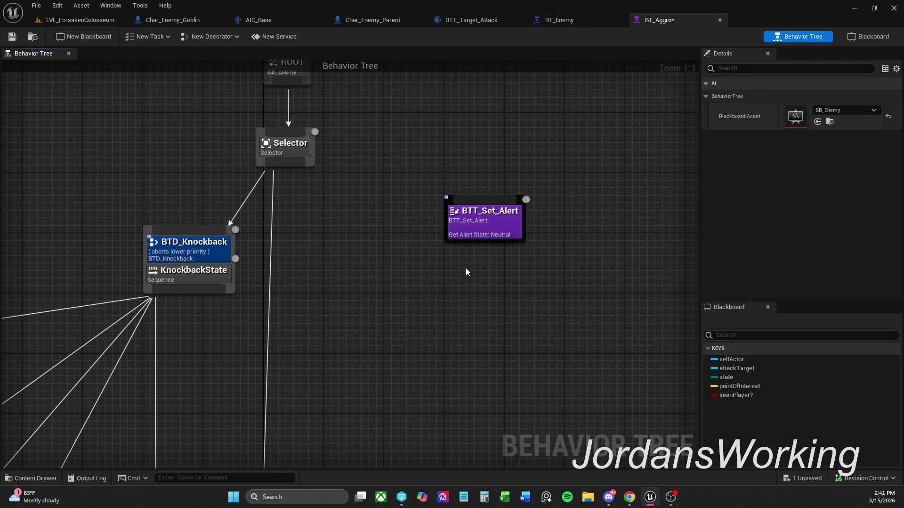
pyautogui.moveTo(340, 201)
pyautogui.mouseDown()
pyautogui.moveTo(382, 181)
pyautogui.moveTo(389, 206)
pyautogui.moveTo(445, 219)
pyautogui.moveTo(463, 252)
pyautogui.moveTo(440, 226)
pyautogui.mouseUp()
pyautogui.scroll(-1, 388, 206)
pyautogui.scroll(-1, 440, 226)
pyautogui.scroll(-1, 493, 354)
pyautogui.moveTo(492, 354)
pyautogui.mouseDown()
pyautogui.moveTo(485, 251)
pyautogui.moveTo(485, 271)
pyautogui.moveTo(460, 293)
pyautogui.mouseUp()
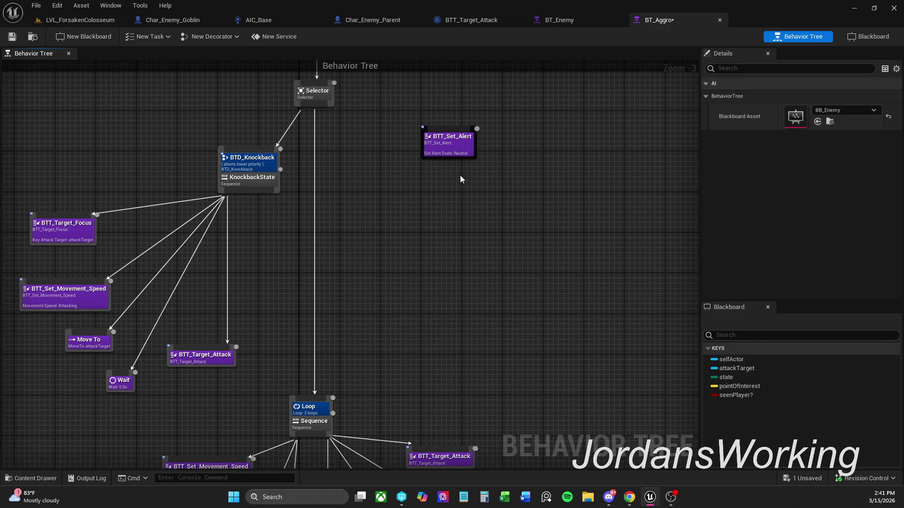
pyautogui.moveTo(448, 155)
pyautogui.mouseDown()
pyautogui.moveTo(451, 183)
pyautogui.moveTo(450, 171)
pyautogui.mouseUp()
pyautogui.click(431, 133)
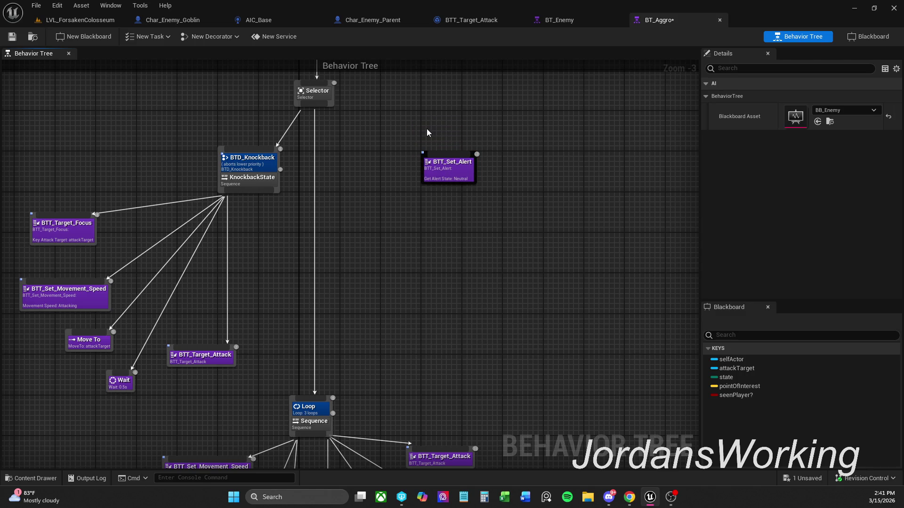
pyautogui.click(18, 39)
pyautogui.click(466, 20)
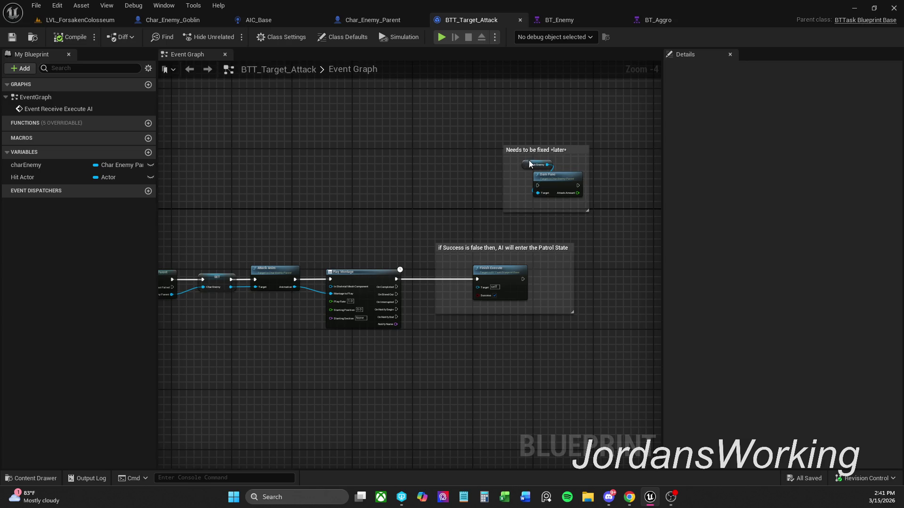
# Step: Shift the Char Enemy and damage function nodes left in their comment and save BTT_Target_Attack
pyautogui.moveTo(581, 203); pyautogui.dragTo(518, 160)
pyautogui.moveTo(561, 182); pyautogui.dragTo(553, 182)
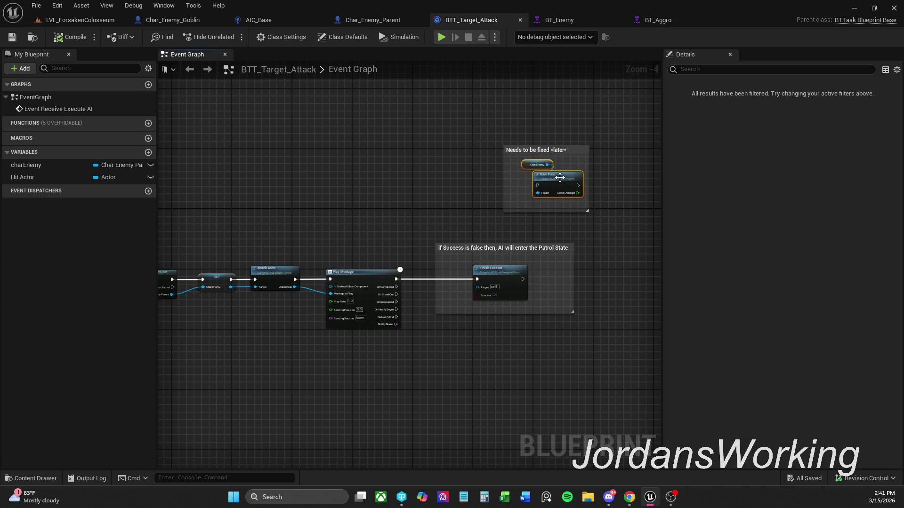
pyautogui.click(552, 108)
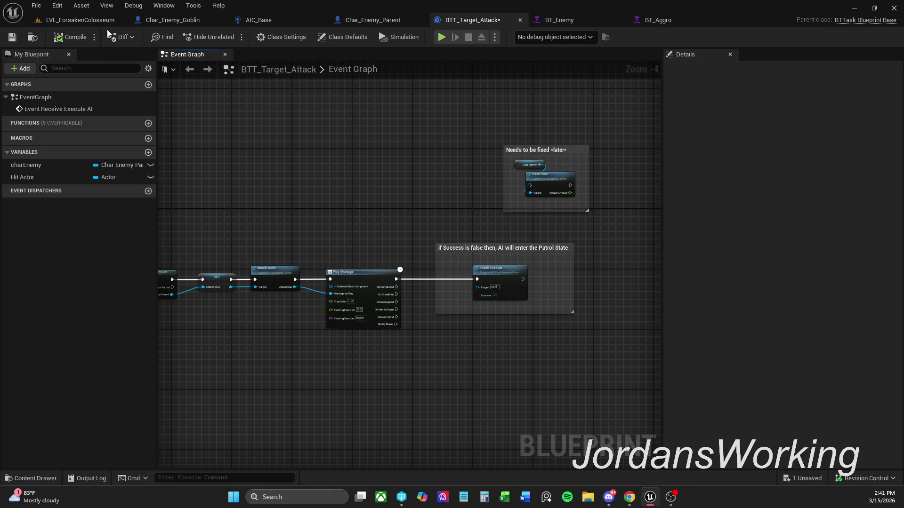
pyautogui.click(12, 37)
# Step: Look over Char_Enemy_Parent and AIC_Base, then bring up the Char_Enemy_Goblin blueprint
pyautogui.click(372, 20)
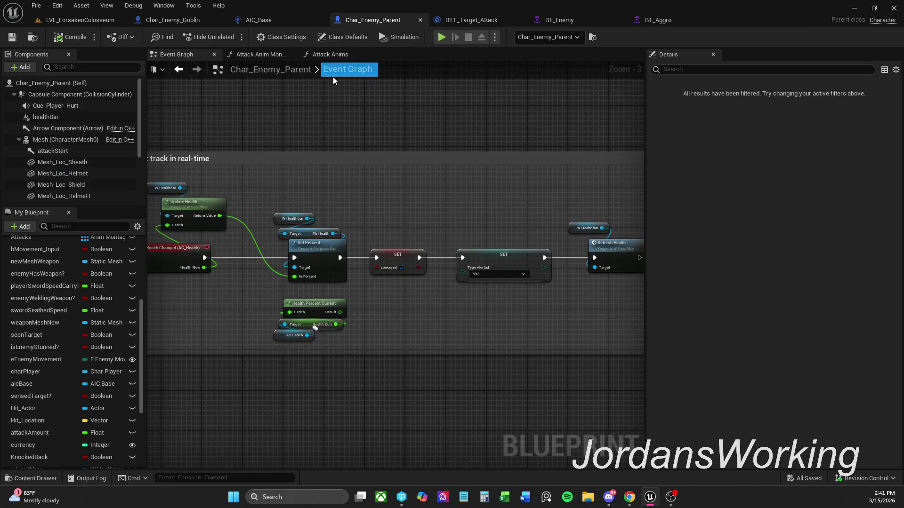
pyautogui.click(257, 20)
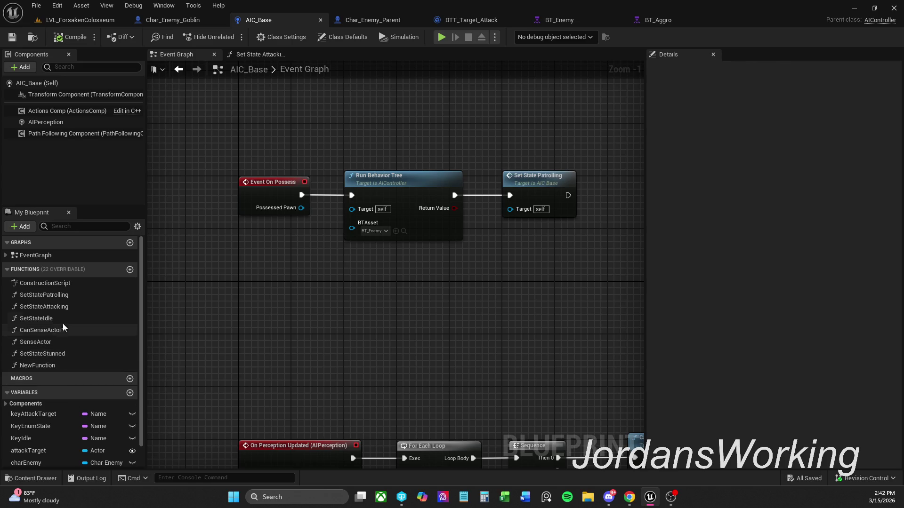
pyautogui.click(383, 21)
pyautogui.click(228, 23)
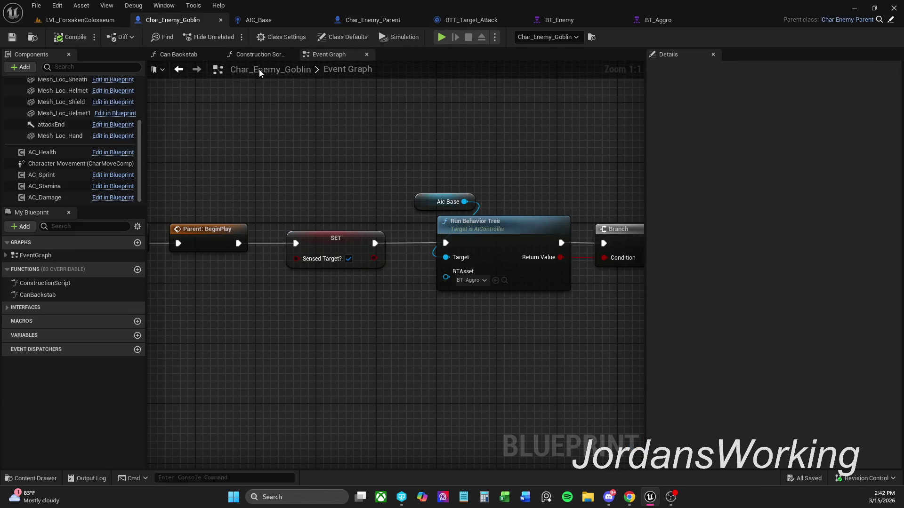
pyautogui.scroll(-3, 489, 140)
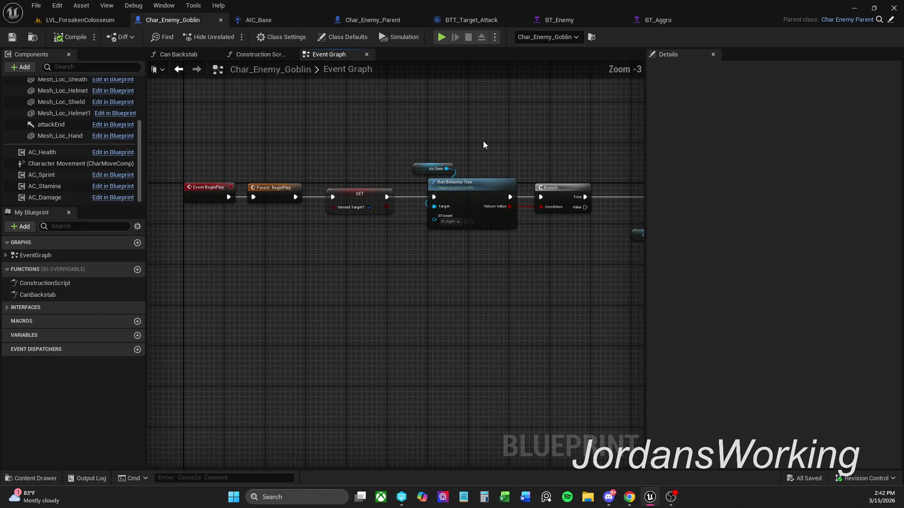
pyautogui.scroll(1, 571, 148)
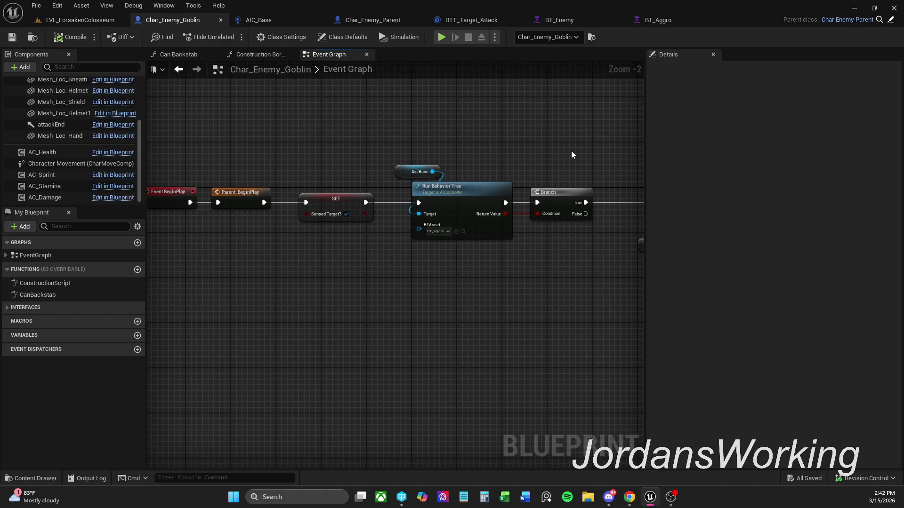
pyautogui.moveTo(571, 150); pyautogui.dragTo(504, 126)
pyautogui.moveTo(524, 256); pyautogui.dragTo(368, 263)
pyautogui.click(322, 303)
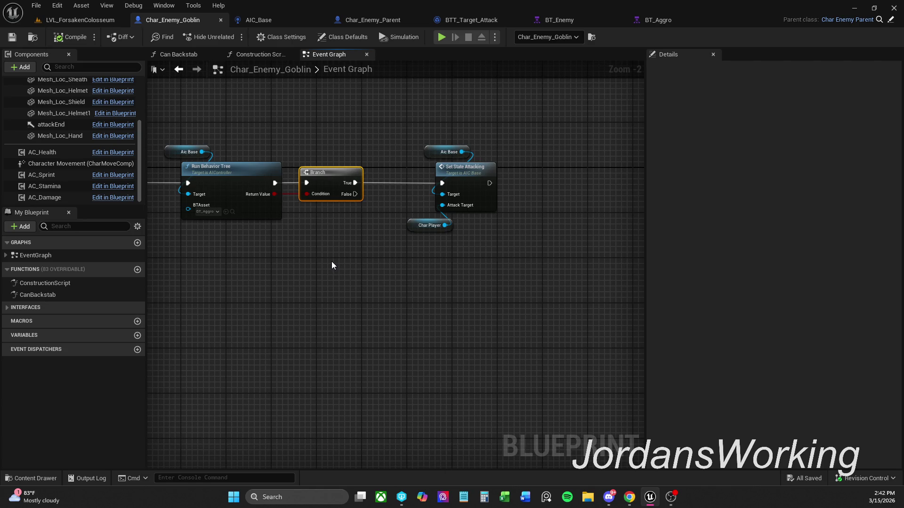
pyautogui.moveTo(345, 259); pyautogui.dragTo(374, 256)
pyautogui.click(339, 216)
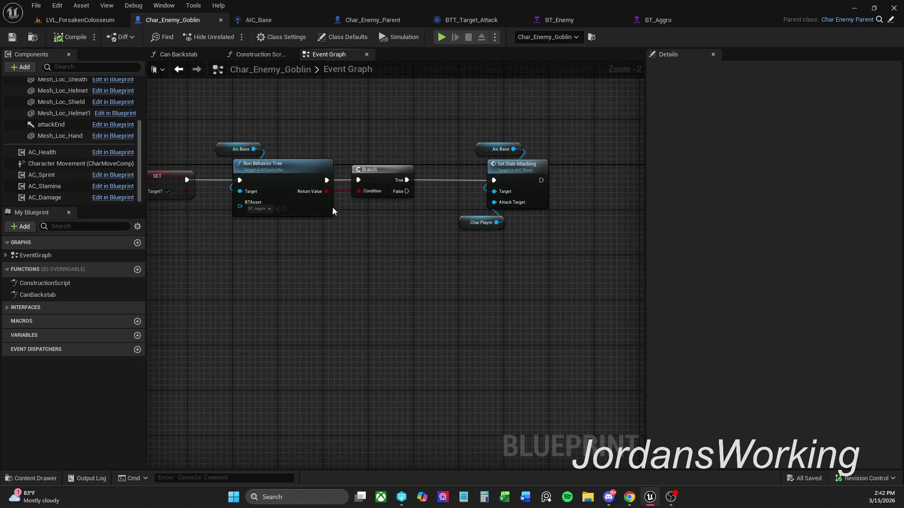
pyautogui.moveTo(323, 191); pyautogui.dragTo(363, 279)
pyautogui.write('is')
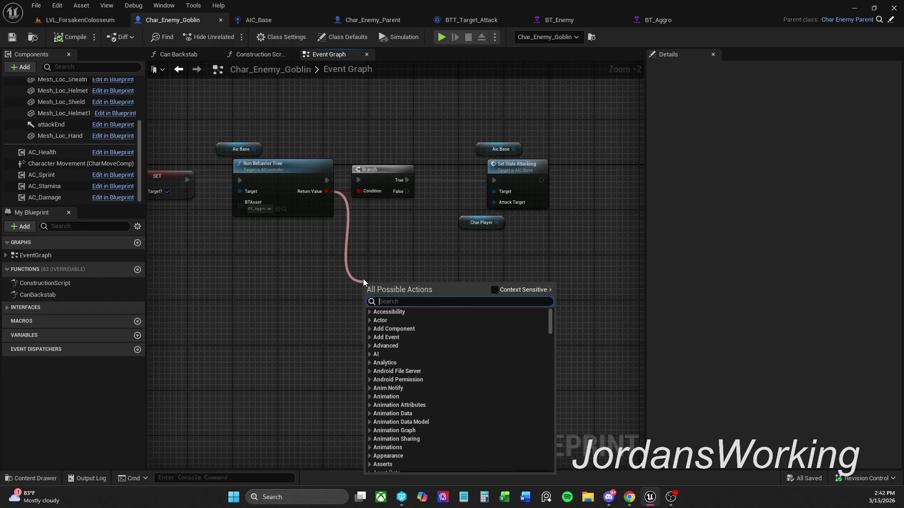
pyautogui.write('V')
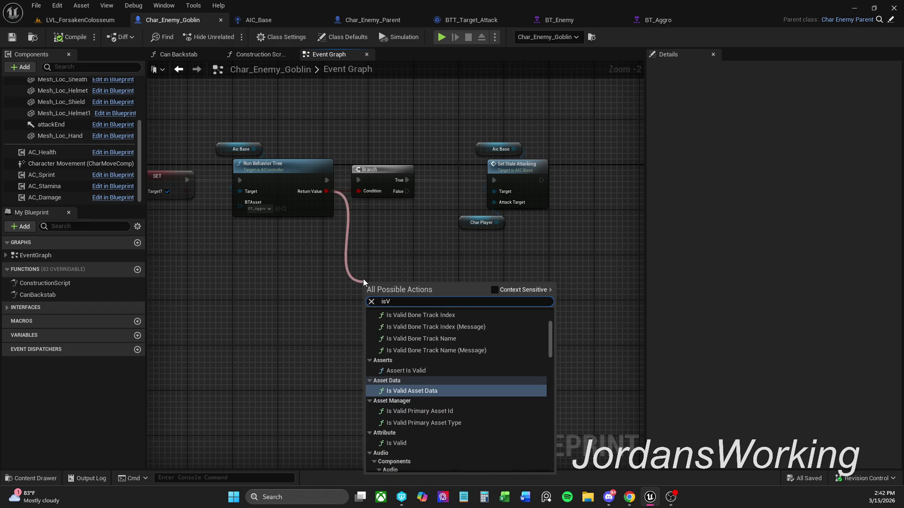
pyautogui.write('alid')
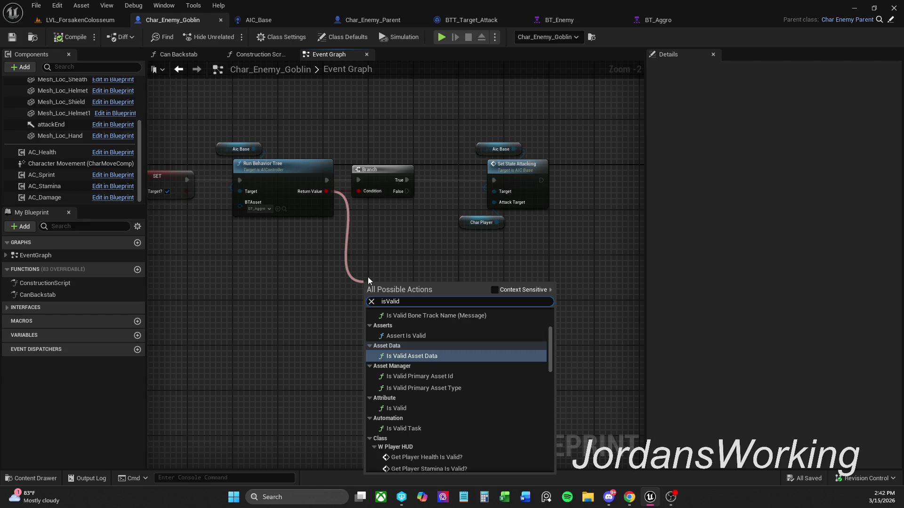
pyautogui.click(495, 289)
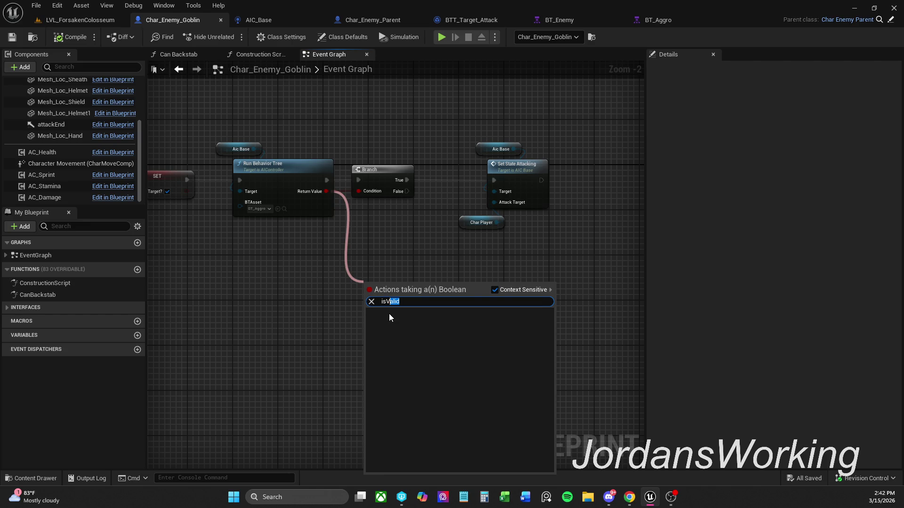
pyautogui.press('BackSpace')
pyautogui.press('BackSpace')
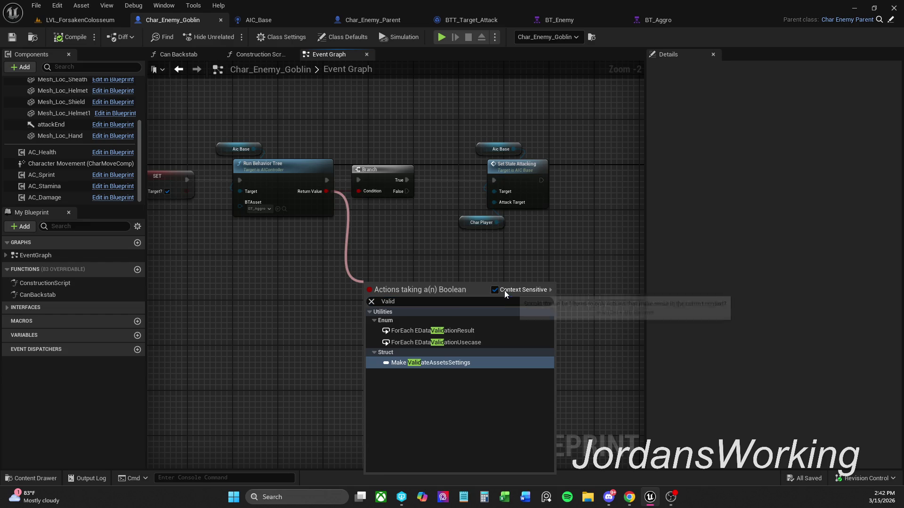
pyautogui.click(495, 290)
pyautogui.press('Escape')
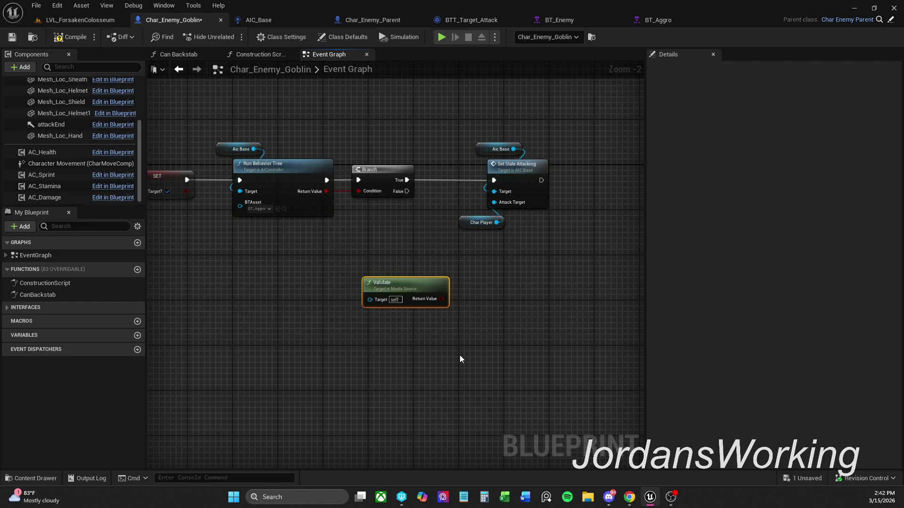
pyautogui.press('Delete')
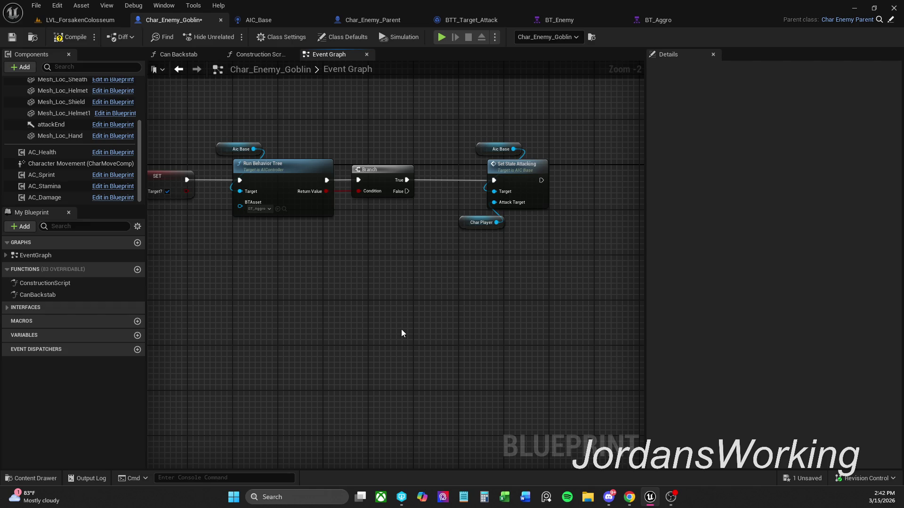
pyautogui.click(11, 37)
pyautogui.scroll(-1, 327, 126)
pyautogui.moveTo(357, 131); pyautogui.dragTo(433, 135)
pyautogui.moveTo(378, 136)
pyautogui.mouseDown()
pyautogui.moveTo(496, 112)
pyautogui.moveTo(483, 107)
pyautogui.mouseUp()
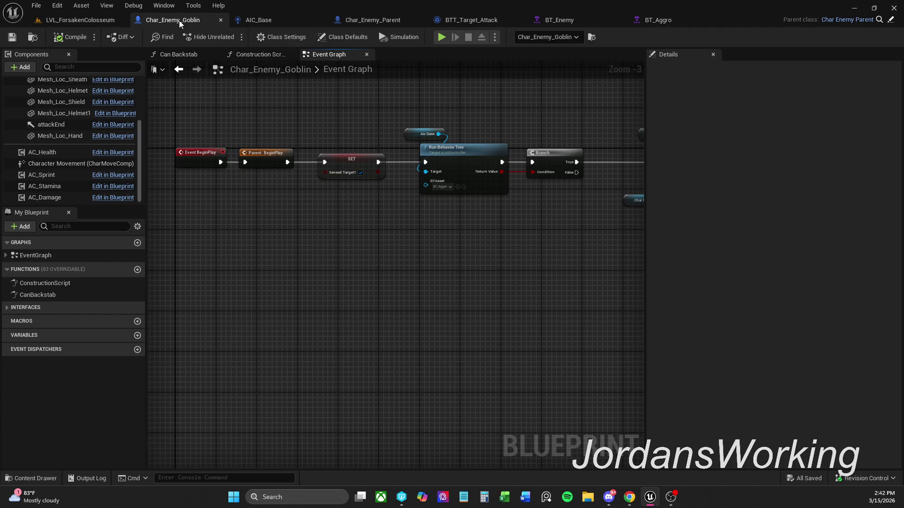
pyautogui.click(104, 19)
# Step: Run two Play In Editor sessions, charging and killing an enemy goblin each time
pyautogui.click(227, 36)
pyautogui.press('w')
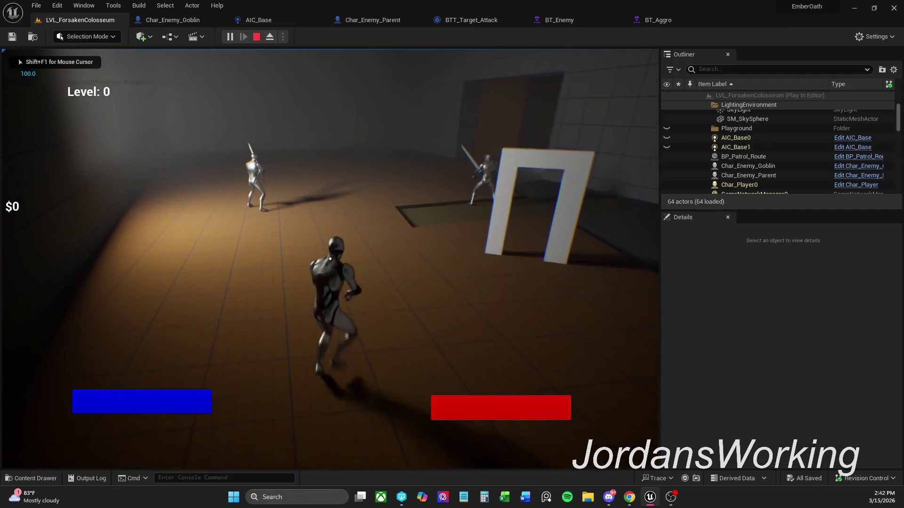
pyautogui.click(329, 259)
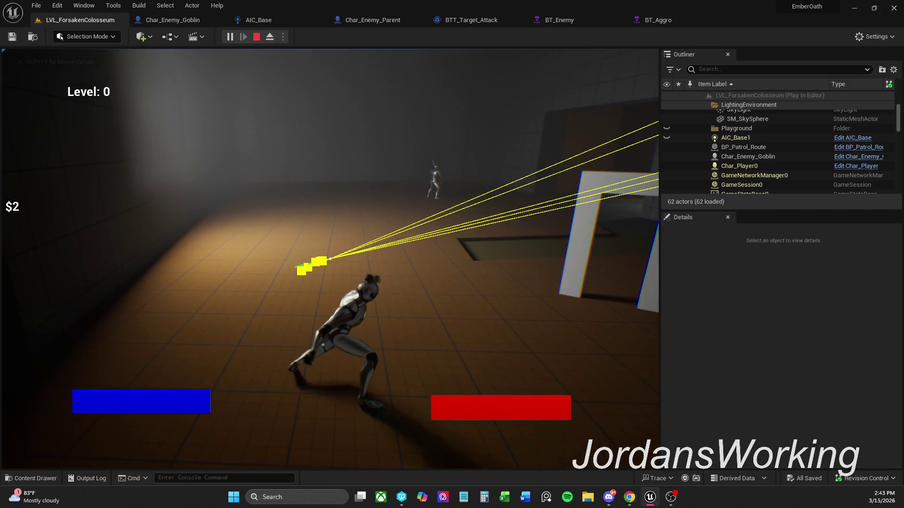
pyautogui.press('Escape')
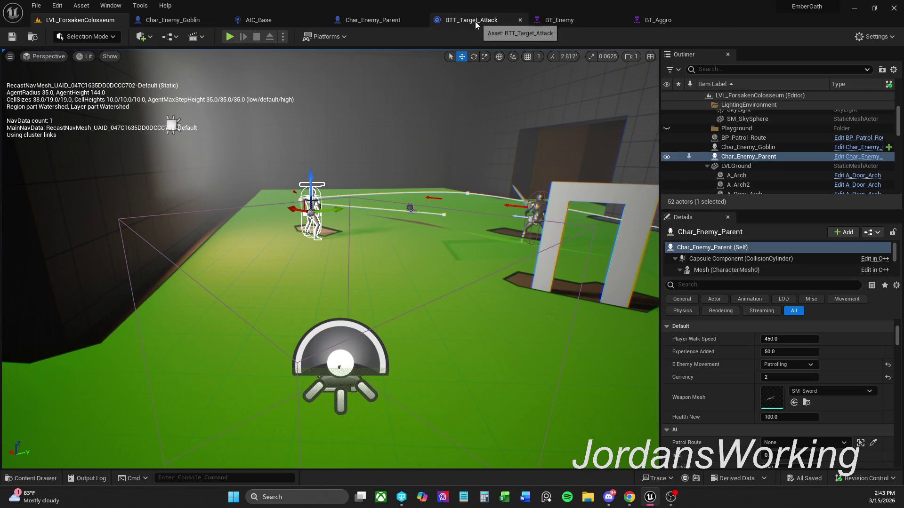
pyautogui.click(228, 37)
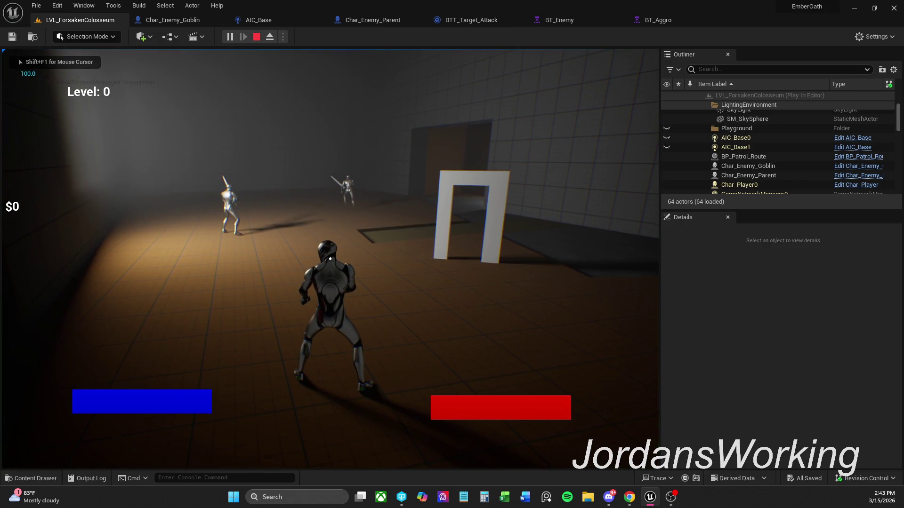
pyautogui.press('w')
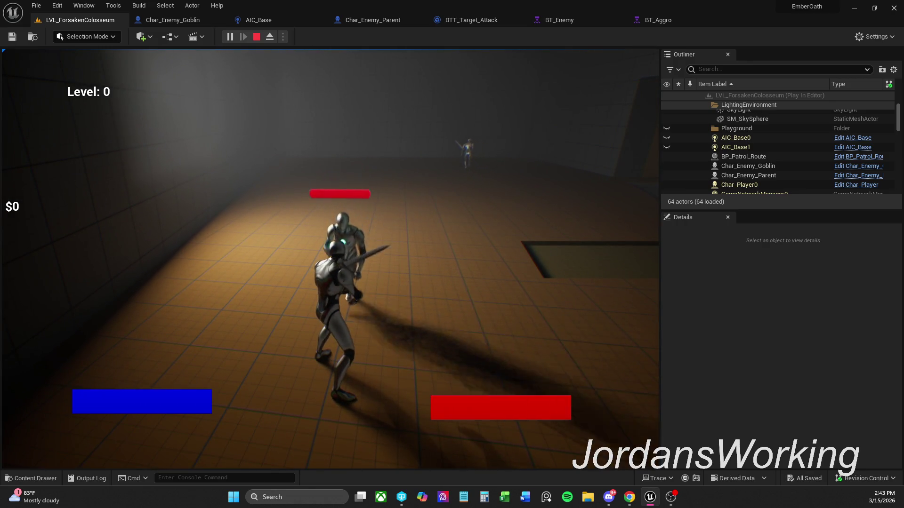
pyautogui.click(329, 259)
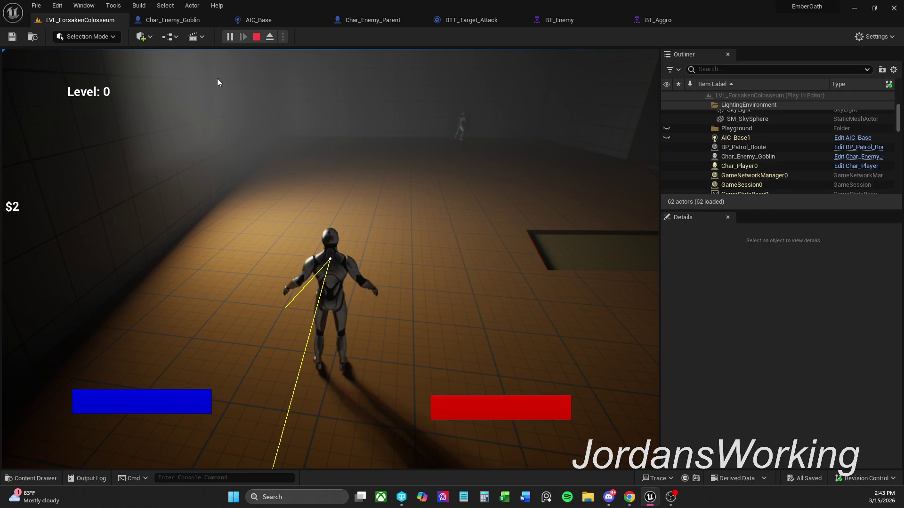
pyautogui.press('Escape')
# Step: Check the BT_Enemy tree, then replay the colosseum and attack the sword-wielding enemy
pyautogui.click(577, 21)
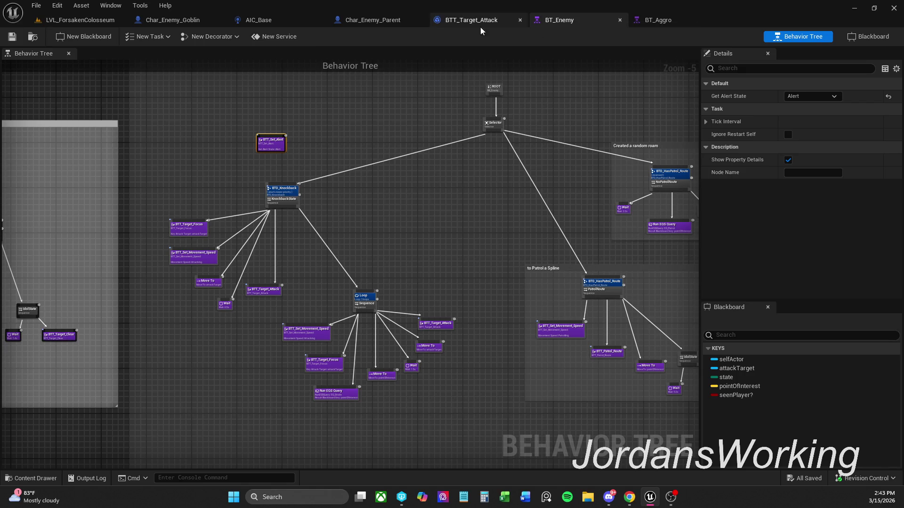
pyautogui.click(94, 20)
pyautogui.click(236, 37)
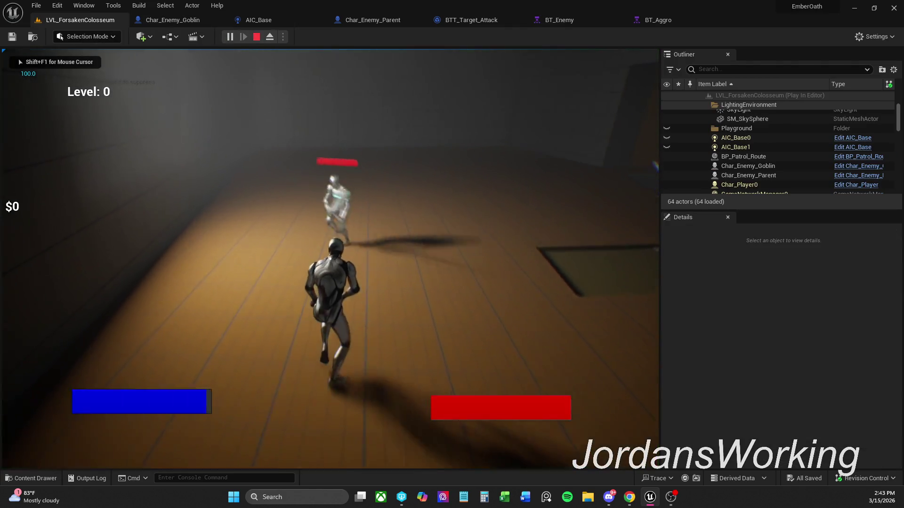
pyautogui.click(329, 258)
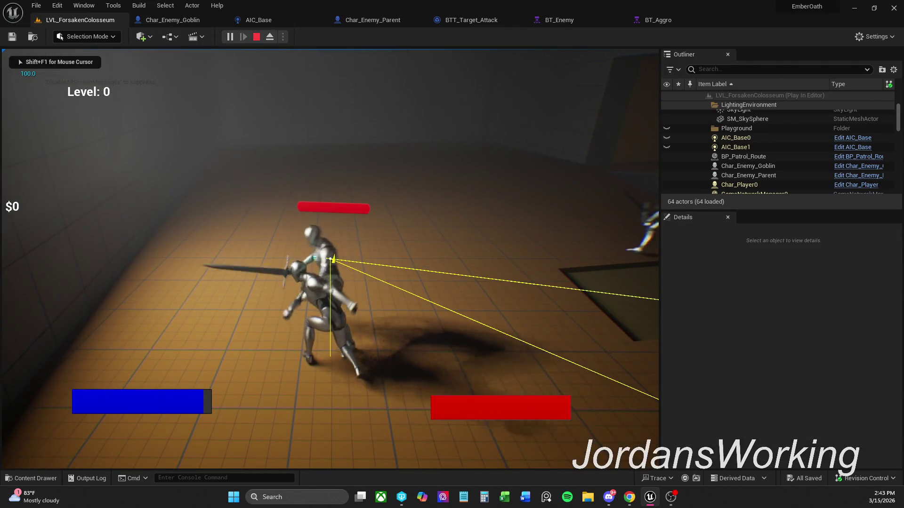
pyautogui.click(330, 258)
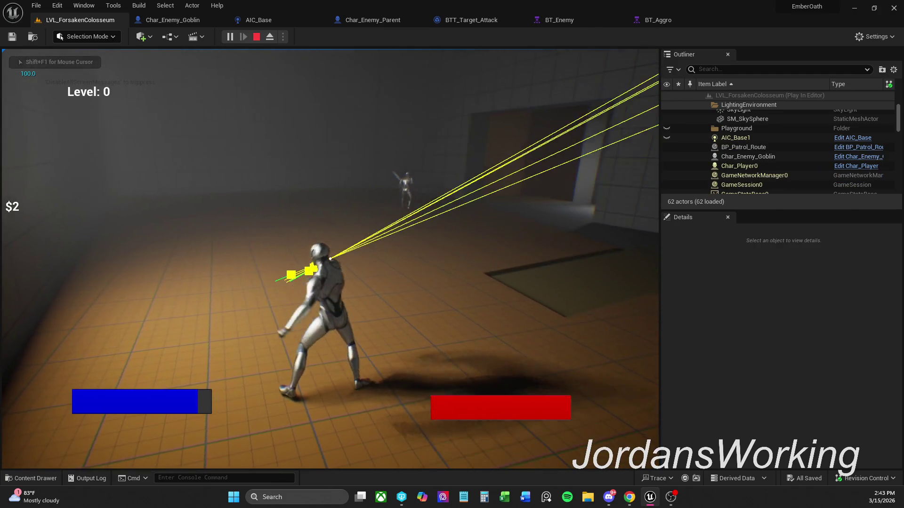
pyautogui.click(330, 258)
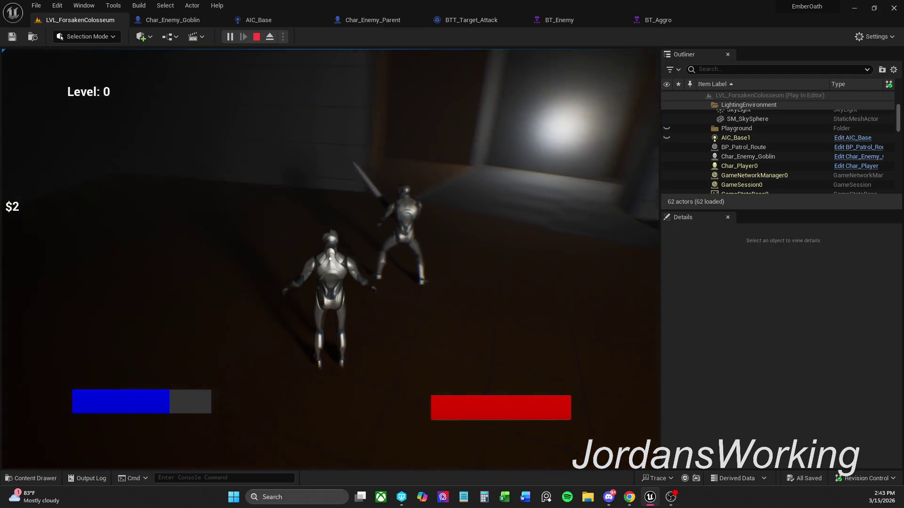
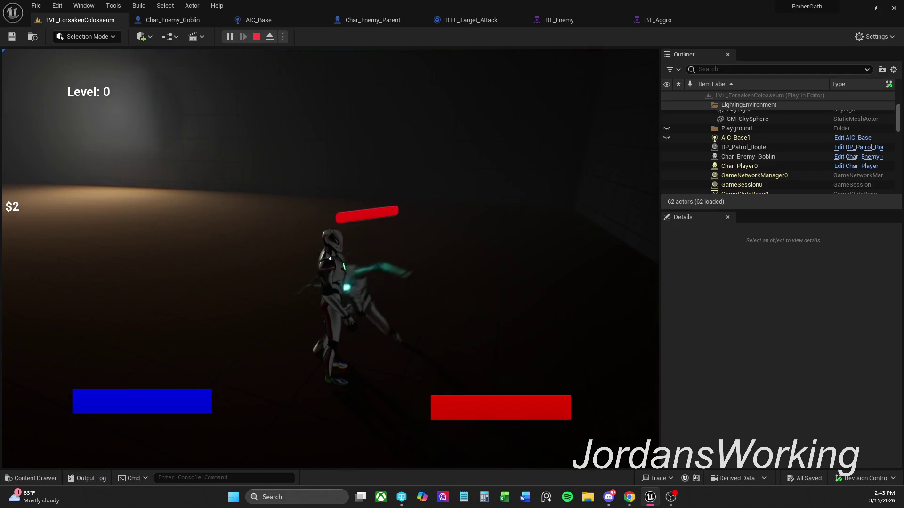
# Step: Stop the play session and open Char_Enemy_Goblin, ending on its Event Graph
pyautogui.press('Escape')
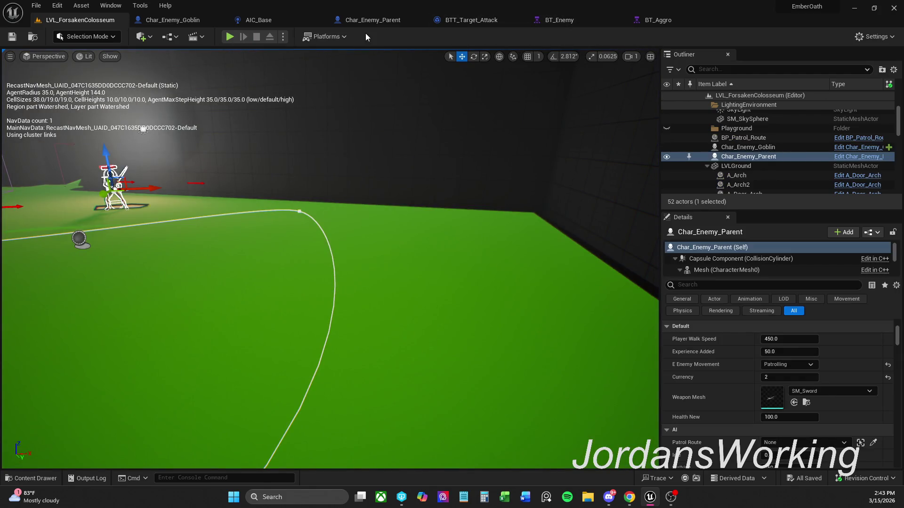
pyautogui.click(174, 20)
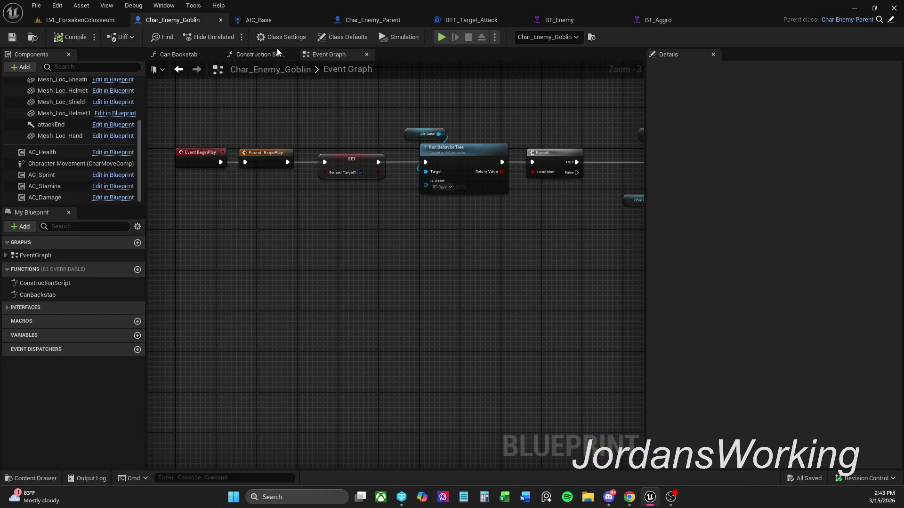
pyautogui.click(263, 55)
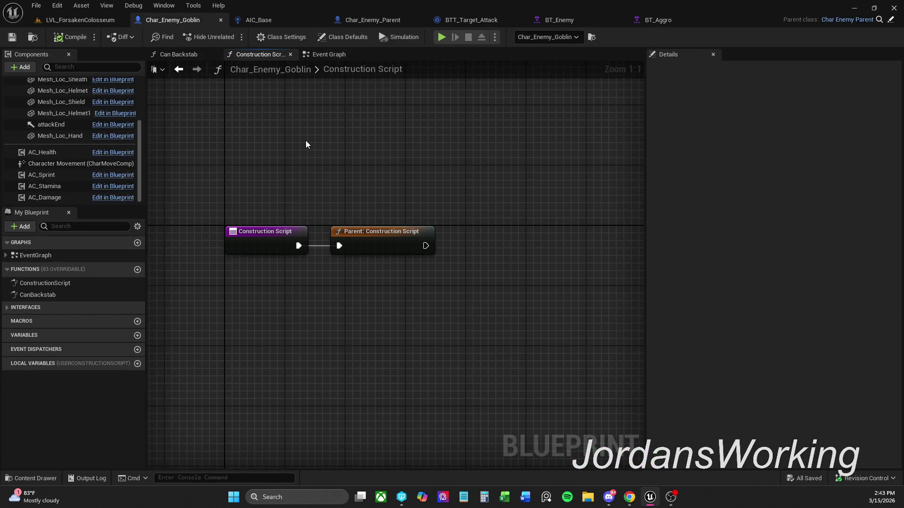
pyautogui.click(329, 55)
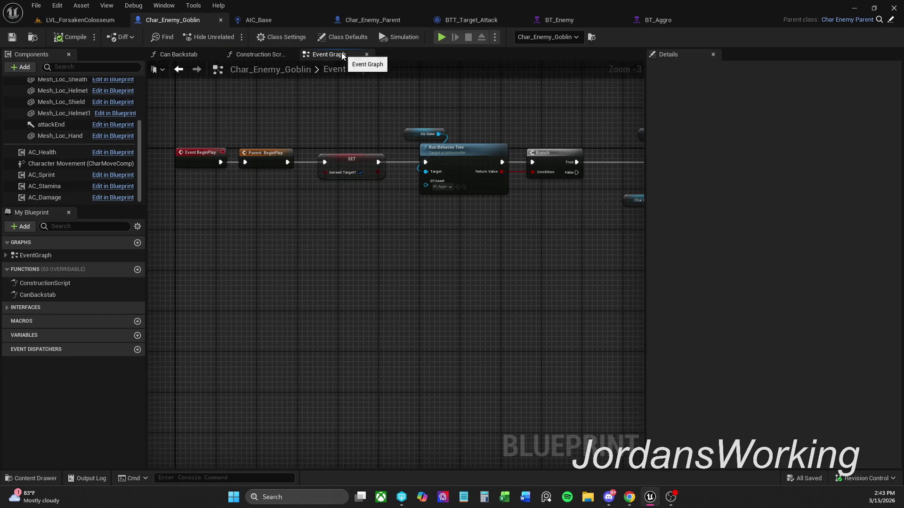
# Step: Search members for 'vem' and implement the Set Movement Speed interface function
pyautogui.click(80, 226)
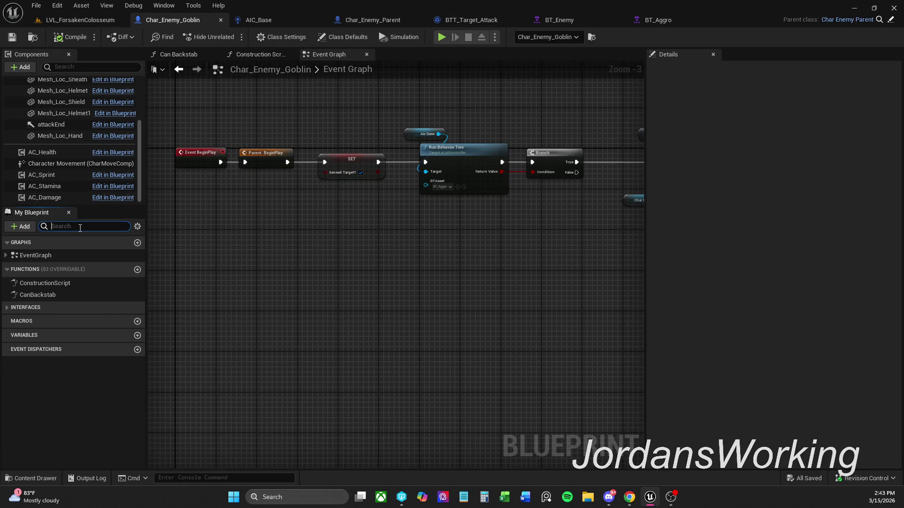
pyautogui.write('movem')
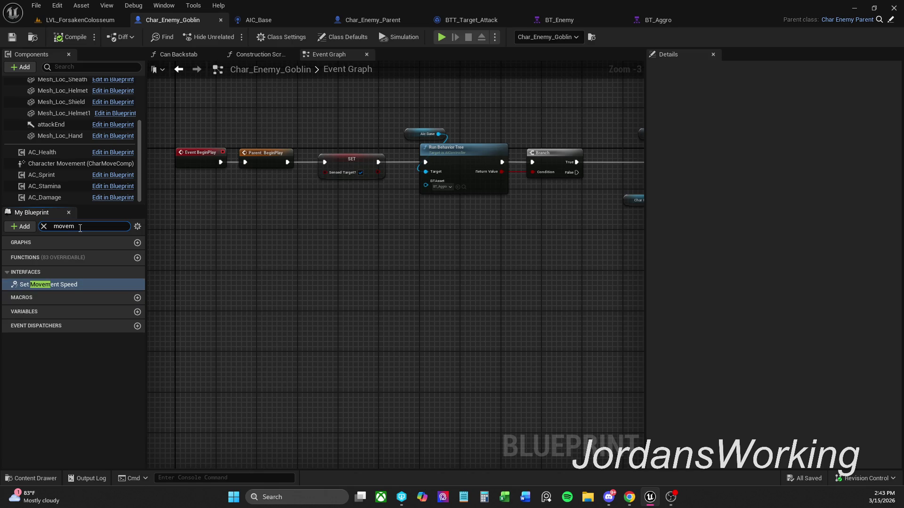
pyautogui.doubleClick(66, 285)
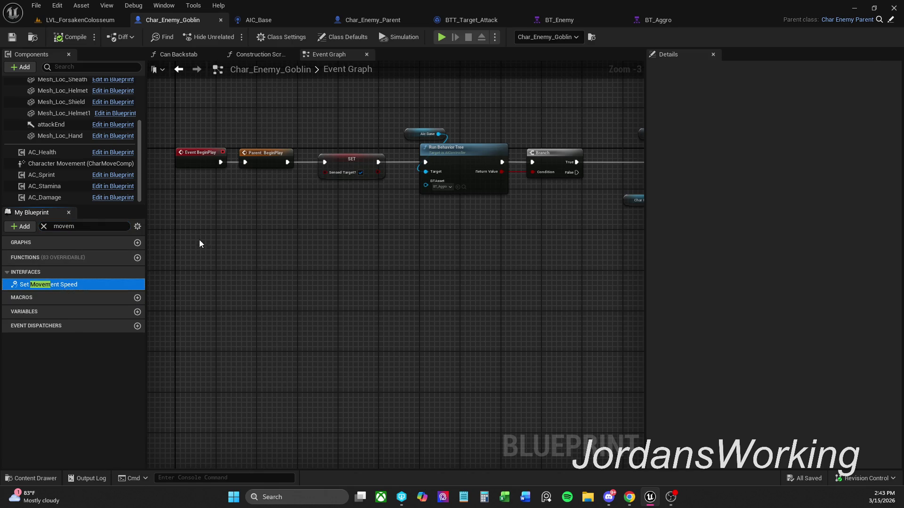
# Step: Add a Switch on E_Enemy_Movement_Speed node driven by the Speed input
pyautogui.moveTo(429, 217); pyautogui.dragTo(318, 215)
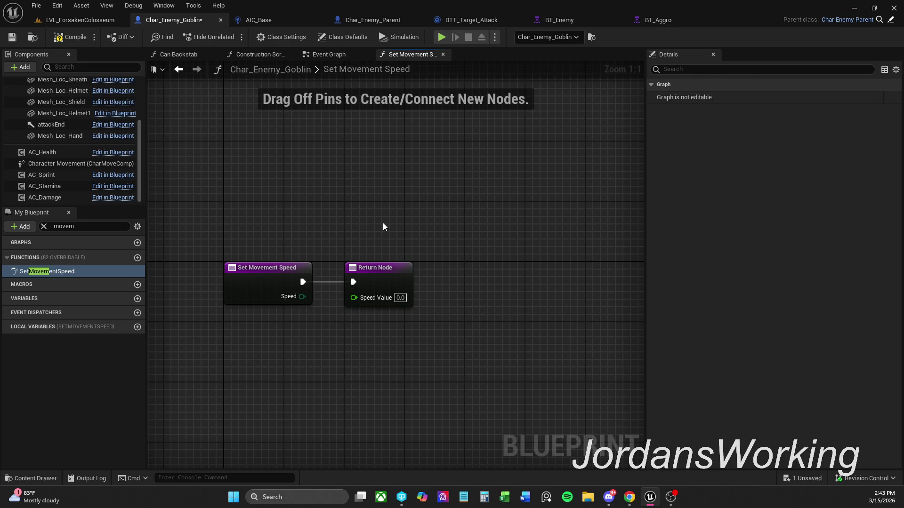
pyautogui.moveTo(388, 271)
pyautogui.mouseDown()
pyautogui.moveTo(477, 264)
pyautogui.moveTo(495, 272)
pyautogui.mouseUp()
pyautogui.click(328, 296)
pyautogui.moveTo(302, 296); pyautogui.dragTo(320, 340)
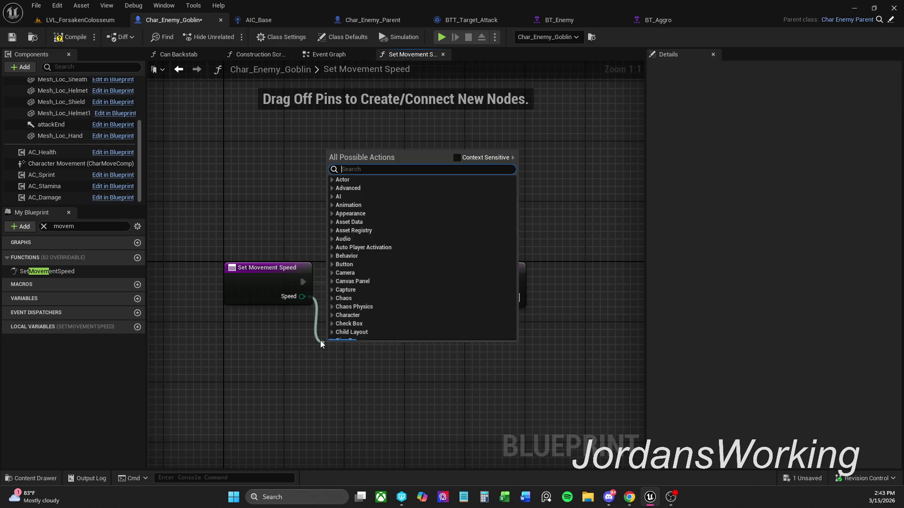
pyautogui.write('swi')
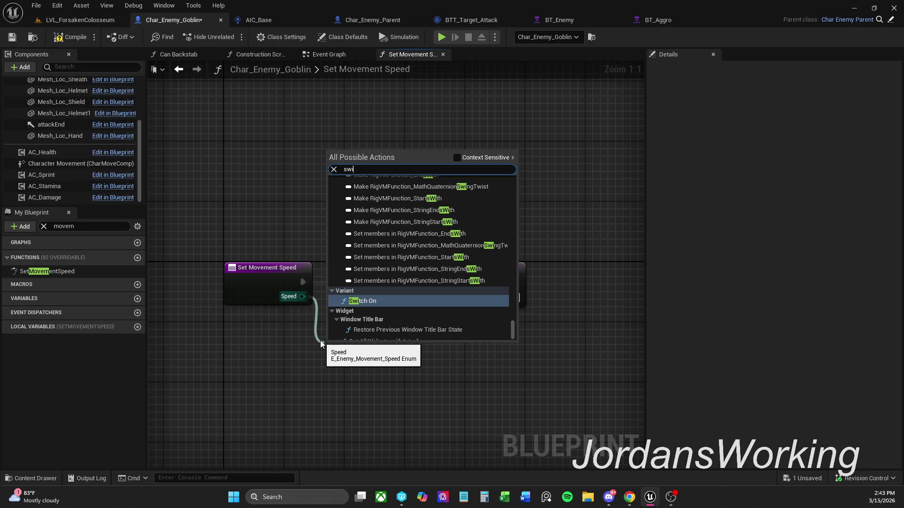
pyautogui.click(489, 159)
pyautogui.click(410, 219)
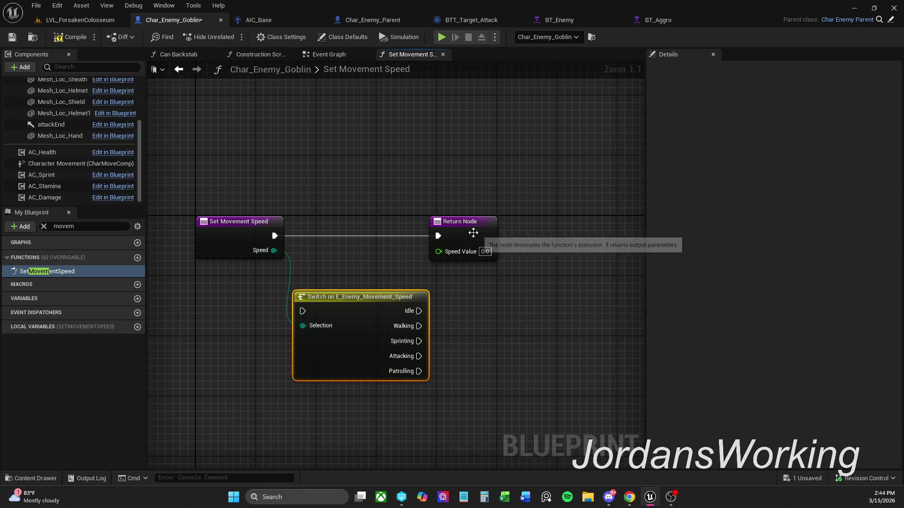
# Step: Place the Switch between the entry and Return Node, and duplicate the Return Node
pyautogui.moveTo(471, 232); pyautogui.dragTo(532, 232)
pyautogui.moveTo(348, 300)
pyautogui.mouseDown()
pyautogui.moveTo(365, 224)
pyautogui.moveTo(363, 233)
pyautogui.moveTo(275, 236)
pyautogui.mouseUp()
pyautogui.click(282, 206)
pyautogui.click(321, 218)
pyautogui.moveTo(306, 292)
pyautogui.mouseDown()
pyautogui.moveTo(228, 256)
pyautogui.moveTo(237, 264)
pyautogui.mouseUp()
pyautogui.click(485, 340)
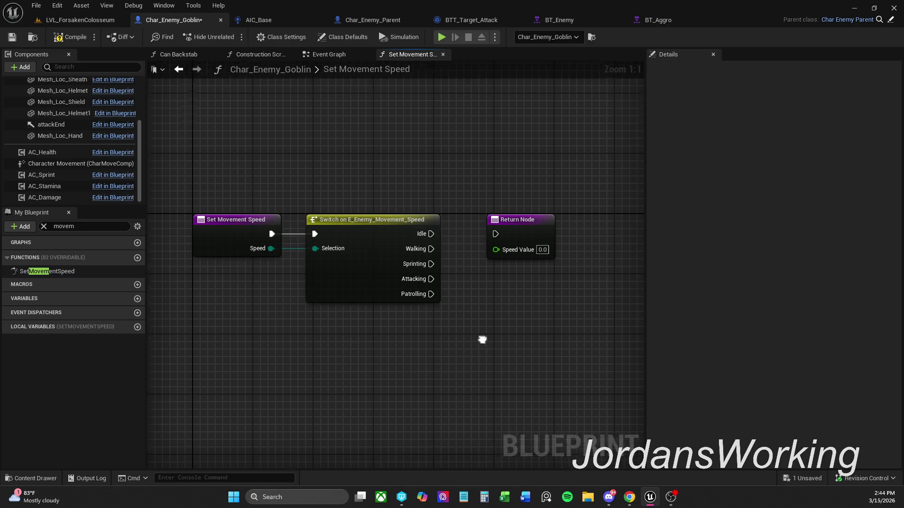
pyautogui.moveTo(433, 233); pyautogui.dragTo(560, 227)
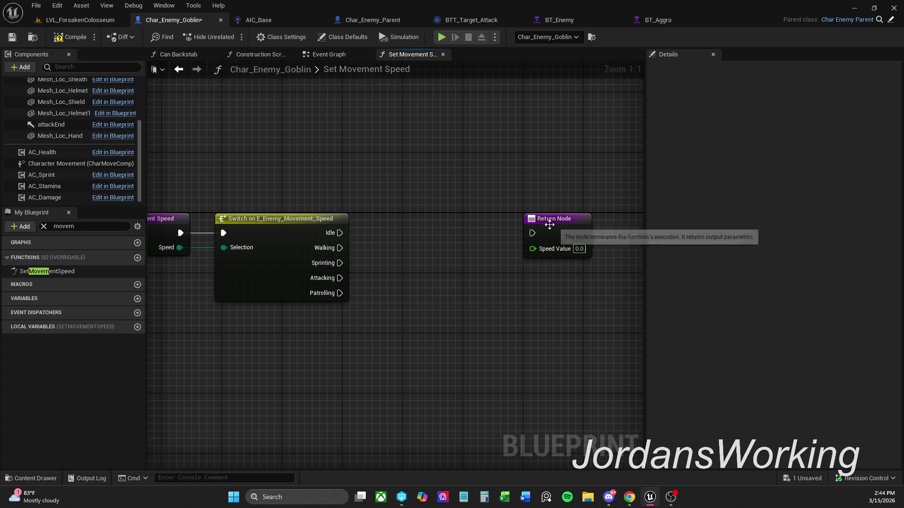
pyautogui.hotkey('ctrl', 'w')
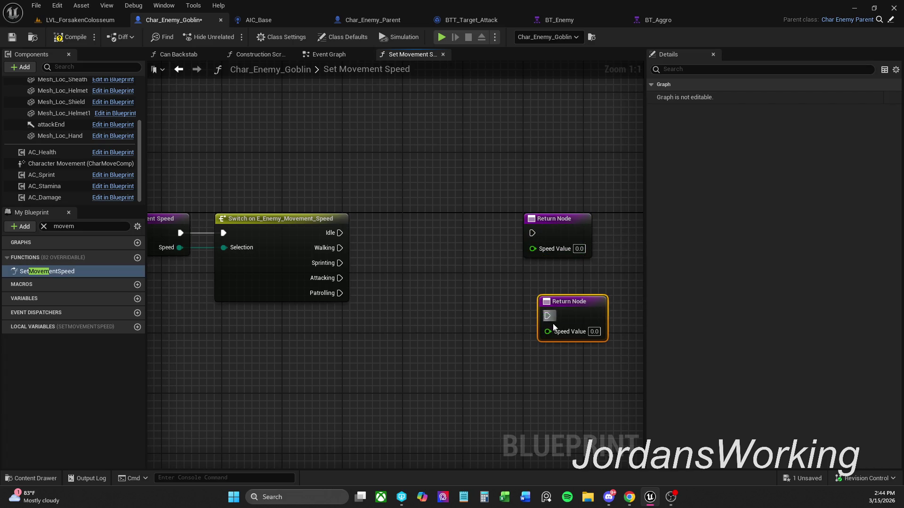
# Step: Delete the accidentally created SetMovementSpeed_0 function
pyautogui.hotkey('ctrl', 'w')
pyautogui.hotkey('ctrl', 'w')
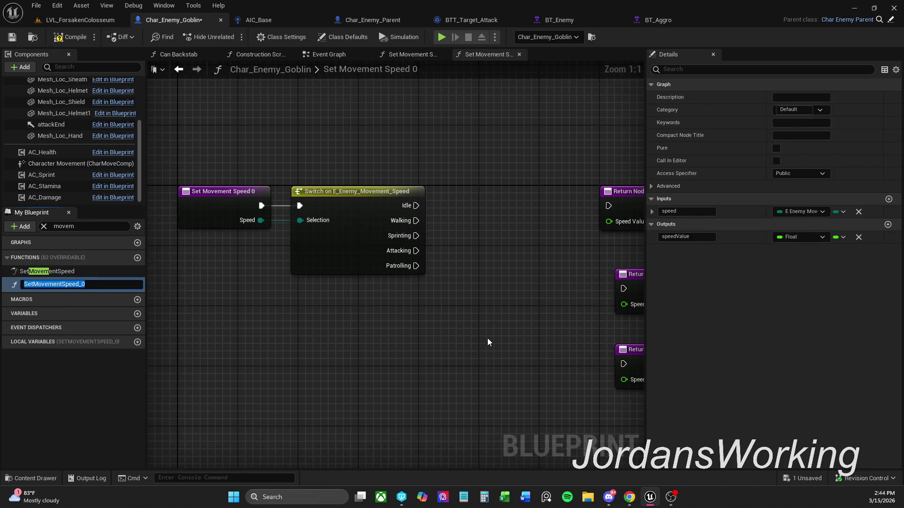
pyautogui.click(486, 338)
pyautogui.scroll(-2, 384, 200)
pyautogui.click(83, 271)
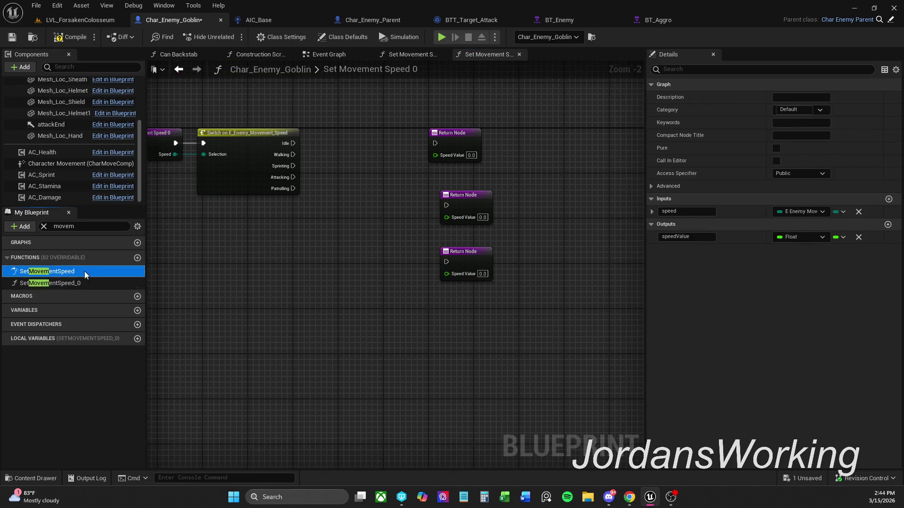
pyautogui.click(85, 284)
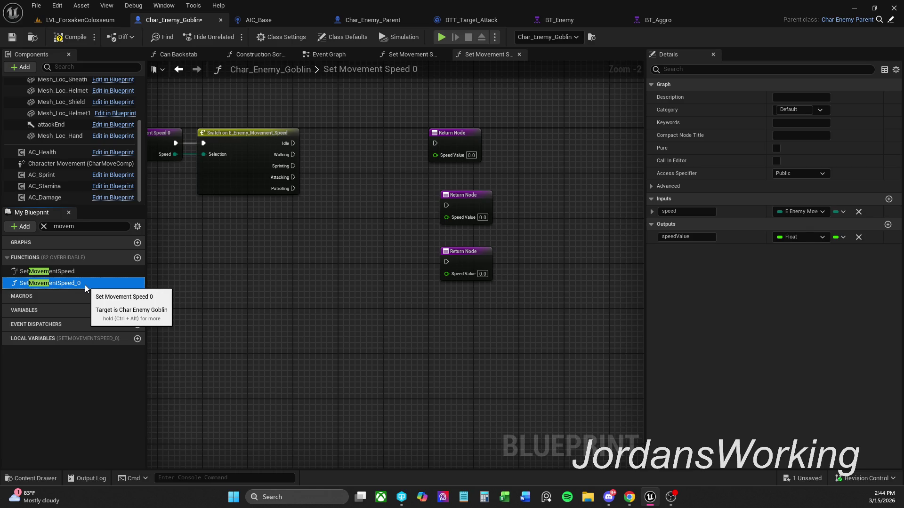
pyautogui.press('Delete')
# Step: Wire the Idle, Walking, Sprinting, Attacking and Patrolling cases each to its own Return Node
pyautogui.moveTo(515, 202)
pyautogui.mouseDown()
pyautogui.moveTo(318, 203)
pyautogui.moveTo(447, 242)
pyautogui.moveTo(523, 284)
pyautogui.mouseUp()
pyautogui.moveTo(524, 362)
pyautogui.mouseDown()
pyautogui.moveTo(309, 234)
pyautogui.moveTo(261, 142)
pyautogui.mouseUp()
pyautogui.click(478, 233)
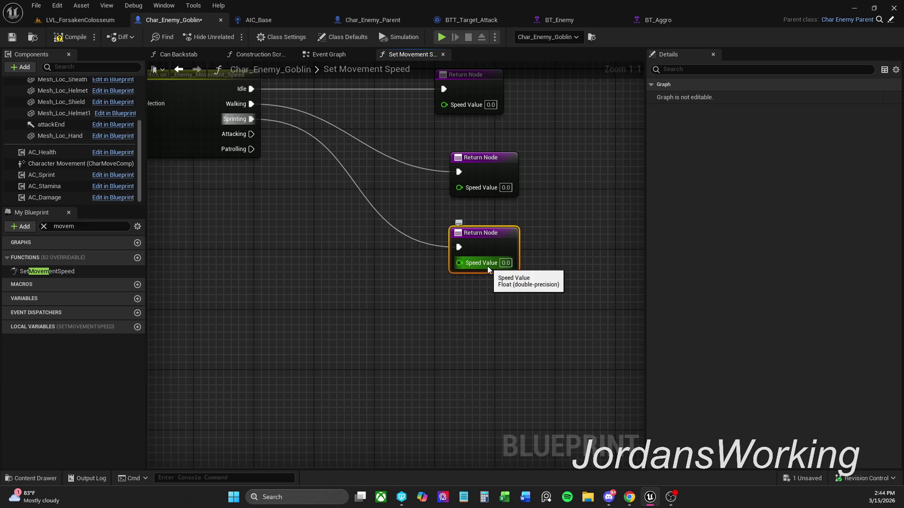
pyautogui.hotkey('ctrl', 'c')
pyautogui.hotkey('ctrl', 'v')
pyautogui.hotkey('ctrl', 'v')
pyautogui.moveTo(498, 286)
pyautogui.mouseDown()
pyautogui.moveTo(274, 228)
pyautogui.moveTo(250, 134)
pyautogui.mouseUp()
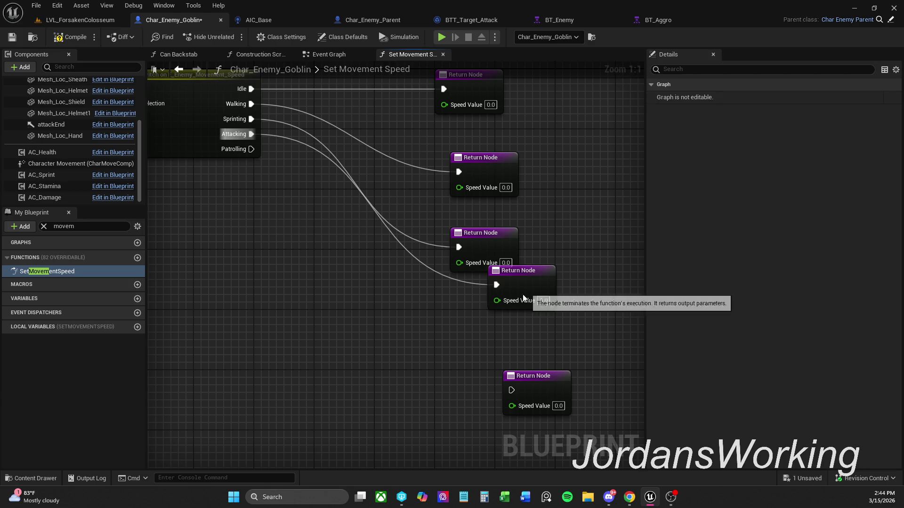
pyautogui.moveTo(523, 298); pyautogui.dragTo(484, 328)
pyautogui.moveTo(511, 391)
pyautogui.mouseDown()
pyautogui.moveTo(273, 254)
pyautogui.moveTo(244, 154)
pyautogui.moveTo(481, 382)
pyautogui.mouseUp()
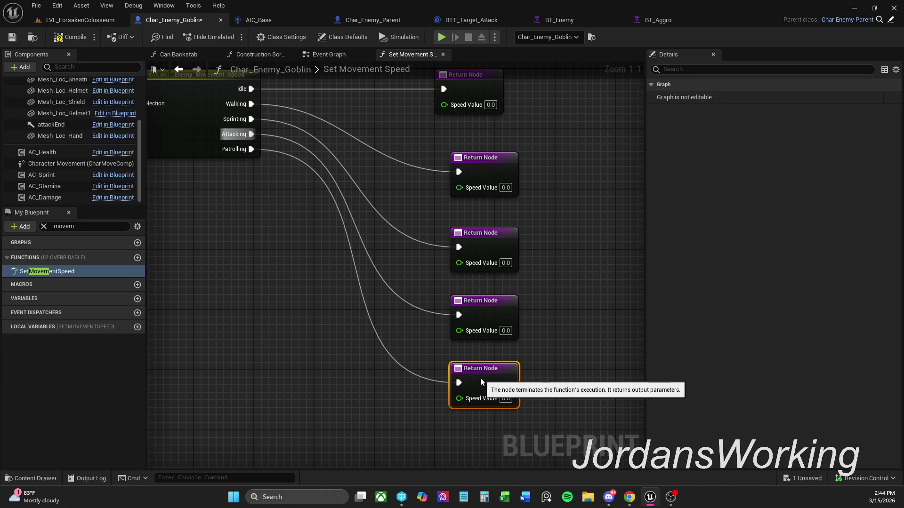
# Step: Frame the whole switch layout in view and clear the member search
pyautogui.moveTo(508, 247); pyautogui.dragTo(512, 290)
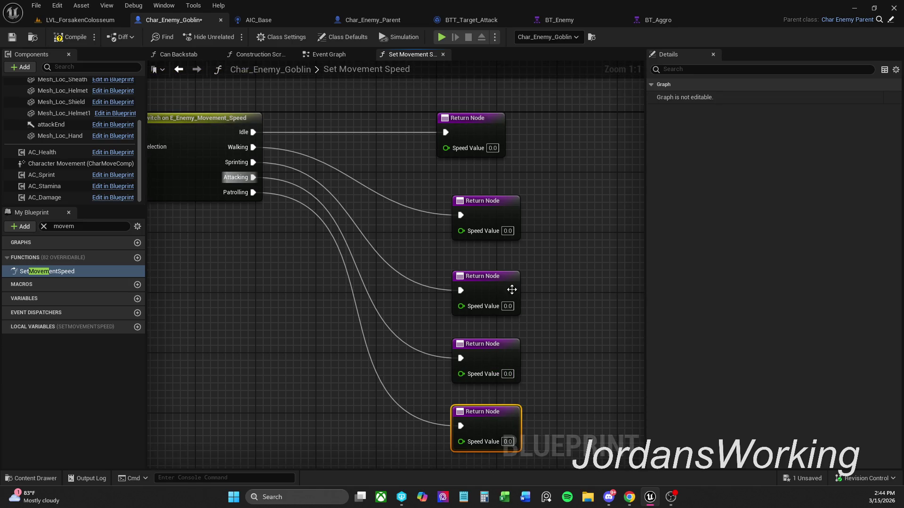
pyautogui.scroll(-1, 589, 413)
pyautogui.moveTo(589, 413); pyautogui.dragTo(561, 296)
pyautogui.moveTo(477, 313)
pyautogui.mouseDown()
pyautogui.moveTo(417, 117)
pyautogui.moveTo(431, 269)
pyautogui.mouseUp()
pyautogui.click(563, 374)
pyautogui.moveTo(563, 373)
pyautogui.mouseDown()
pyautogui.moveTo(541, 240)
pyautogui.moveTo(537, 256)
pyautogui.mouseUp()
pyautogui.moveTo(516, 171); pyautogui.dragTo(538, 271)
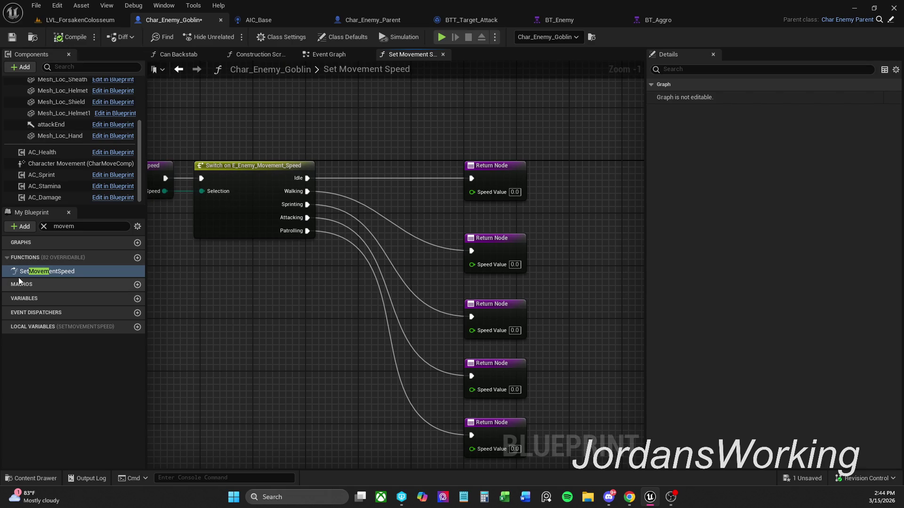
pyautogui.click(44, 227)
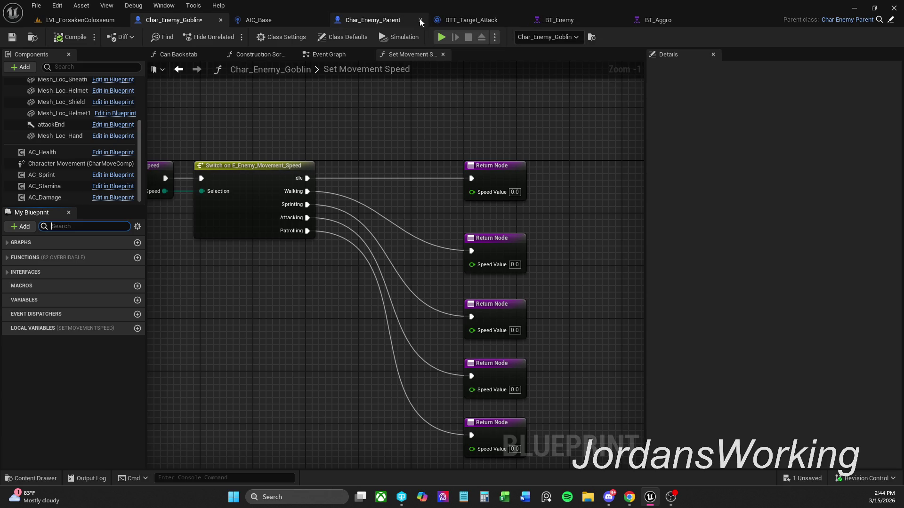
pyautogui.moveTo(342, 106); pyautogui.dragTo(424, 108)
# Step: In the Event Graph, drop a SetMovementSpeed call after Set State Attacking, then delete it
pyautogui.doubleClick(389, 66)
pyautogui.click(345, 58)
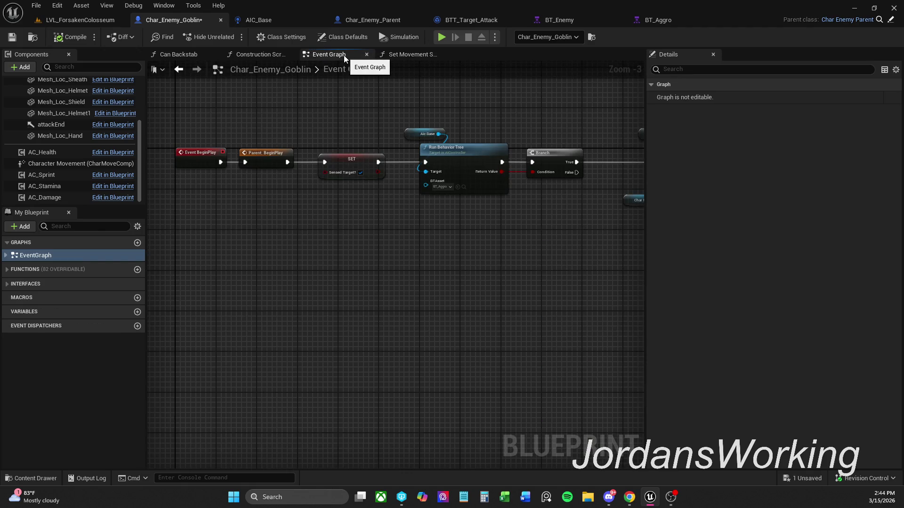
pyautogui.moveTo(494, 125); pyautogui.dragTo(298, 116)
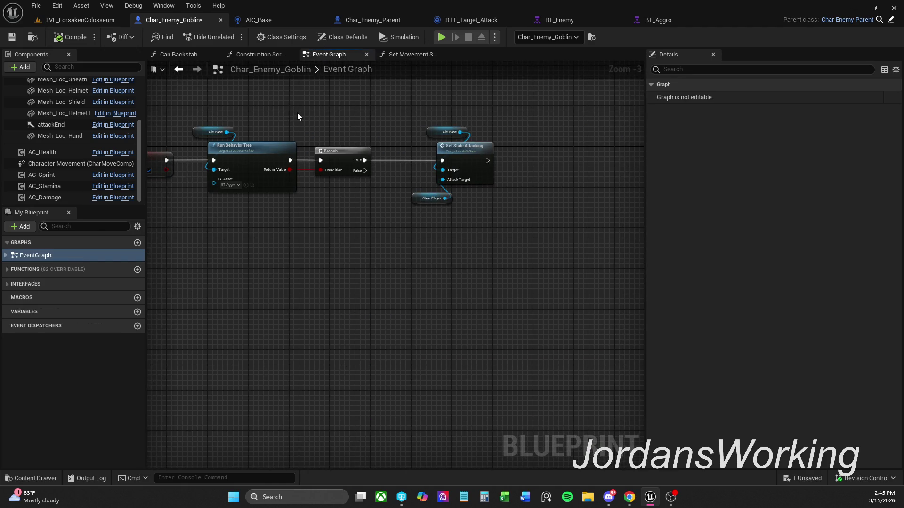
pyautogui.click(9, 285)
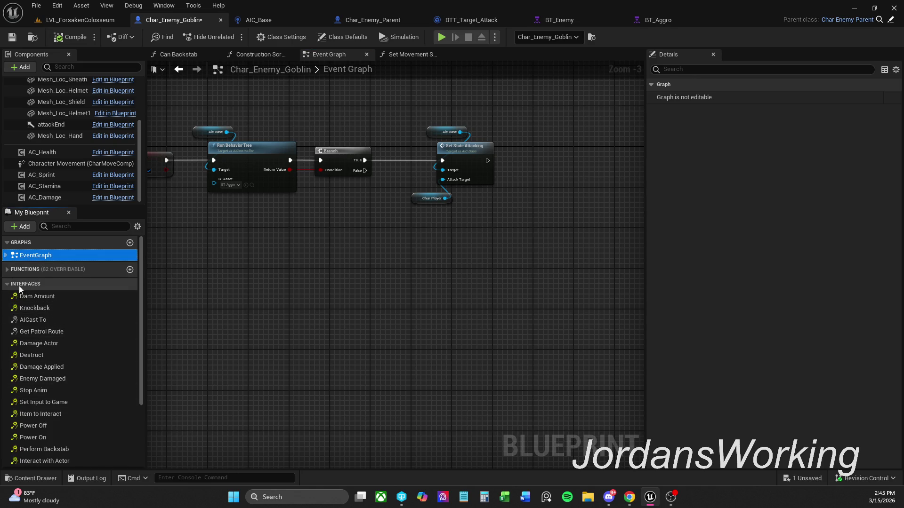
pyautogui.click(24, 270)
pyautogui.moveTo(61, 310)
pyautogui.mouseDown()
pyautogui.moveTo(480, 231)
pyautogui.moveTo(493, 165)
pyautogui.moveTo(506, 148)
pyautogui.moveTo(573, 149)
pyautogui.mouseUp()
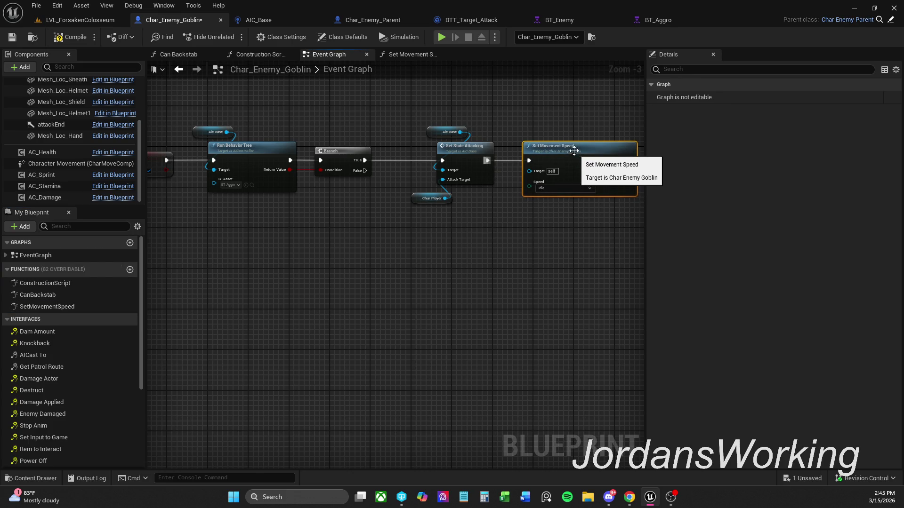
pyautogui.press('Delete')
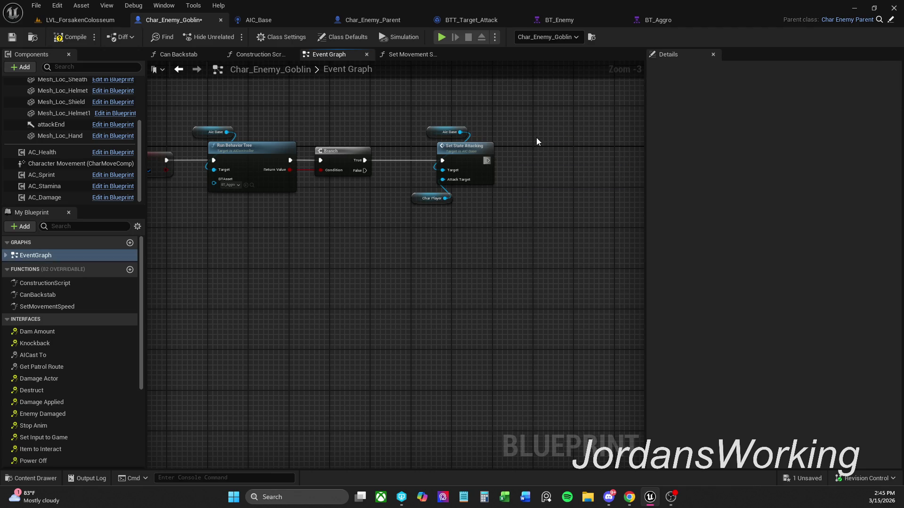
# Step: Paste a Set Movement Speed call after Parent: Construction Script in the Construction Script
pyautogui.click(261, 55)
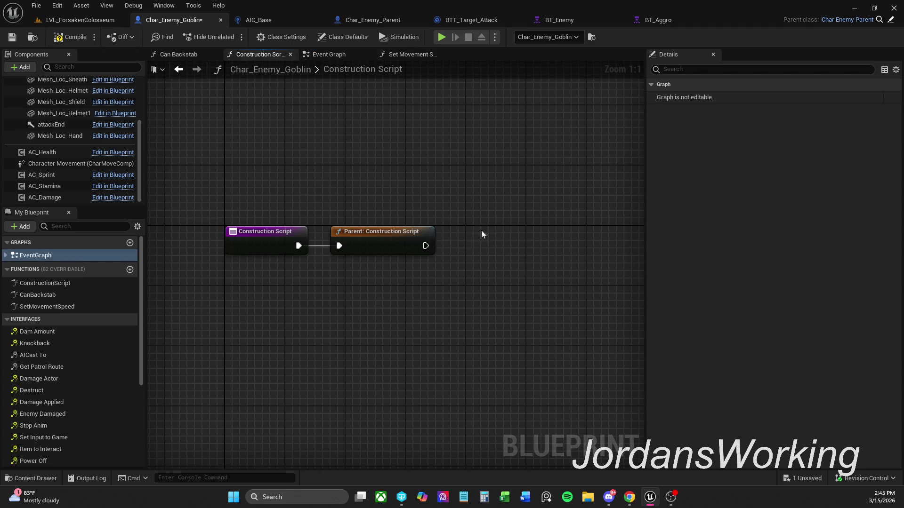
pyautogui.moveTo(473, 235); pyautogui.dragTo(409, 219)
pyautogui.hotkey('ctrl', 'v')
pyautogui.moveTo(459, 233)
pyautogui.mouseDown()
pyautogui.moveTo(391, 231)
pyautogui.moveTo(365, 241)
pyautogui.mouseUp()
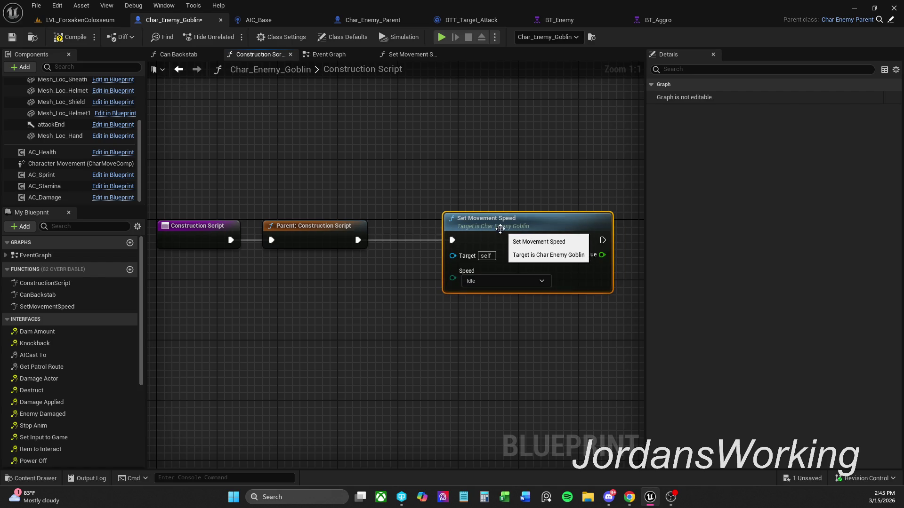
pyautogui.moveTo(511, 222); pyautogui.dragTo(497, 228)
pyautogui.click(550, 185)
pyautogui.moveTo(549, 189); pyautogui.dragTo(514, 132)
# Step: Keep the call's Speed at Idle, compile the goblin, and go to LVL_ForsakenColosseum
pyautogui.click(498, 226)
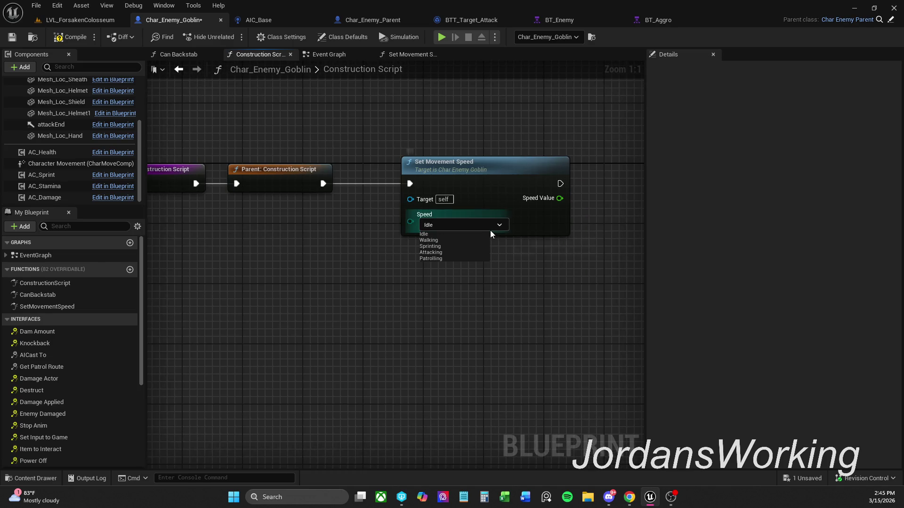
pyautogui.click(424, 234)
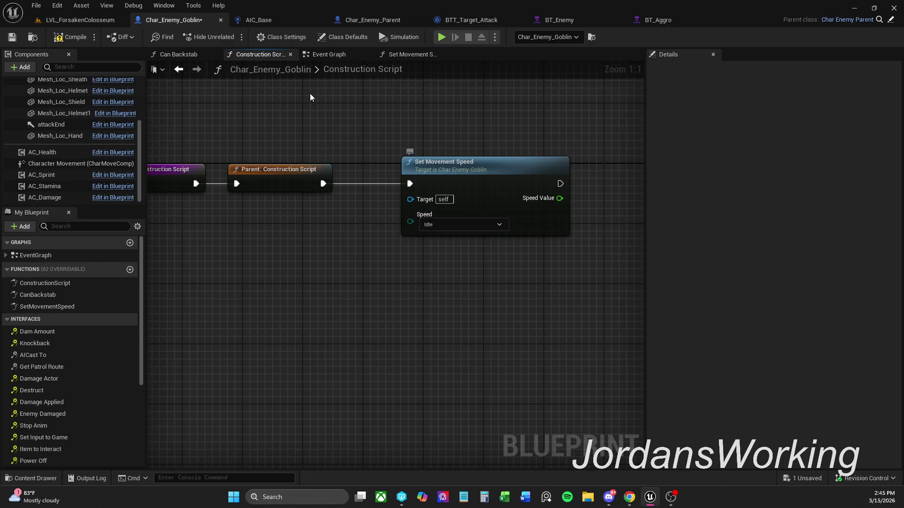
pyautogui.click(76, 38)
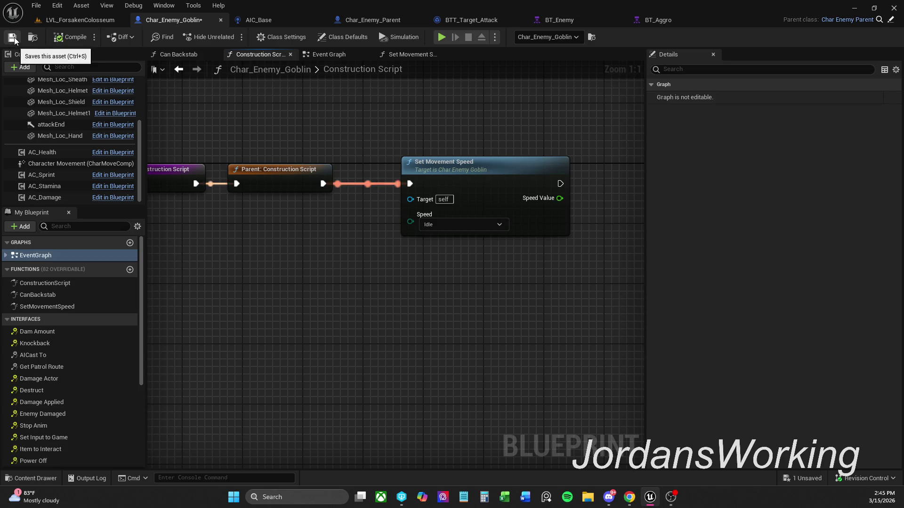
pyautogui.click(111, 24)
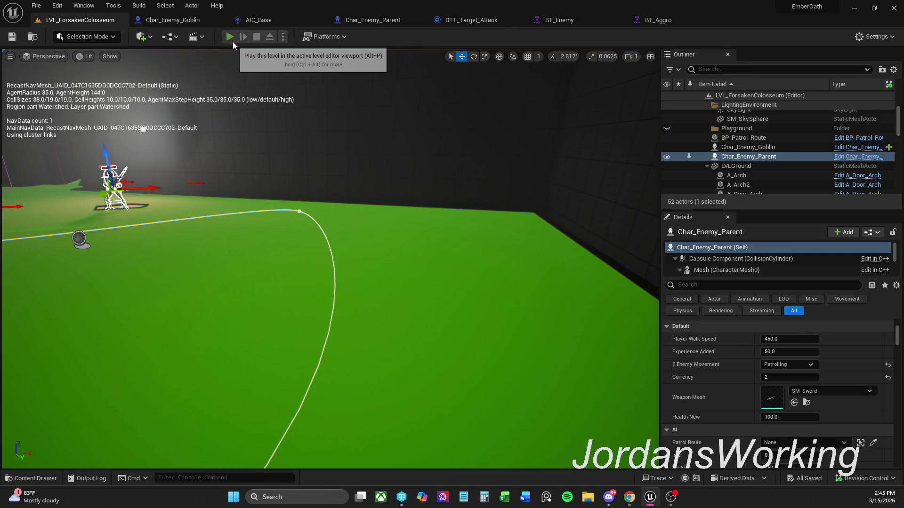
# Step: Play-test the level, running the player toward the enemies, then stop
pyautogui.click(230, 36)
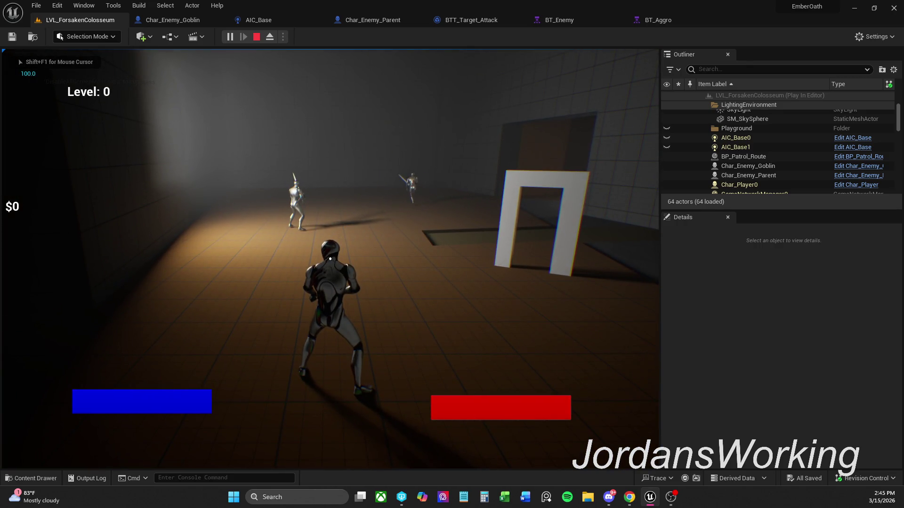
pyautogui.press('w')
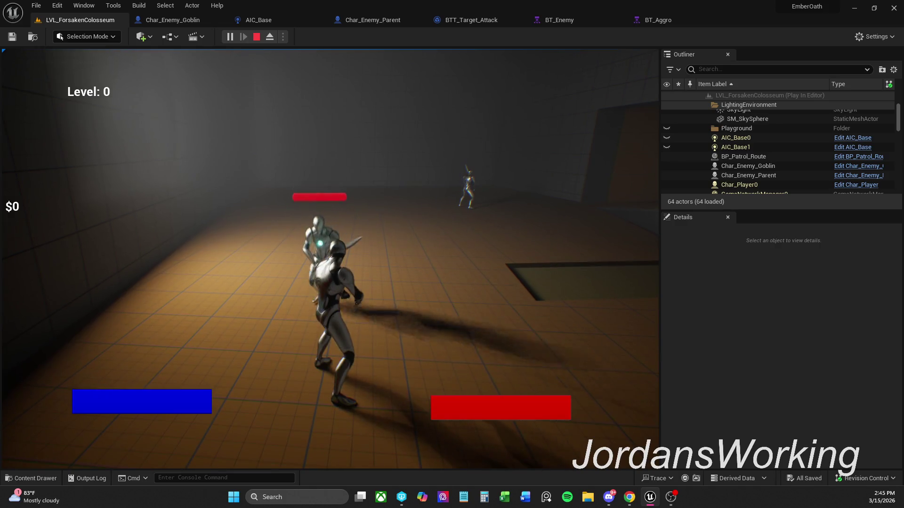
pyautogui.press('Escape')
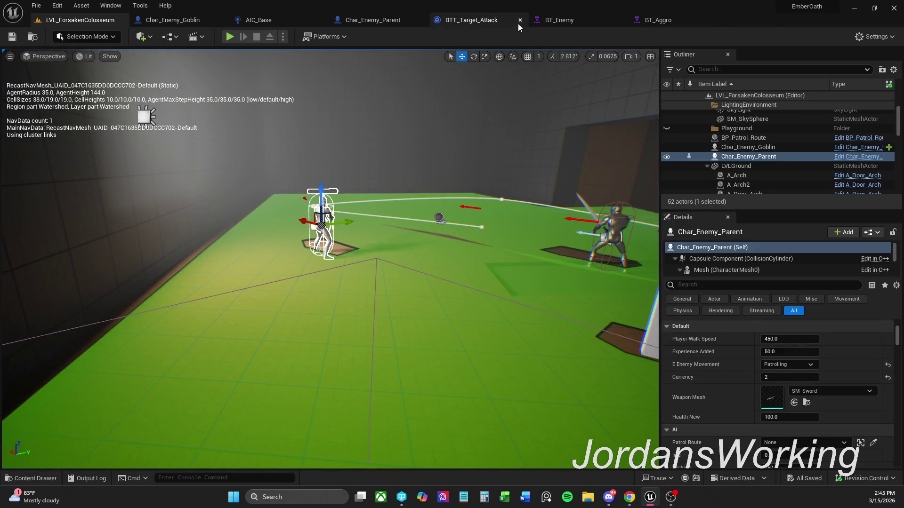
# Step: Go back to Char_Enemy_Goblin, then view the BT_Enemy and BT_Aggro behavior trees
pyautogui.click(185, 20)
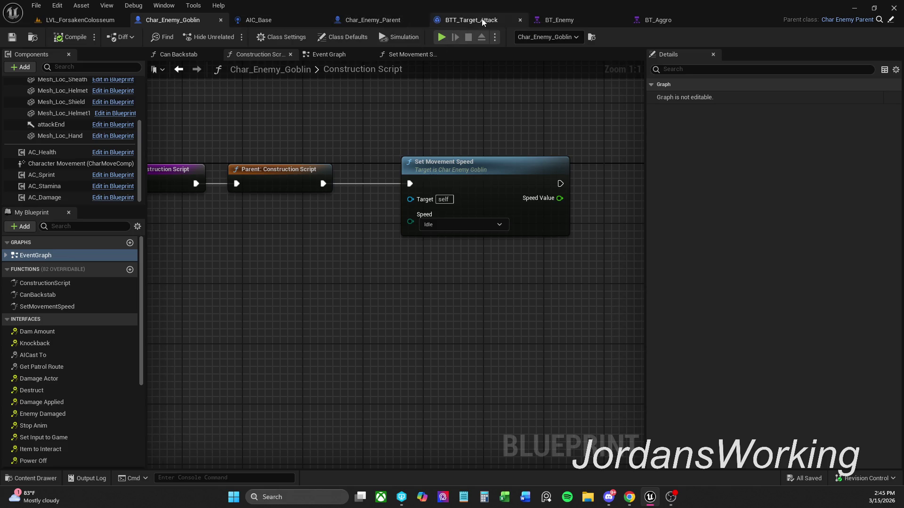
pyautogui.click(558, 20)
pyautogui.click(658, 21)
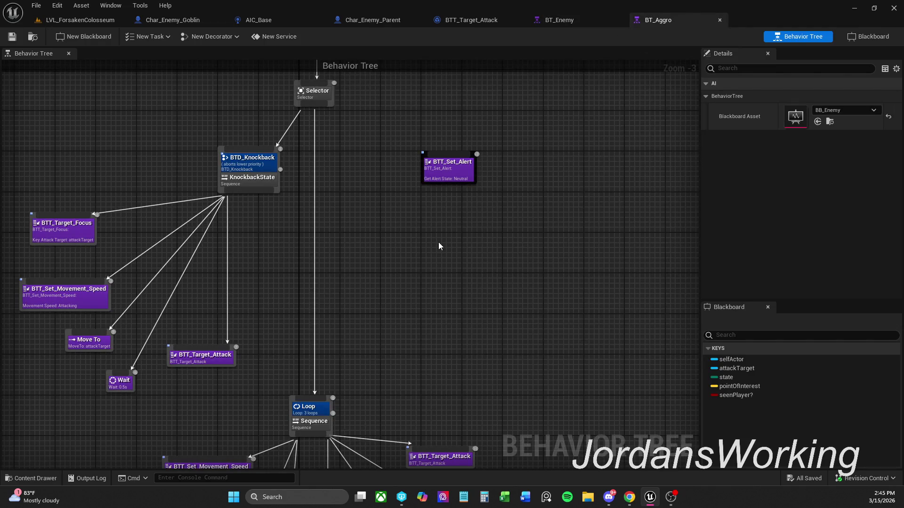
# Step: Remove the Set Movement Speed call from the goblin's Construction Script
pyautogui.click(186, 20)
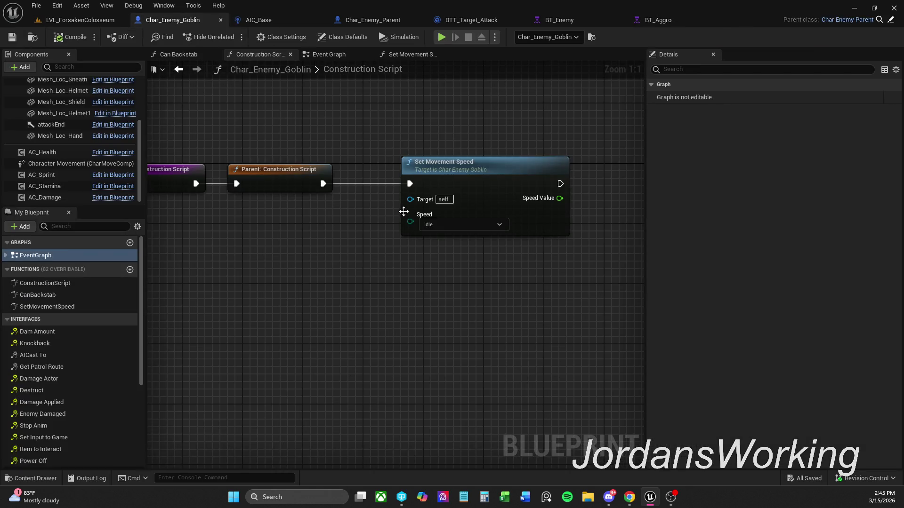
pyautogui.scroll(-1, 395, 133)
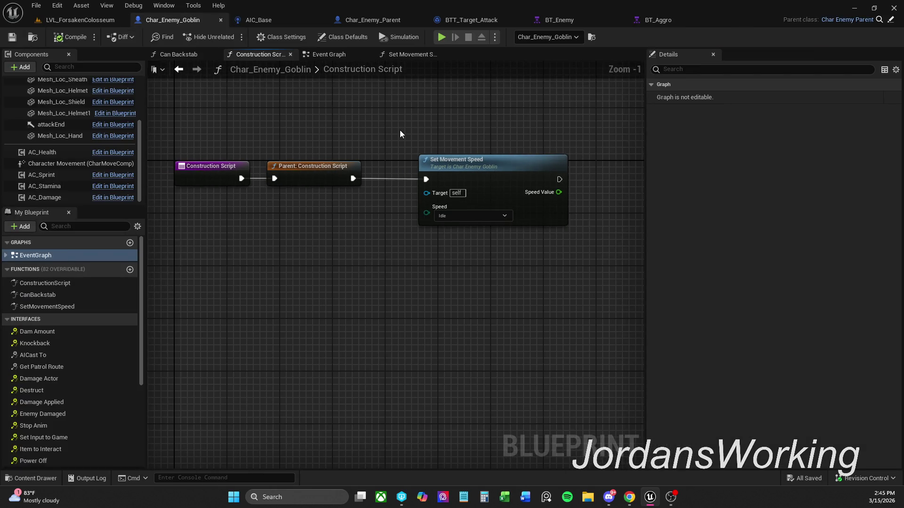
pyautogui.moveTo(407, 139); pyautogui.dragTo(532, 233)
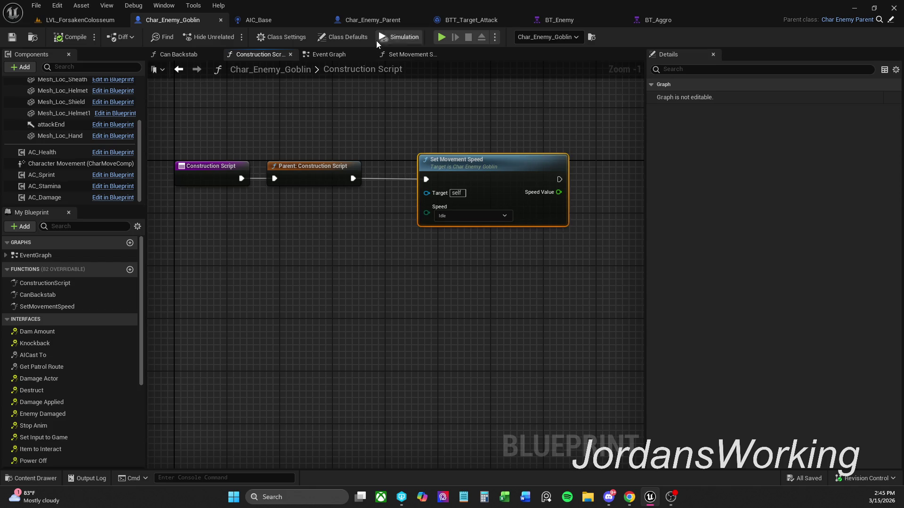
pyautogui.click(338, 57)
pyautogui.click(258, 56)
pyautogui.click(507, 187)
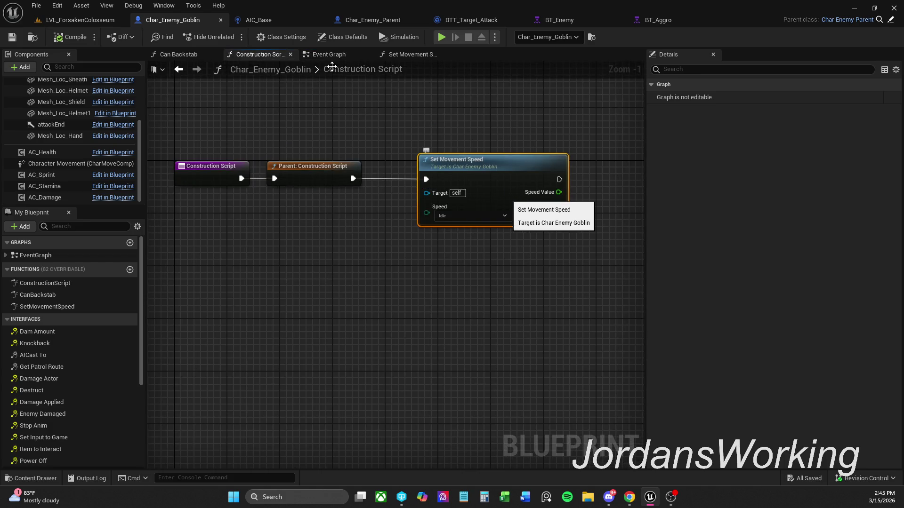
pyautogui.press('Delete')
# Step: Paste Set Movement Speed after Set State Attacking in the Event Graph and compile
pyautogui.click(291, 54)
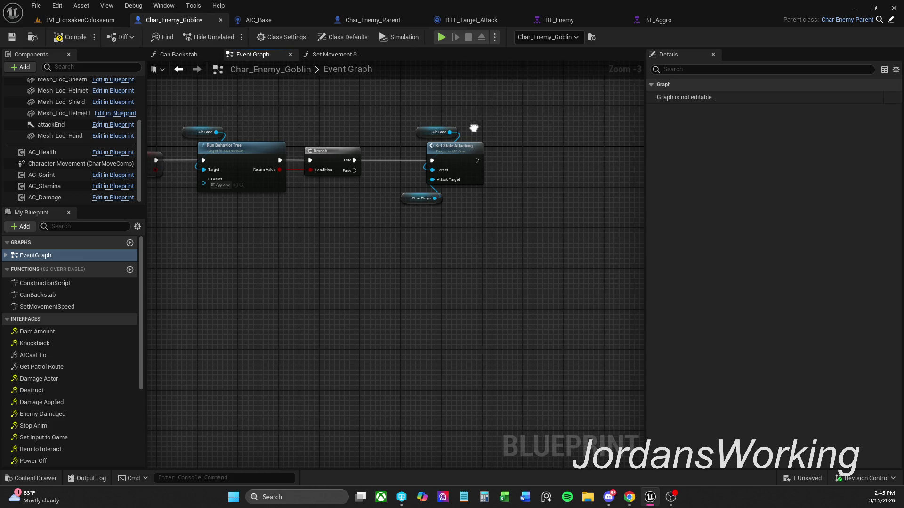
pyautogui.moveTo(474, 127); pyautogui.dragTo(400, 140)
pyautogui.hotkey('ctrl', 'v')
pyautogui.moveTo(451, 174); pyautogui.dragTo(381, 174)
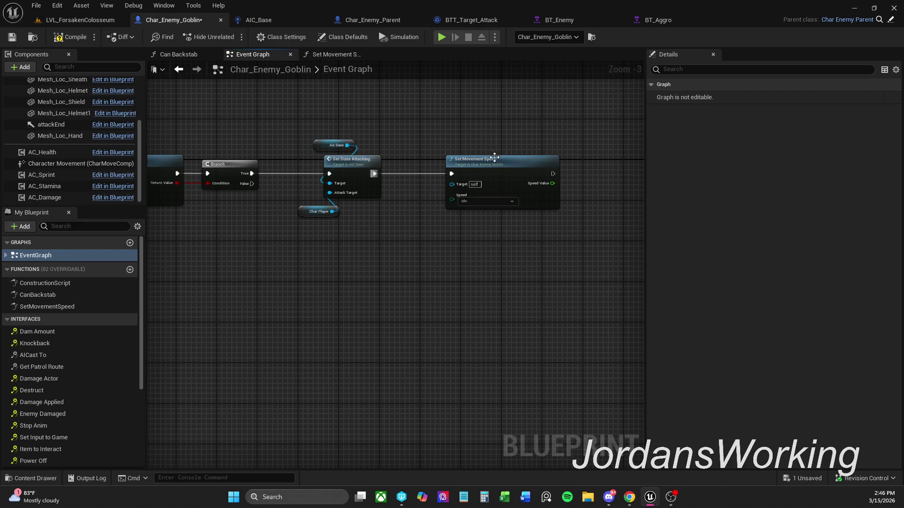
pyautogui.click(82, 38)
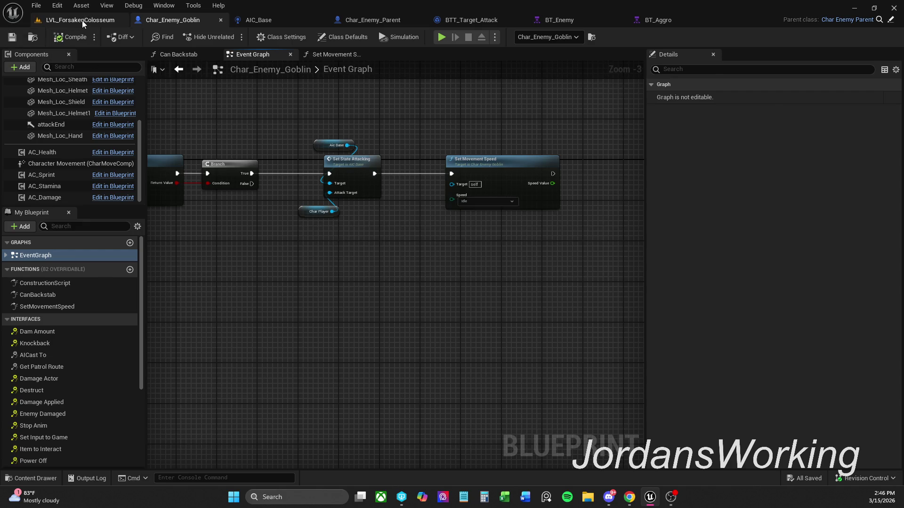
# Step: Play-test LVL_ForsakenColosseum, stop, and return to Char_Enemy_Goblin
pyautogui.click(80, 20)
pyautogui.click(229, 36)
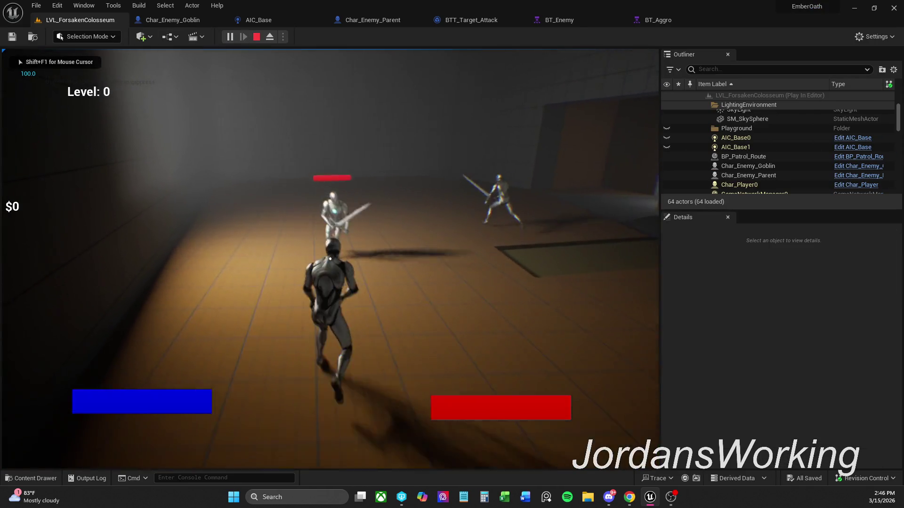
pyautogui.press('Escape')
pyautogui.click(207, 20)
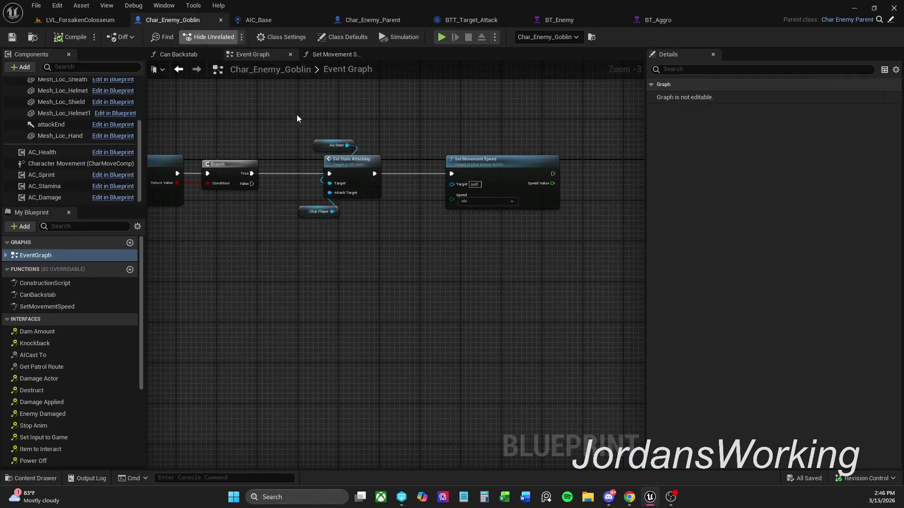
# Step: In Set Movement Speed, move all five Return Nodes right to make room
pyautogui.doubleClick(506, 179)
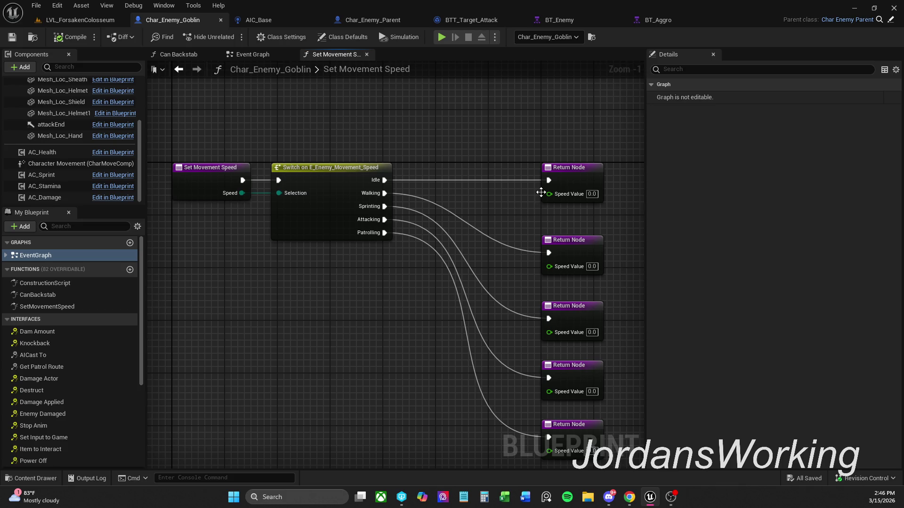
pyautogui.moveTo(541, 193); pyautogui.dragTo(461, 150)
pyautogui.moveTo(407, 179)
pyautogui.mouseDown()
pyautogui.moveTo(397, 175)
pyautogui.moveTo(380, 214)
pyautogui.mouseUp()
pyautogui.scroll(-1, 401, 184)
pyautogui.moveTo(407, 148); pyautogui.dragTo(585, 414)
pyautogui.moveTo(456, 179); pyautogui.dragTo(540, 179)
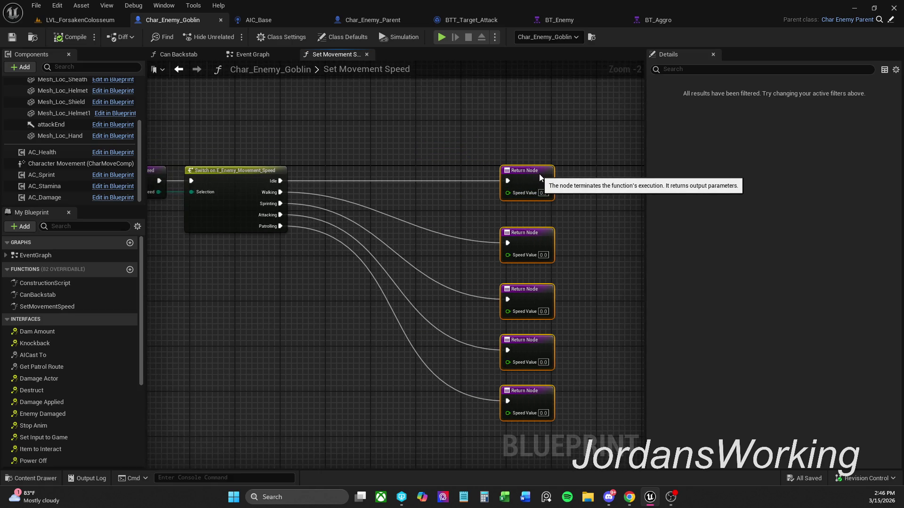
pyautogui.click(324, 121)
# Step: Add Character Movement with a Set Movement Mode node, wiring every switch case into it
pyautogui.moveTo(66, 163)
pyautogui.mouseDown()
pyautogui.moveTo(406, 148)
pyautogui.moveTo(369, 167)
pyautogui.mouseUp()
pyautogui.write('set')
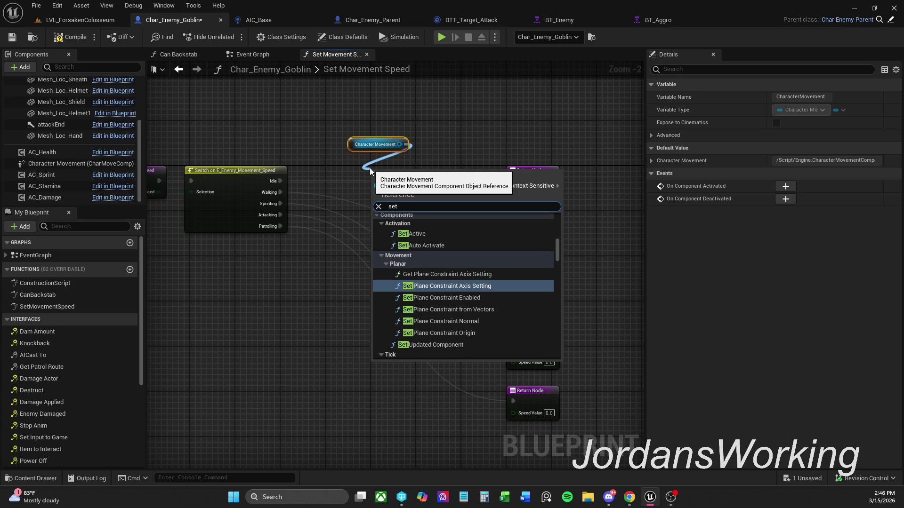
pyautogui.write(' movem')
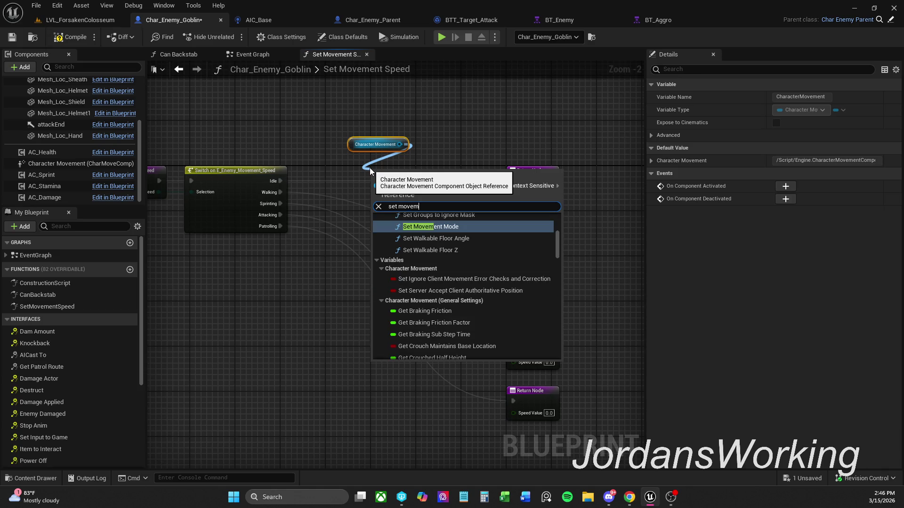
pyautogui.press('Return')
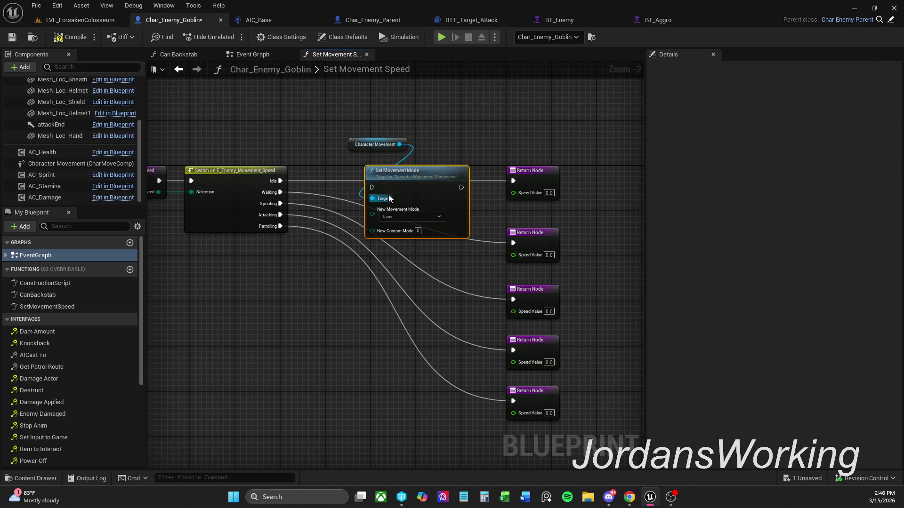
pyautogui.moveTo(372, 187); pyautogui.dragTo(280, 192)
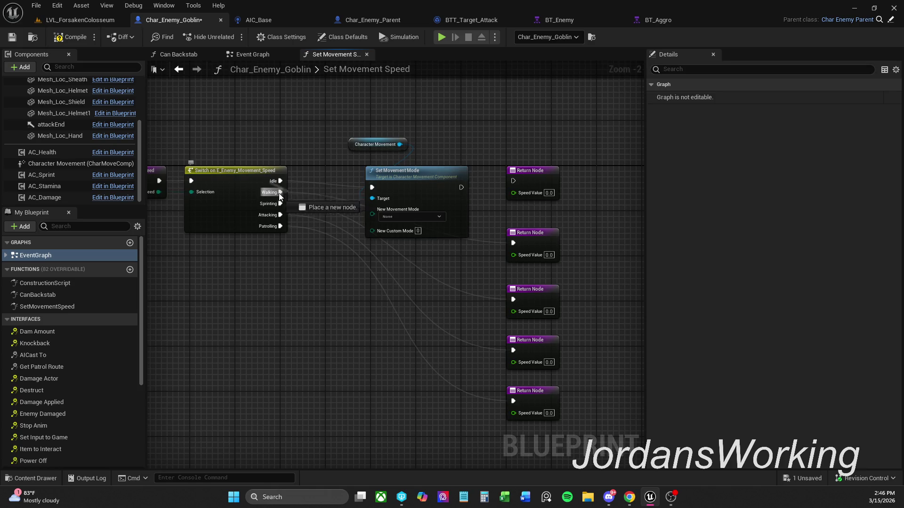
pyautogui.moveTo(372, 187); pyautogui.dragTo(280, 204)
pyautogui.moveTo(372, 187); pyautogui.dragTo(280, 226)
# Step: Delete the four extra Return Nodes, connect Set Movement Mode to the remaining one, compile and save
pyautogui.moveTo(547, 443)
pyautogui.mouseDown()
pyautogui.moveTo(506, 307)
pyautogui.moveTo(511, 243)
pyautogui.mouseUp()
pyautogui.press('Delete')
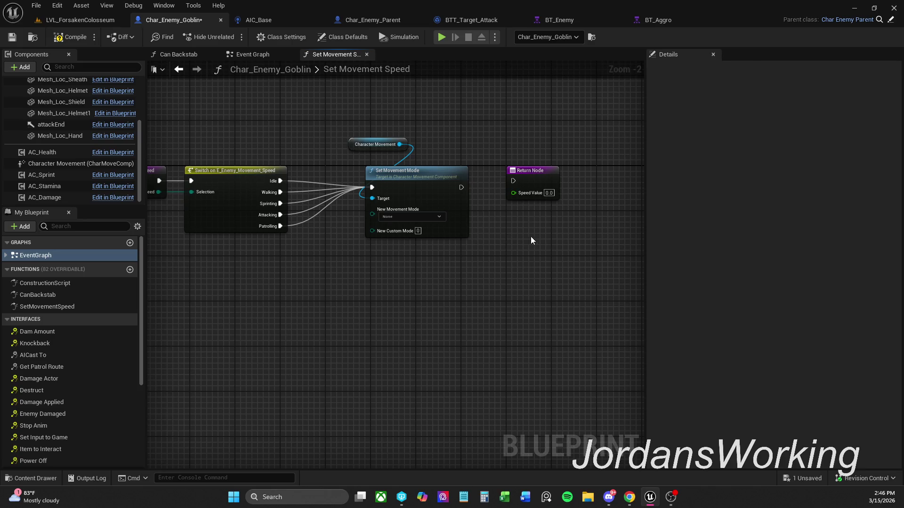
pyautogui.moveTo(517, 181); pyautogui.dragTo(518, 182)
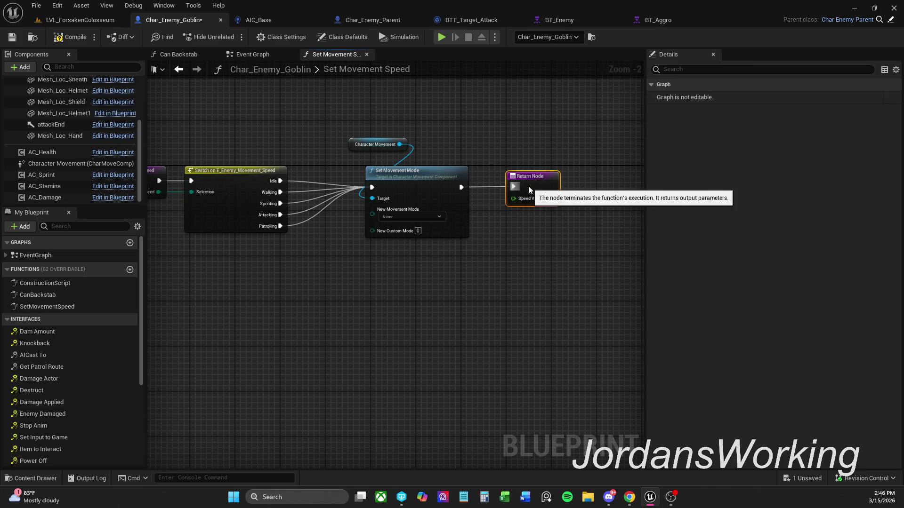
pyautogui.moveTo(435, 241); pyautogui.dragTo(476, 246)
pyautogui.click(476, 241)
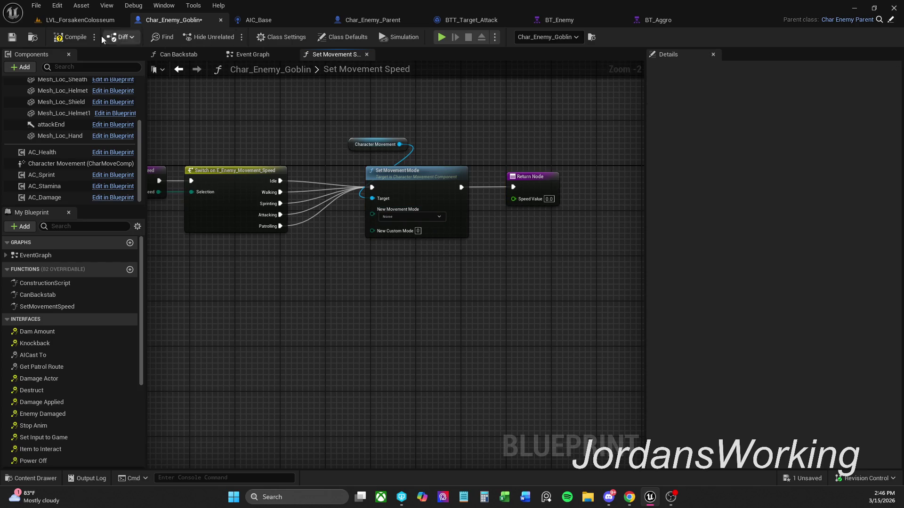
pyautogui.click(65, 41)
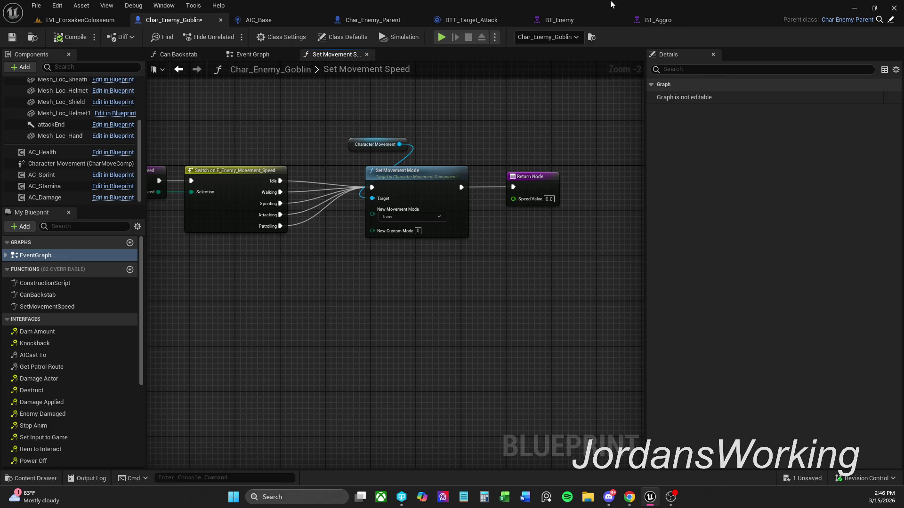
pyautogui.click(12, 37)
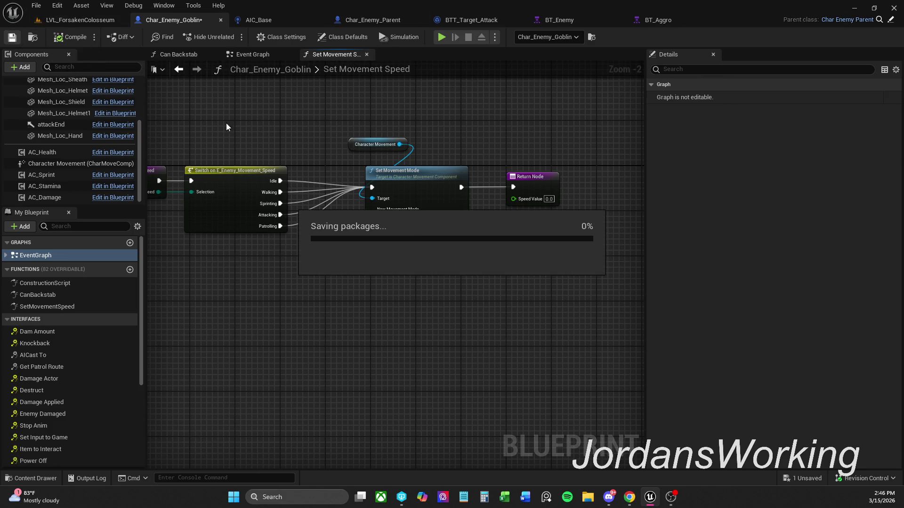
# Step: Play-test LVL_ForsakenColosseum, running the player up to an enemy, then stop
pyautogui.moveTo(279, 138); pyautogui.dragTo(359, 127)
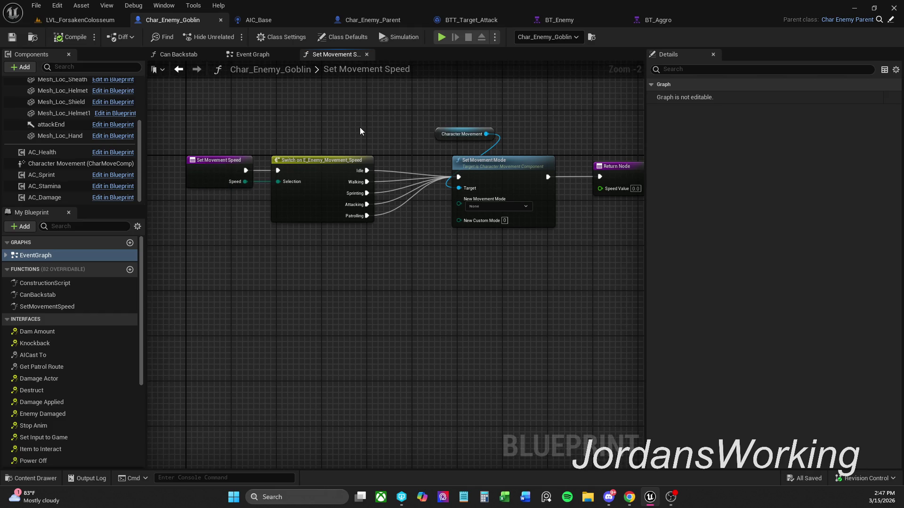
pyautogui.click(89, 21)
pyautogui.click(226, 38)
pyautogui.press('w')
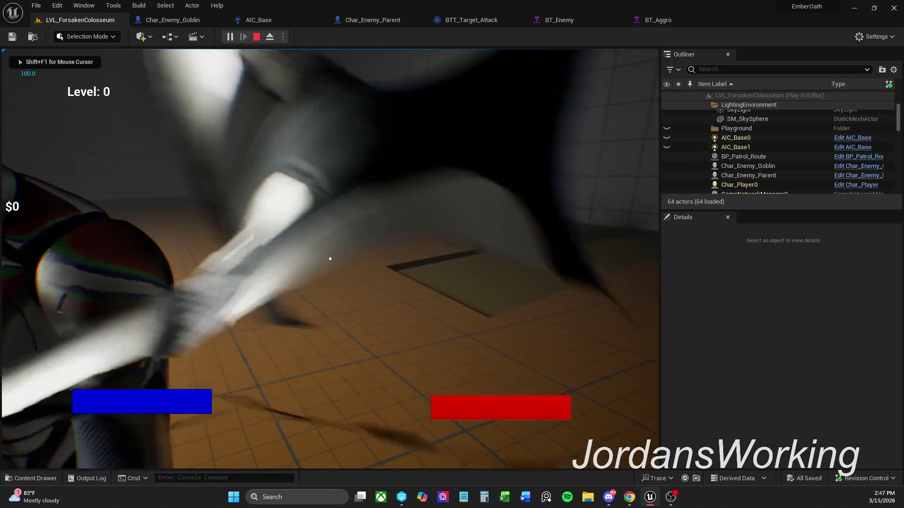
pyautogui.press('Escape')
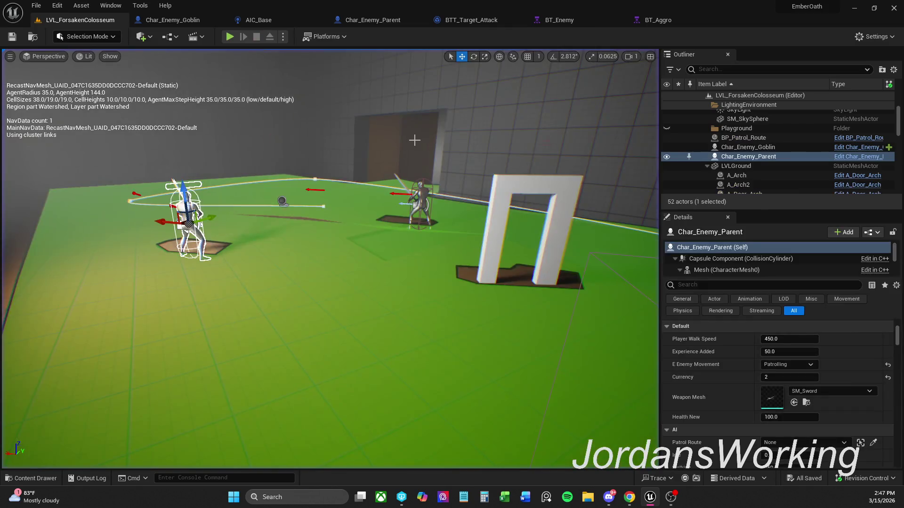
# Step: Set the Return Node speed to 100000.0, recompile, and run a quick play test
pyautogui.click(196, 21)
pyautogui.moveTo(531, 238); pyautogui.dragTo(439, 231)
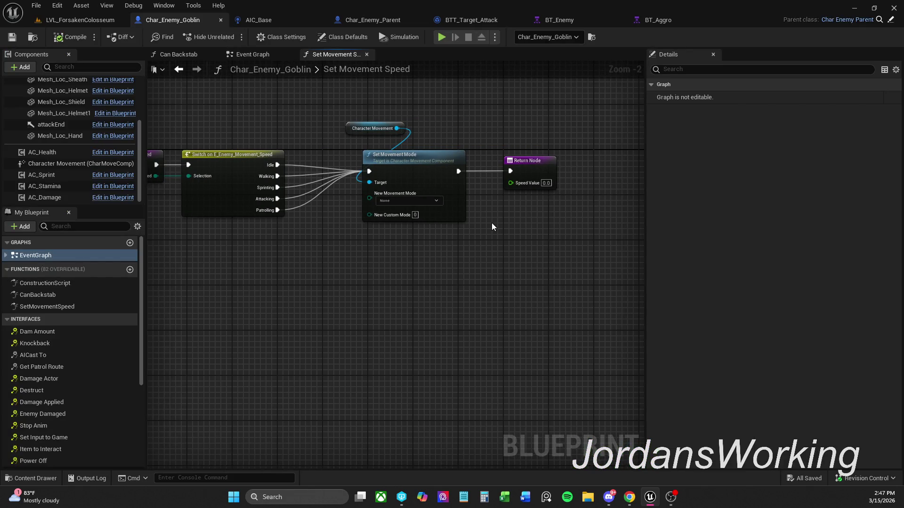
pyautogui.write('100000')
pyautogui.press('Return')
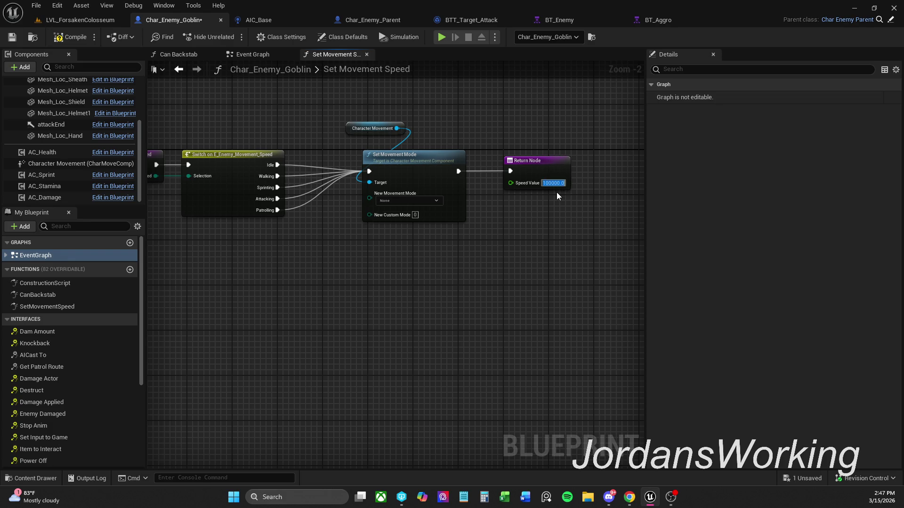
pyautogui.click(71, 37)
pyautogui.click(80, 20)
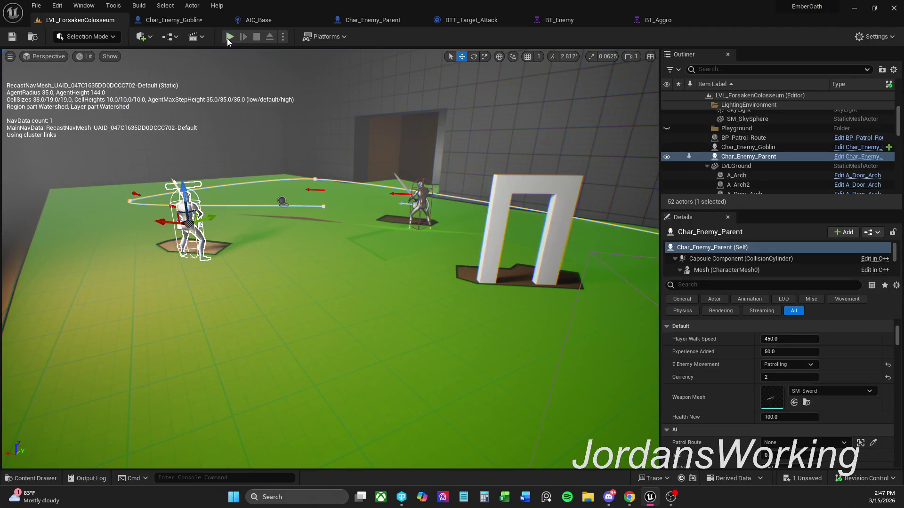
pyautogui.hotkey('alt', 'p')
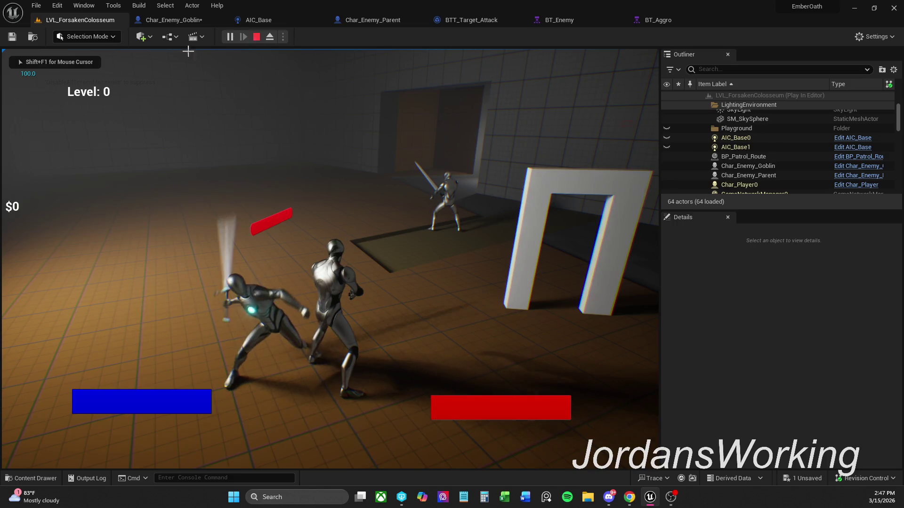
pyautogui.press('Escape')
# Step: Set New Movement Mode to Walking, recompile, and start another play test
pyautogui.click(174, 20)
pyautogui.click(417, 202)
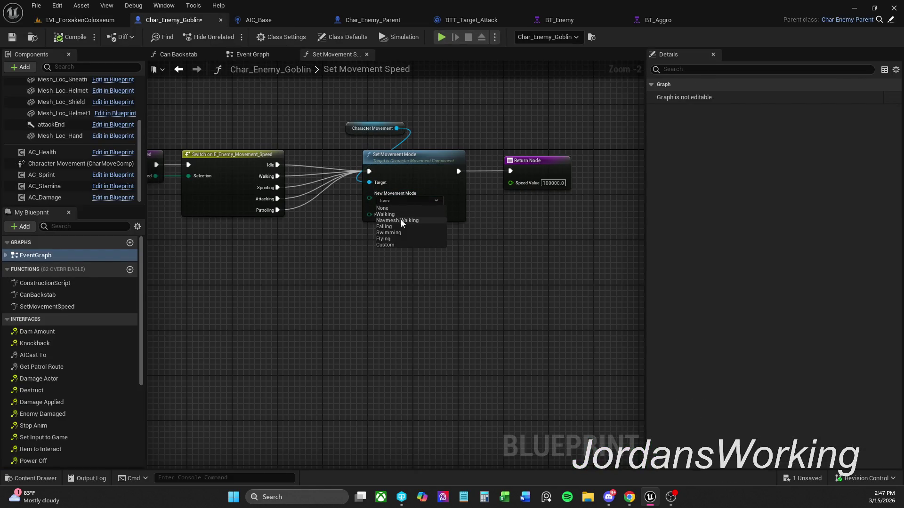
pyautogui.click(385, 215)
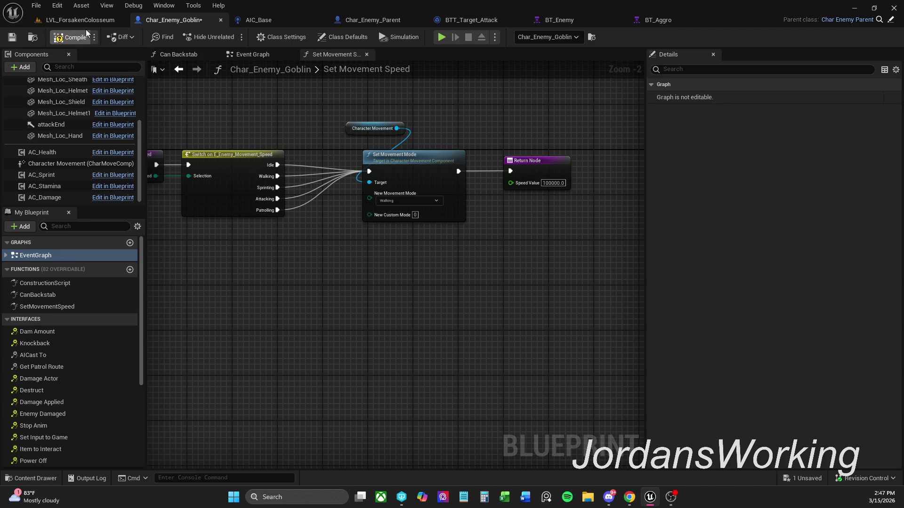
pyautogui.click(80, 20)
pyautogui.click(229, 38)
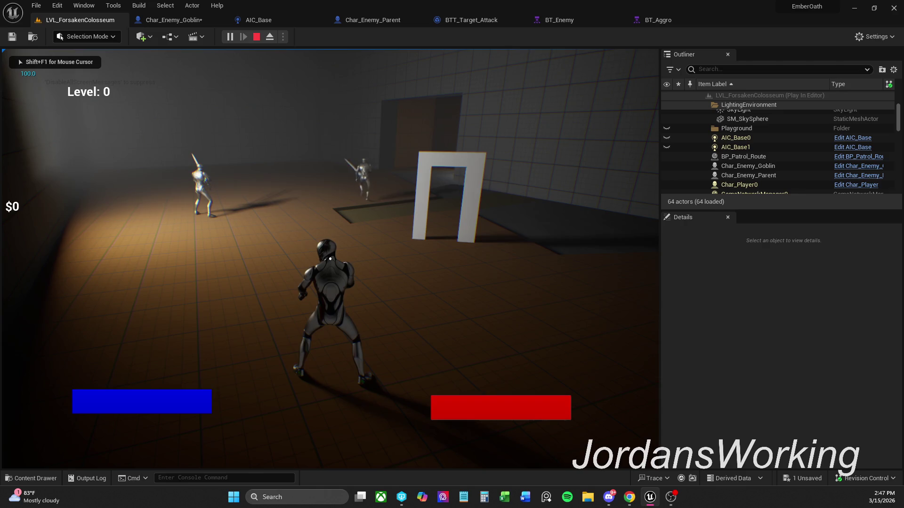
# Step: End the play test after running toward an enemy, then bring up the BT_Aggro behavior tree
pyautogui.press('w')
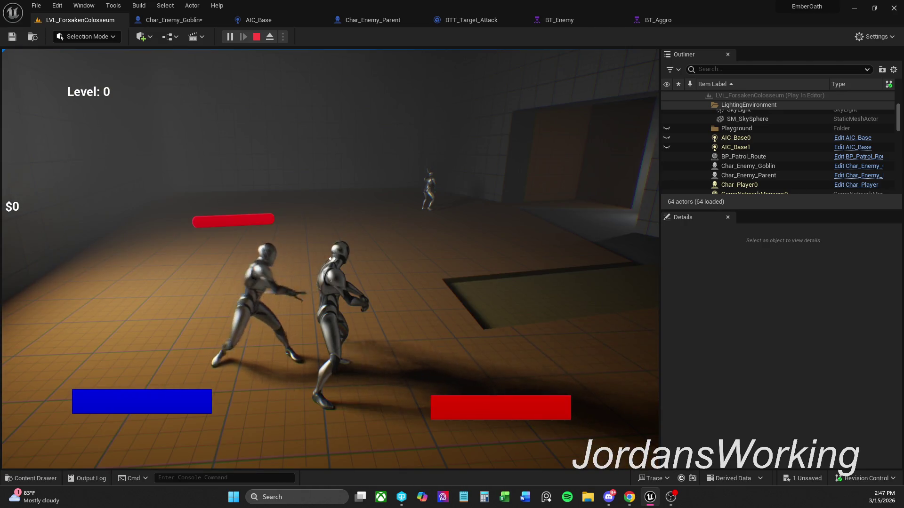
pyautogui.press('Escape')
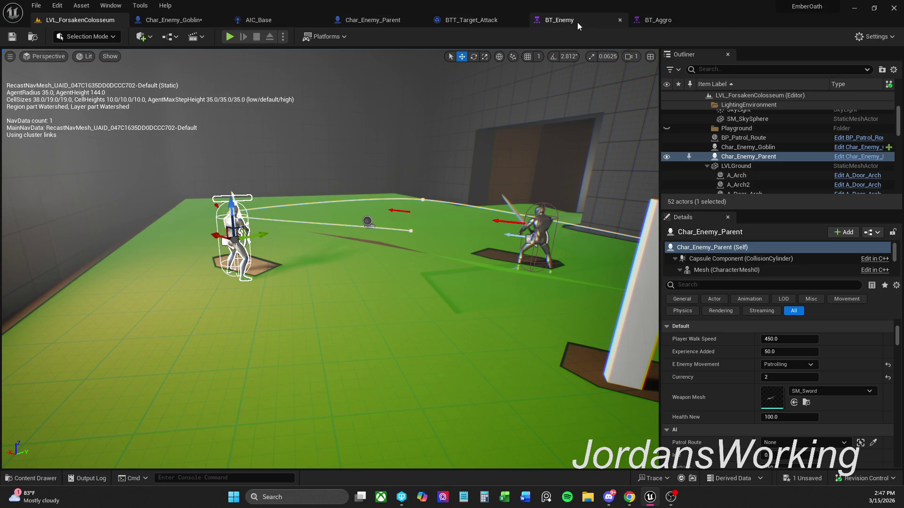
pyautogui.click(537, 231)
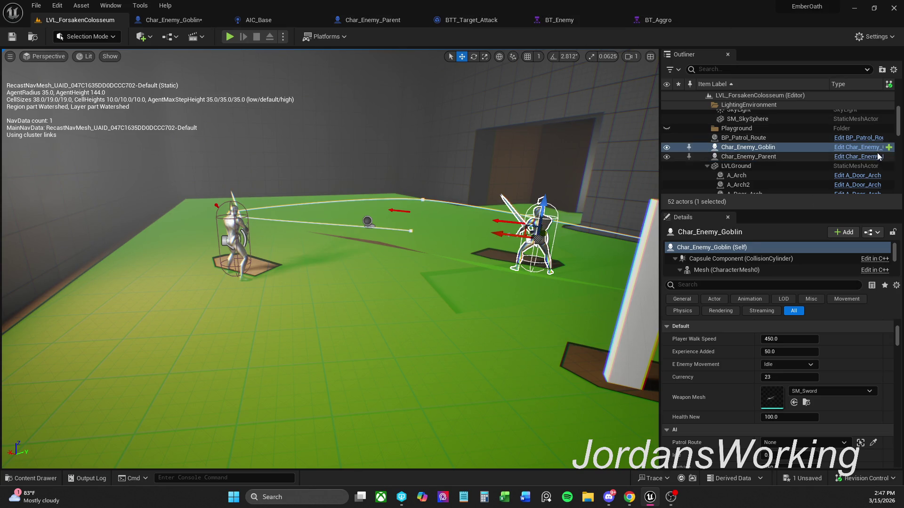
pyautogui.click(659, 20)
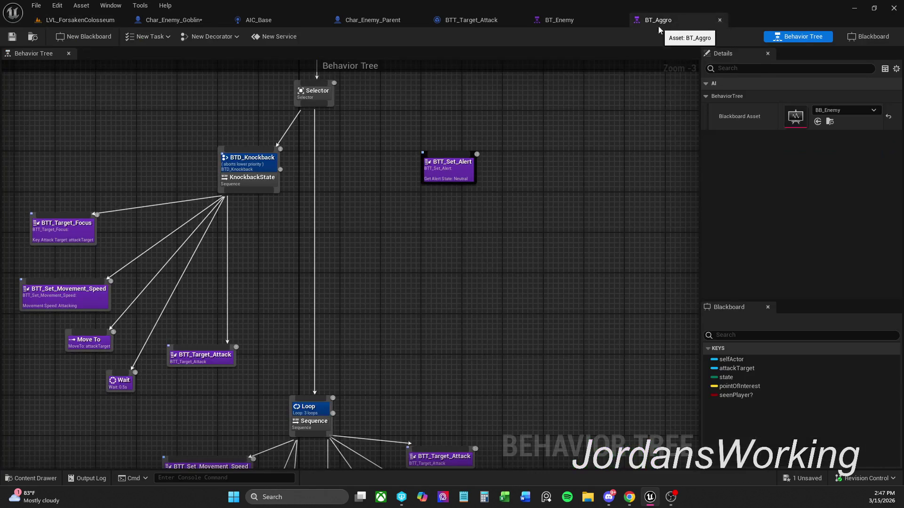
# Step: Look over the BT_Aggro tree, then switch to the AIC_Base controller's Event Graph
pyautogui.scroll(-1, 353, 306)
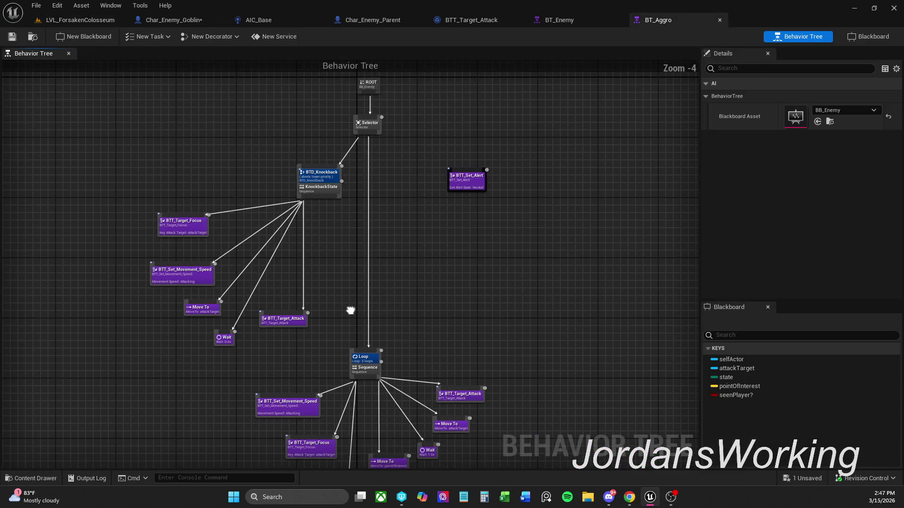
pyautogui.scroll(-1, 360, 279)
pyautogui.scroll(1, 351, 279)
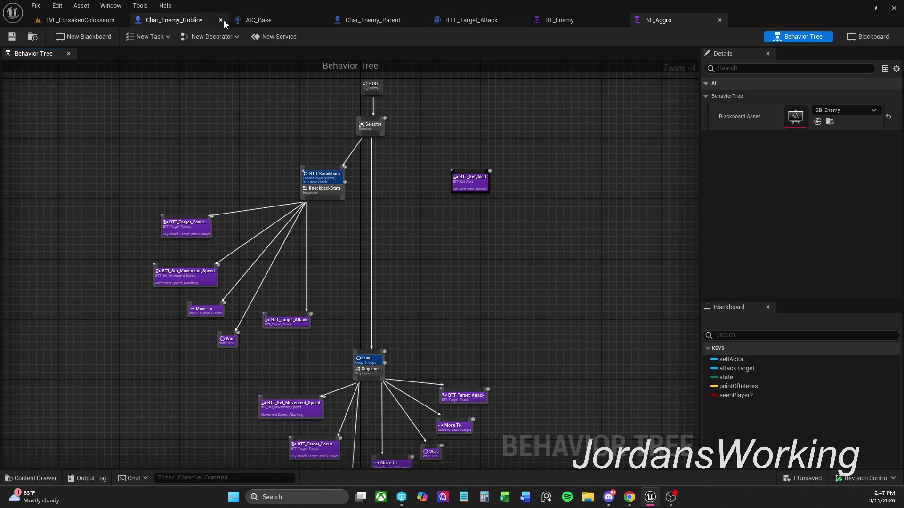
pyautogui.click(266, 20)
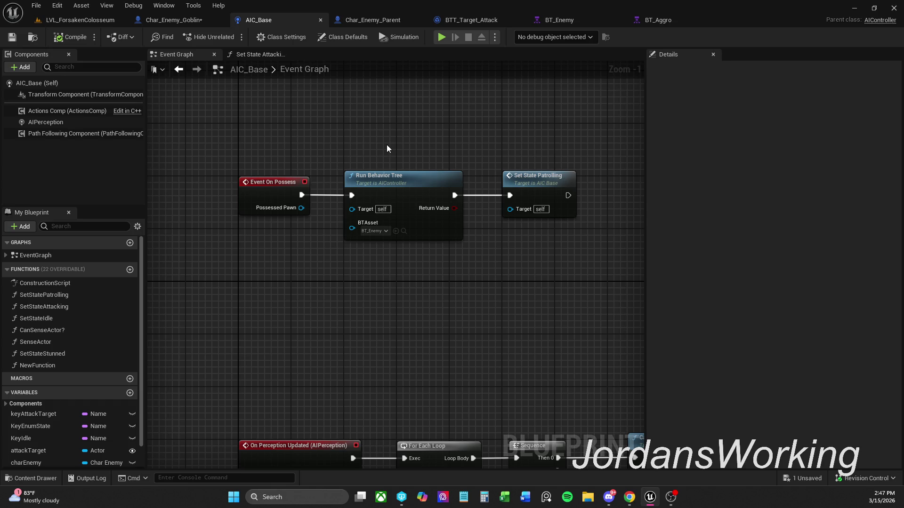
pyautogui.scroll(-1, 387, 145)
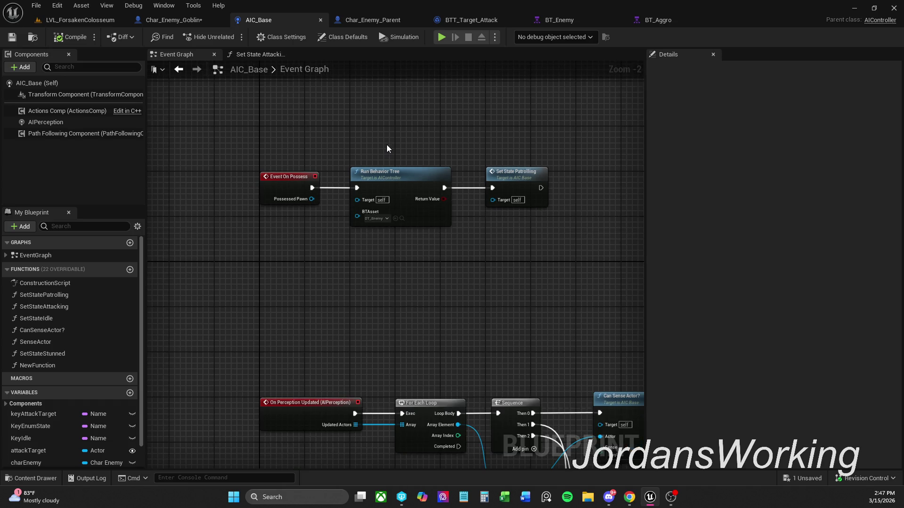
pyautogui.moveTo(312, 200); pyautogui.dragTo(319, 259)
pyautogui.click(311, 278)
# Step: Browse the BT_Enemy, Char_Enemy_Parent and AIC_Base tabs, then frame the goblin's Set Movement Speed graph
pyautogui.click(557, 21)
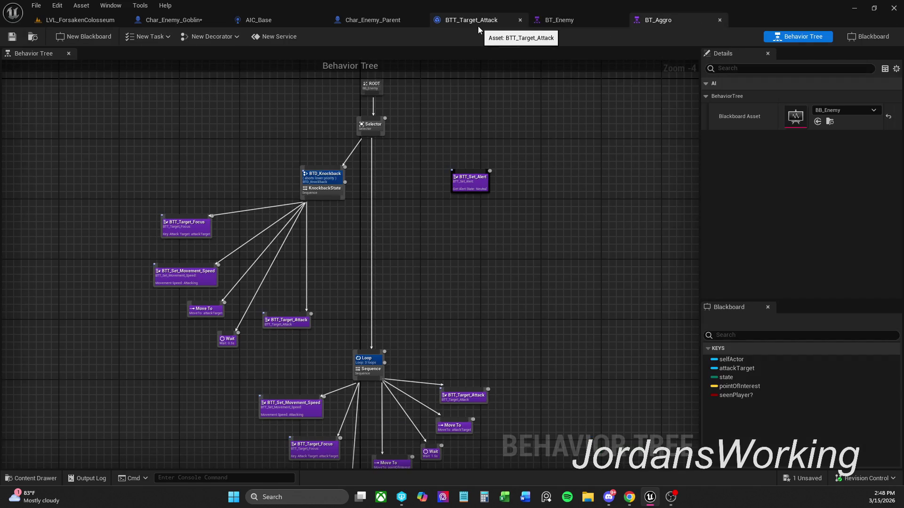
pyautogui.click(555, 21)
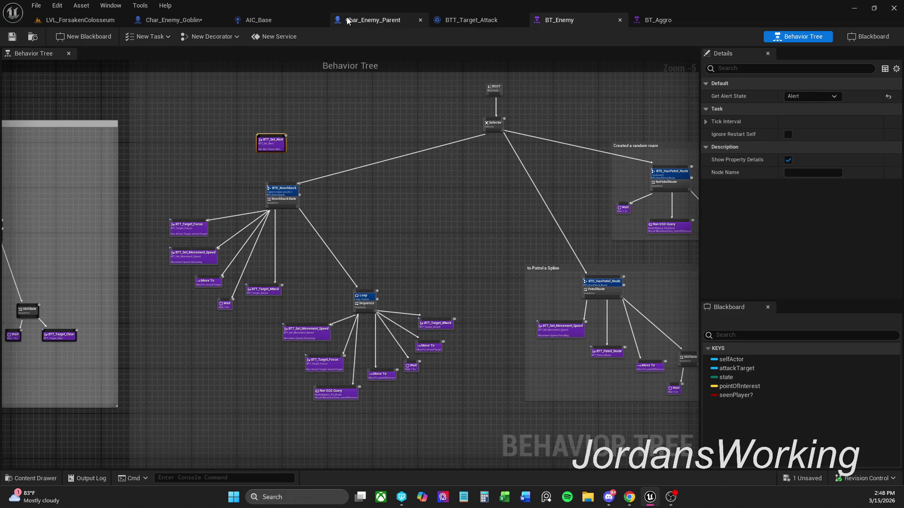
pyautogui.click(363, 20)
pyautogui.click(281, 23)
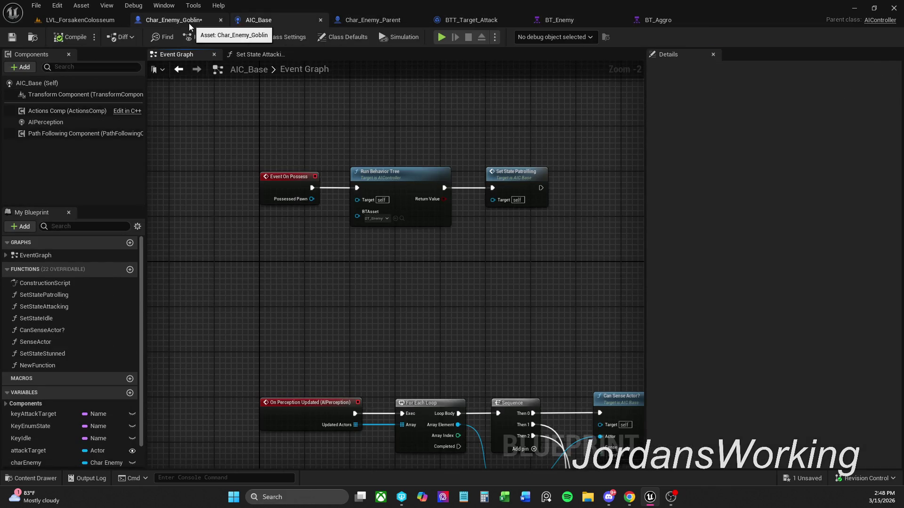
pyautogui.click(186, 22)
pyautogui.moveTo(304, 130)
pyautogui.mouseDown()
pyautogui.moveTo(372, 146)
pyautogui.moveTo(444, 146)
pyautogui.moveTo(336, 138)
pyautogui.moveTo(377, 126)
pyautogui.mouseUp()
pyautogui.scroll(-1, 360, 131)
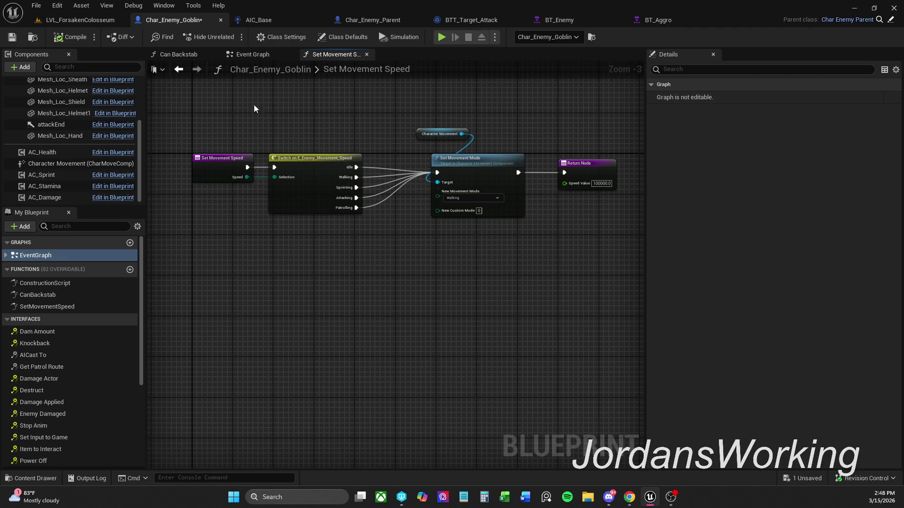
# Step: Delete the goblin's Set Movement Speed call node and its own SetMovementSpeed function
pyautogui.click(257, 55)
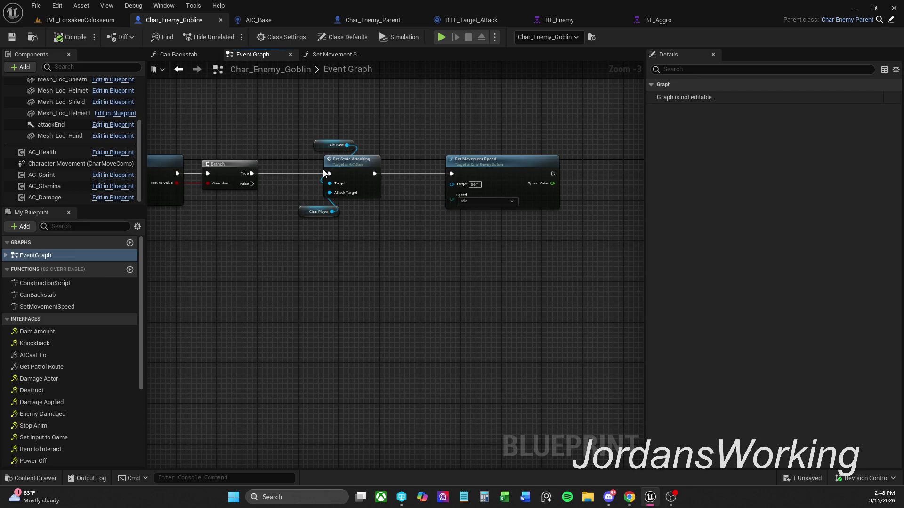
pyautogui.moveTo(455, 144)
pyautogui.mouseDown()
pyautogui.moveTo(431, 150)
pyautogui.moveTo(493, 218)
pyautogui.mouseUp()
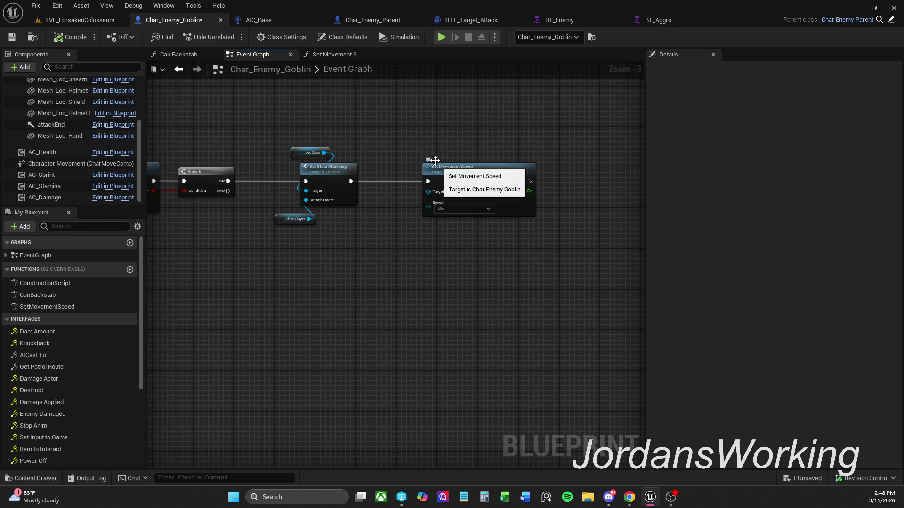
pyautogui.click(484, 190)
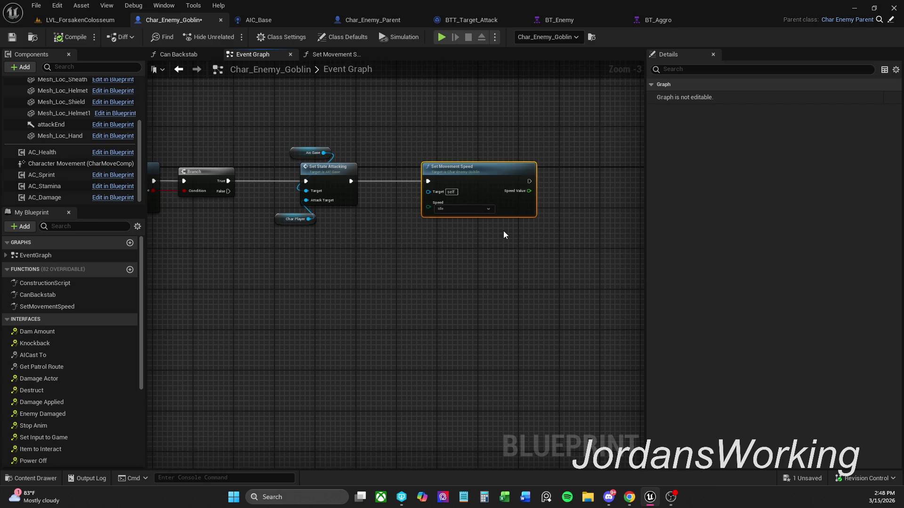
pyautogui.press('Delete')
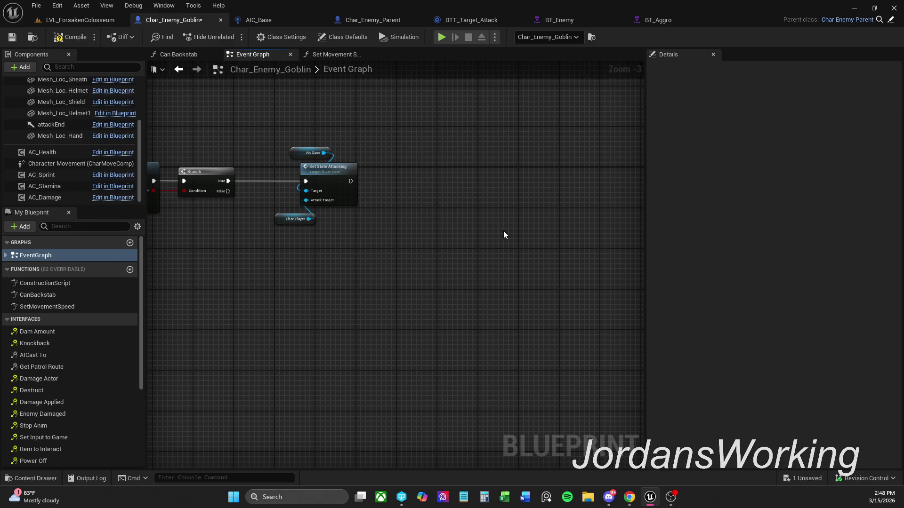
pyautogui.click(77, 306)
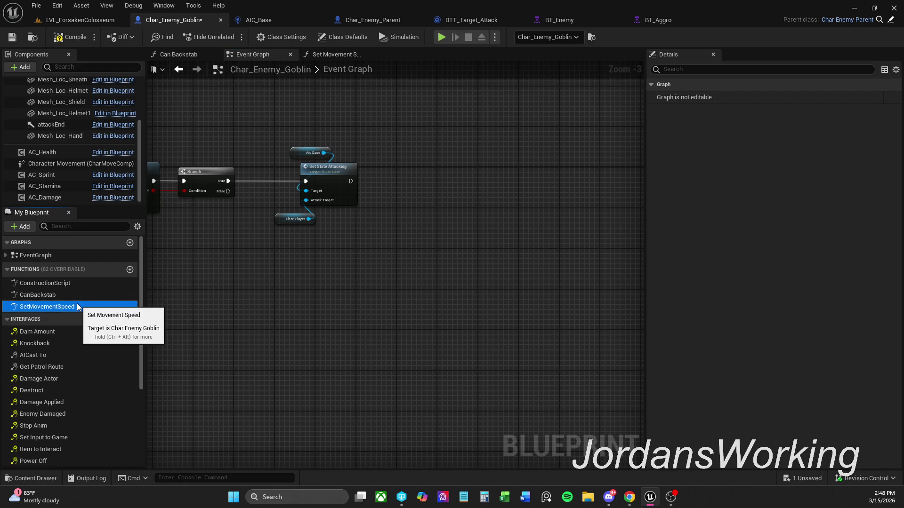
pyautogui.press('Delete')
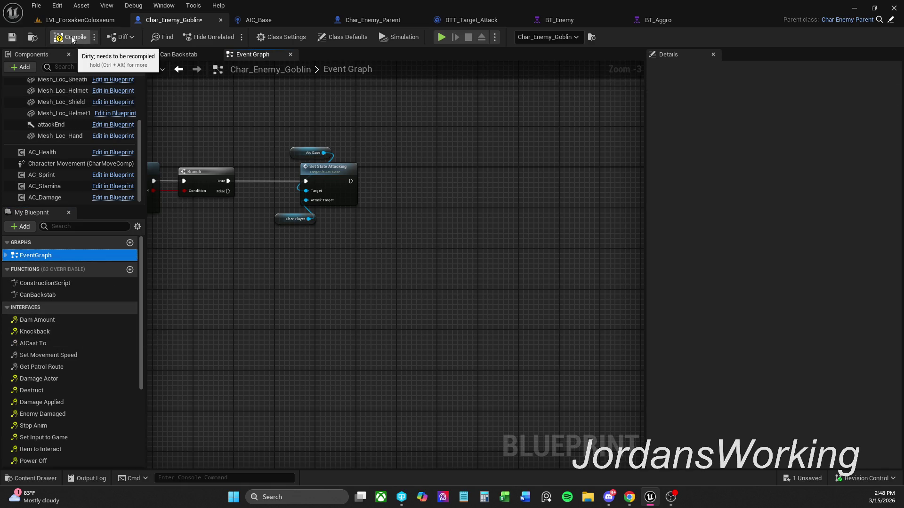
# Step: Compile and save Char_Enemy_Goblin
pyautogui.click(72, 39)
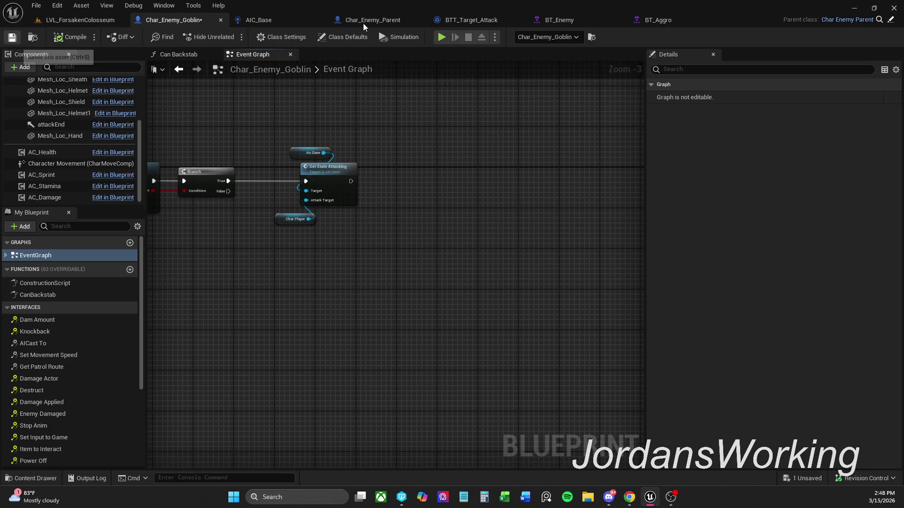
pyautogui.hotkey('ctrl', 's')
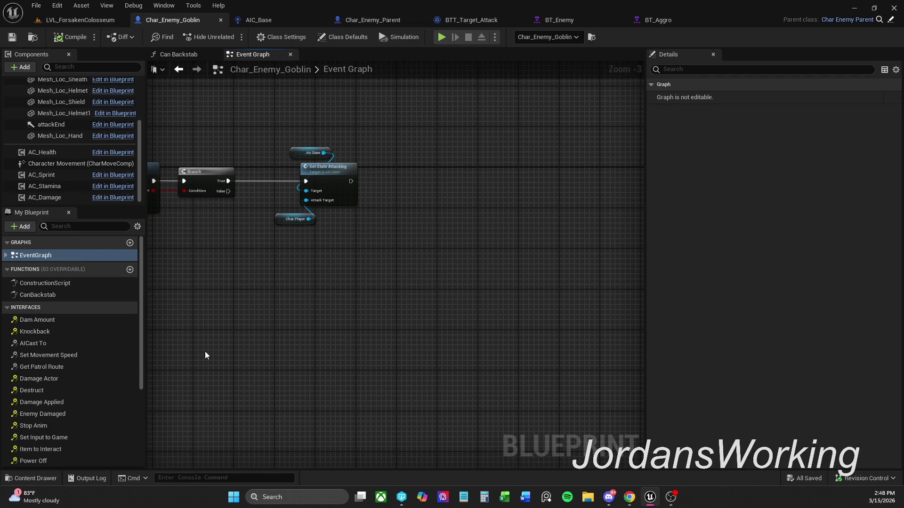
pyautogui.click(367, 21)
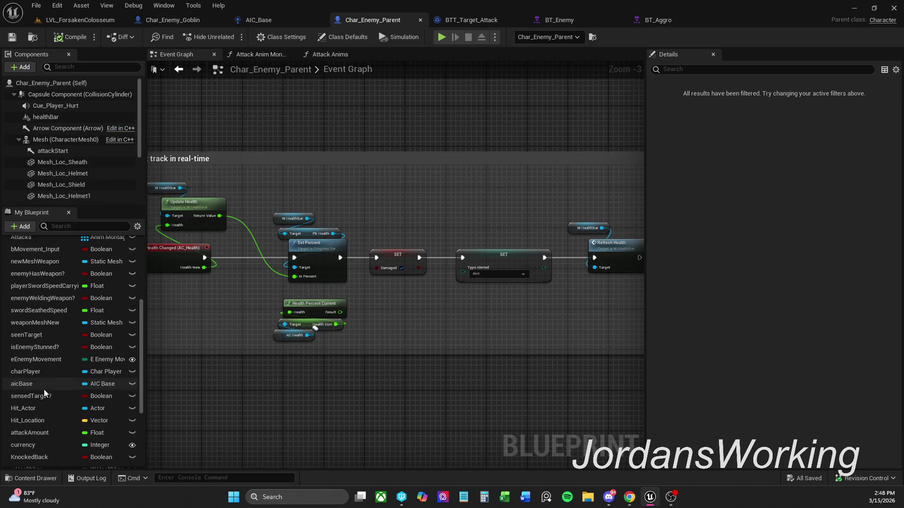
pyautogui.scroll(5, 70, 366)
pyautogui.click(8, 273)
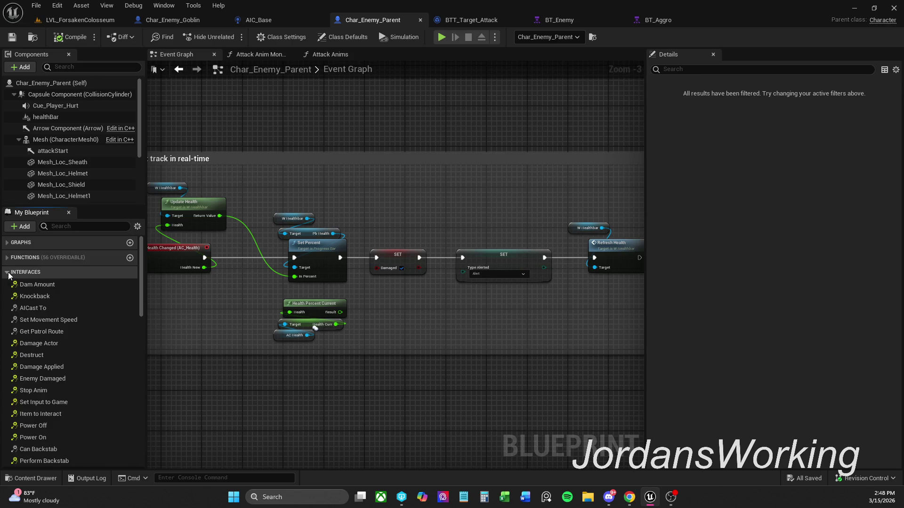
pyautogui.click(63, 320)
pyautogui.doubleClick(63, 321)
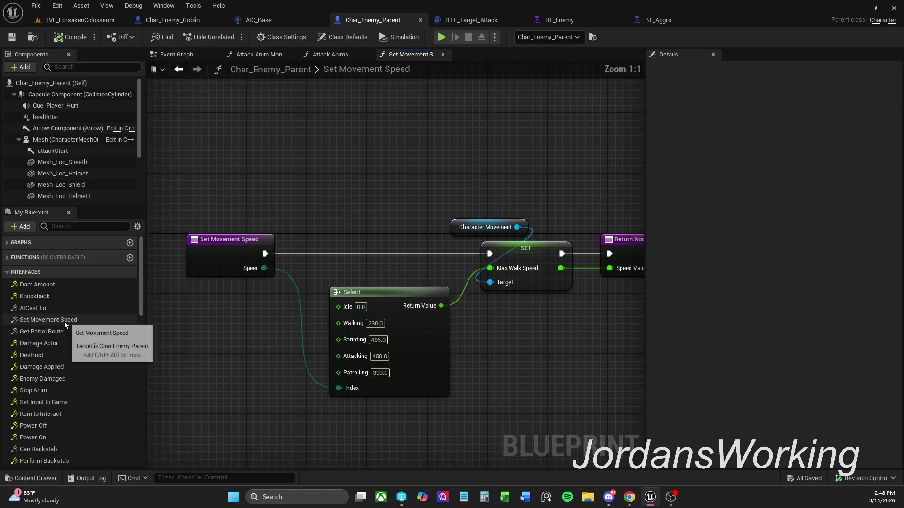
pyautogui.scroll(-1, 347, 179)
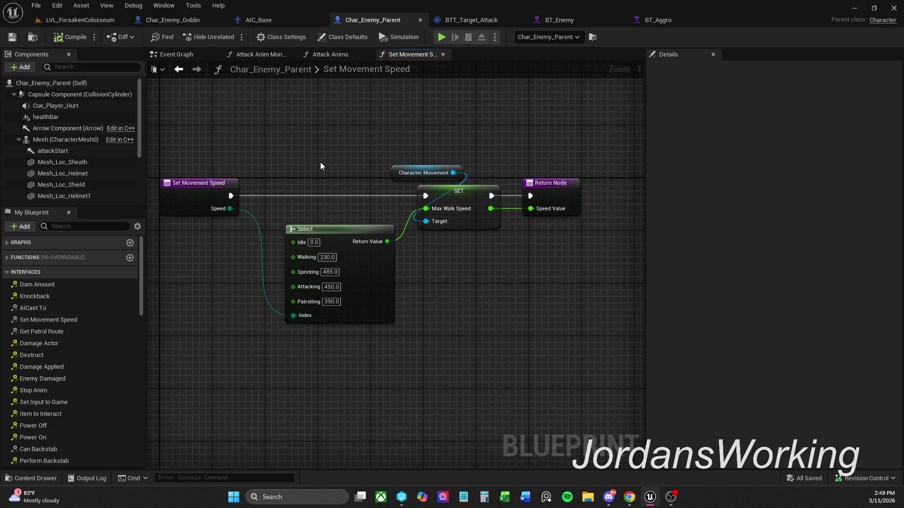
pyautogui.scroll(-1, 320, 166)
pyautogui.moveTo(231, 144); pyautogui.dragTo(606, 352)
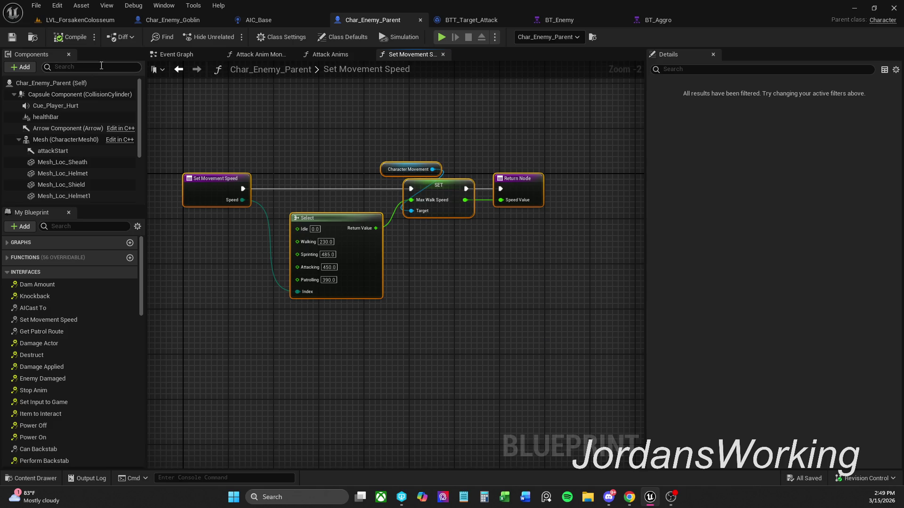
pyautogui.click(169, 21)
pyautogui.moveTo(364, 213); pyautogui.dragTo(360, 240)
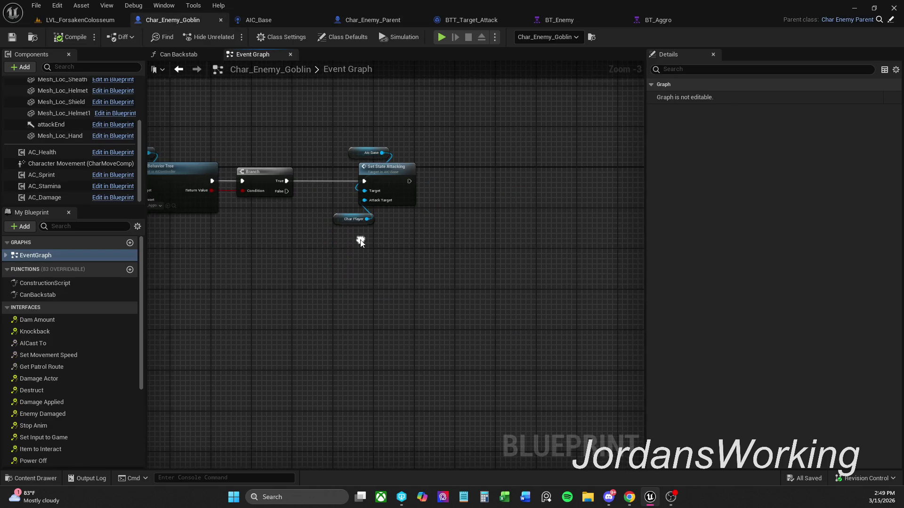
# Step: Implement Set Movement Speed and paste the copied speed nodes, removing the duplicate Return Node
pyautogui.doubleClick(64, 357)
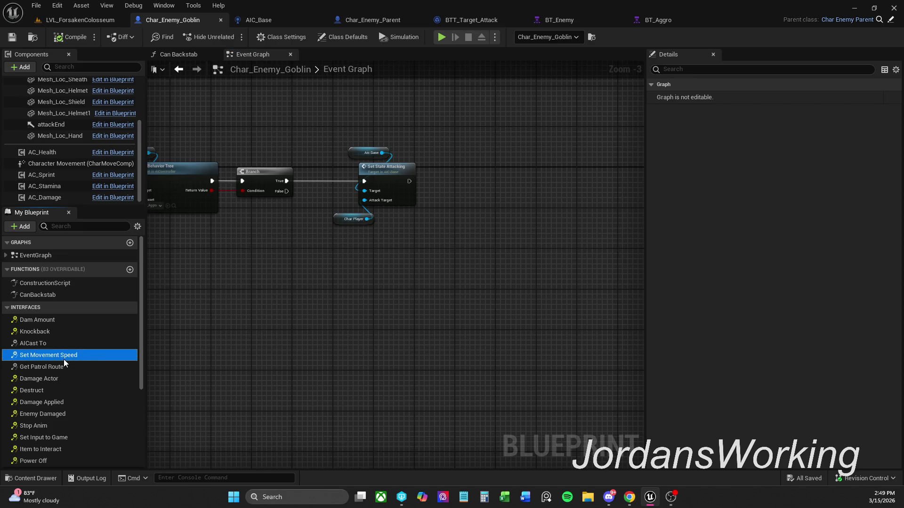
pyautogui.moveTo(352, 297); pyautogui.dragTo(620, 273)
pyautogui.click(428, 388)
pyautogui.moveTo(428, 388); pyautogui.dragTo(368, 306)
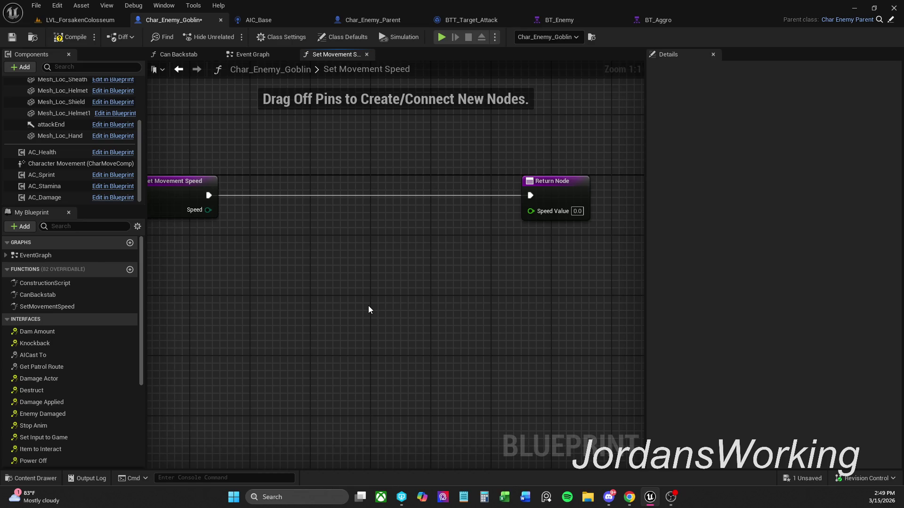
pyautogui.hotkey('ctrl', 'v')
pyautogui.moveTo(308, 309); pyautogui.dragTo(291, 277)
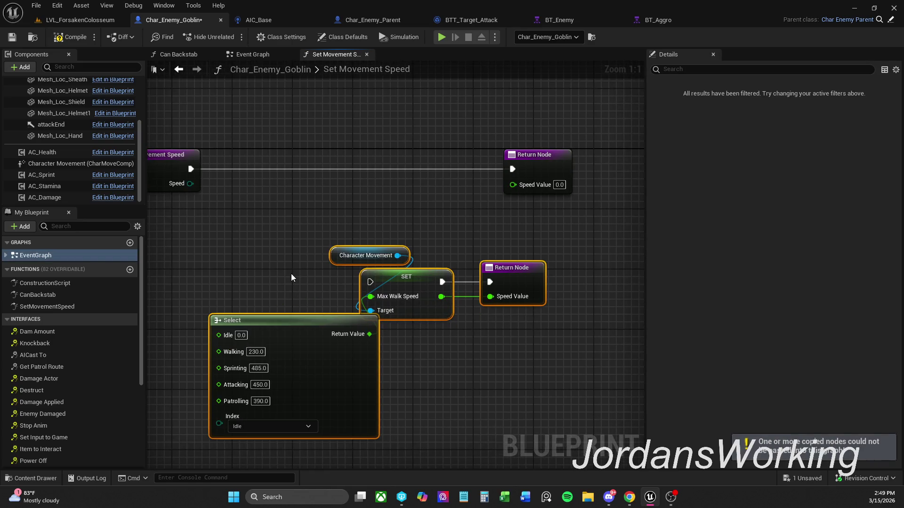
pyautogui.click(500, 266)
pyautogui.moveTo(498, 227)
pyautogui.mouseDown()
pyautogui.moveTo(566, 210)
pyautogui.moveTo(537, 228)
pyautogui.mouseUp()
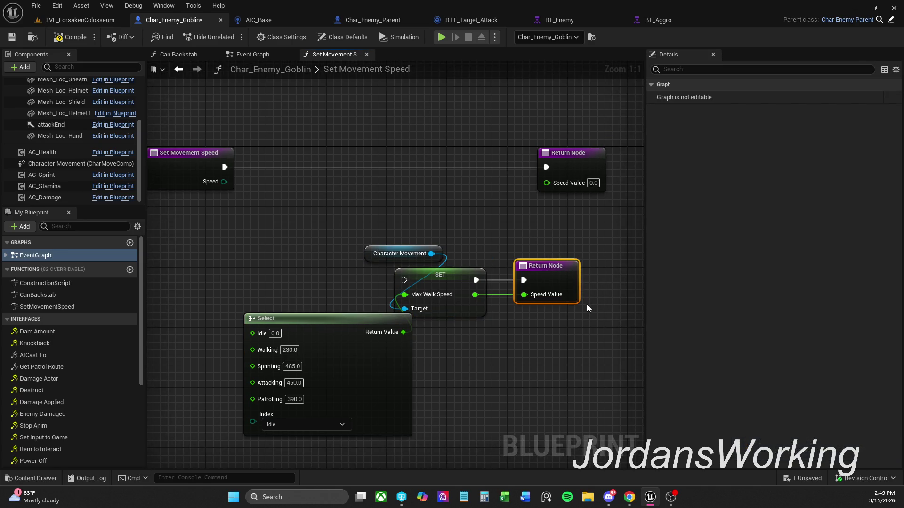
pyautogui.press('Delete')
# Step: Wire the function entry's exec into SET and Speed into the Select Index, then tidy the nodes
pyautogui.moveTo(399, 267)
pyautogui.mouseDown()
pyautogui.moveTo(459, 297)
pyautogui.moveTo(478, 162)
pyautogui.moveTo(561, 167)
pyautogui.moveTo(506, 182)
pyautogui.mouseUp()
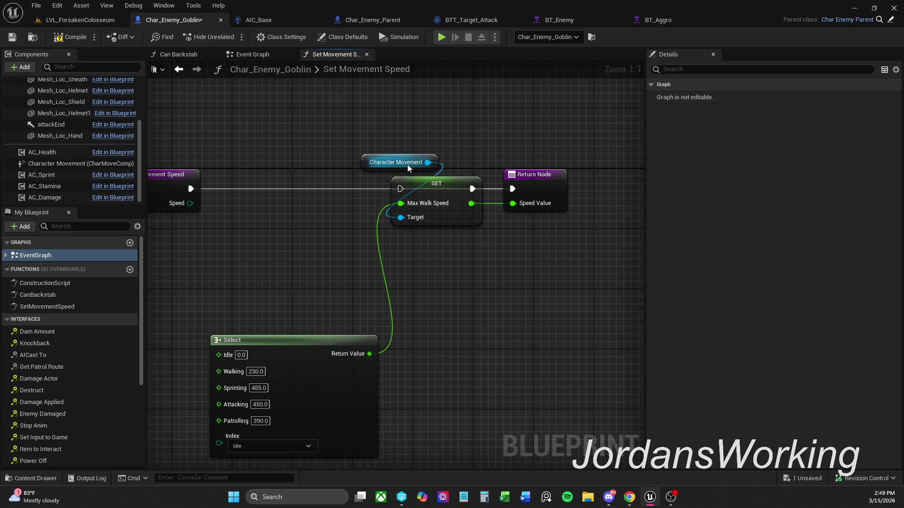
pyautogui.moveTo(400, 188); pyautogui.dragTo(193, 190)
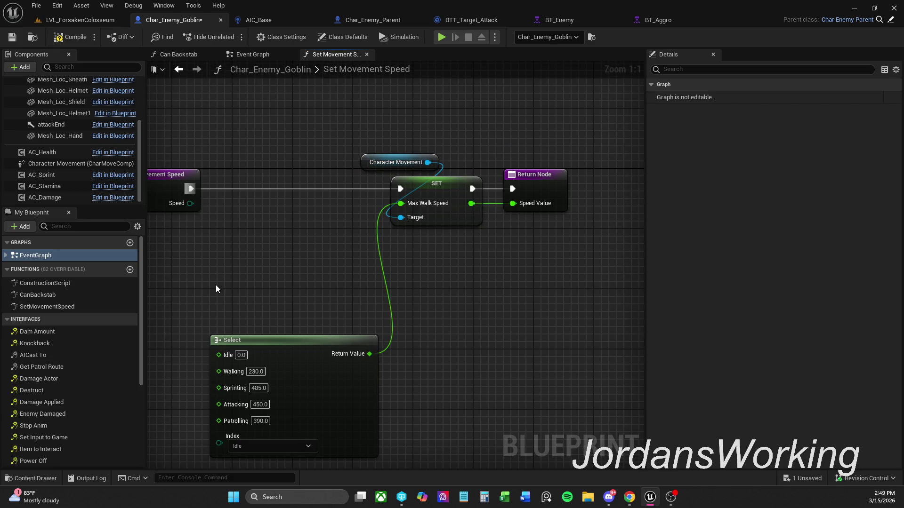
pyautogui.moveTo(215, 284); pyautogui.dragTo(299, 250)
pyautogui.moveTo(277, 171)
pyautogui.mouseDown()
pyautogui.moveTo(273, 309)
pyautogui.moveTo(306, 411)
pyautogui.mouseUp()
pyautogui.moveTo(360, 314)
pyautogui.mouseDown()
pyautogui.moveTo(388, 229)
pyautogui.moveTo(358, 137)
pyautogui.moveTo(451, 195)
pyautogui.moveTo(495, 179)
pyautogui.moveTo(496, 187)
pyautogui.mouseUp()
pyautogui.click(481, 132)
pyautogui.moveTo(482, 132); pyautogui.dragTo(499, 182)
pyautogui.moveTo(560, 214); pyautogui.dragTo(466, 141)
pyautogui.moveTo(515, 186); pyautogui.dragTo(515, 194)
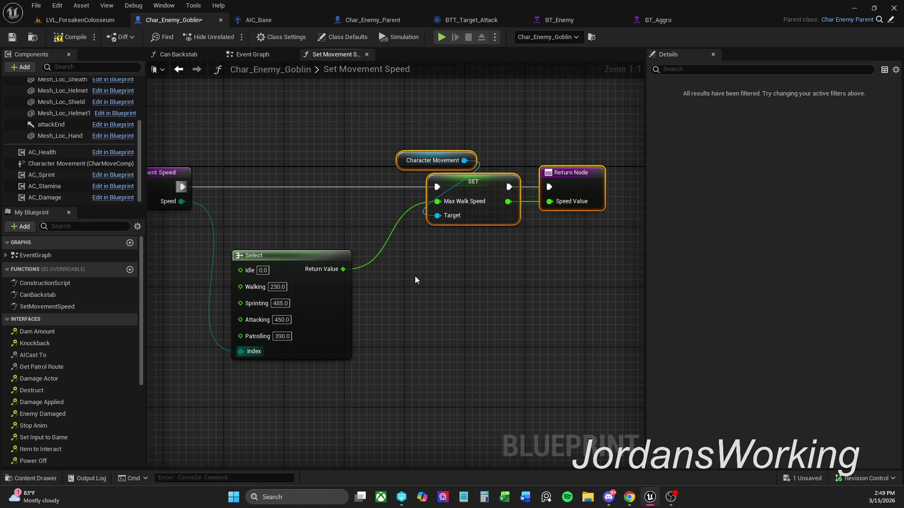
pyautogui.click(411, 299)
pyautogui.moveTo(333, 336)
pyautogui.mouseDown()
pyautogui.moveTo(333, 313)
pyautogui.moveTo(426, 307)
pyautogui.mouseUp()
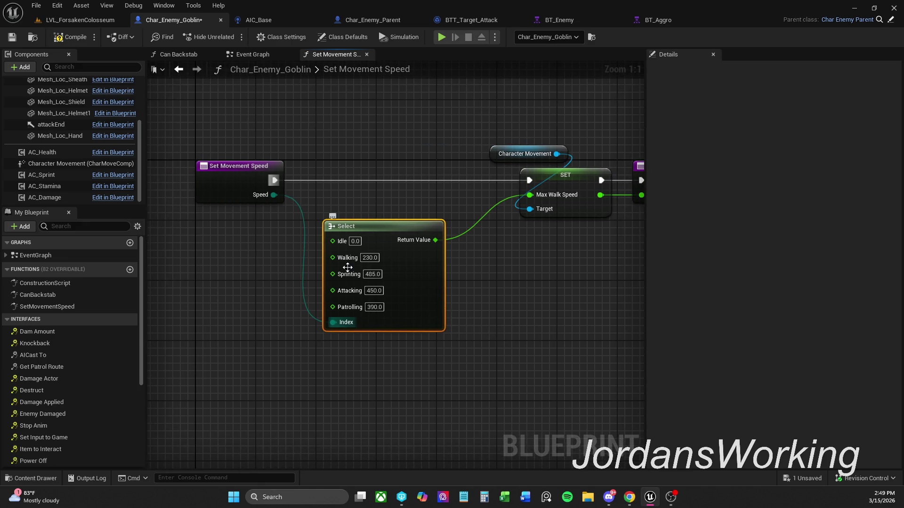
# Step: Set the Walking, Sprinting, Attacking and Patrolling speed values to 0
pyautogui.click(370, 257)
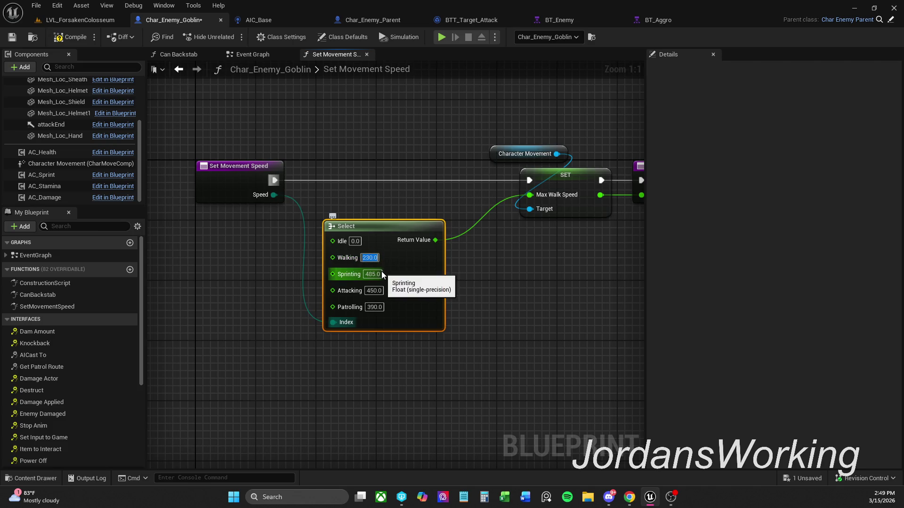
pyautogui.write('0')
pyautogui.press('Return')
pyautogui.write('0')
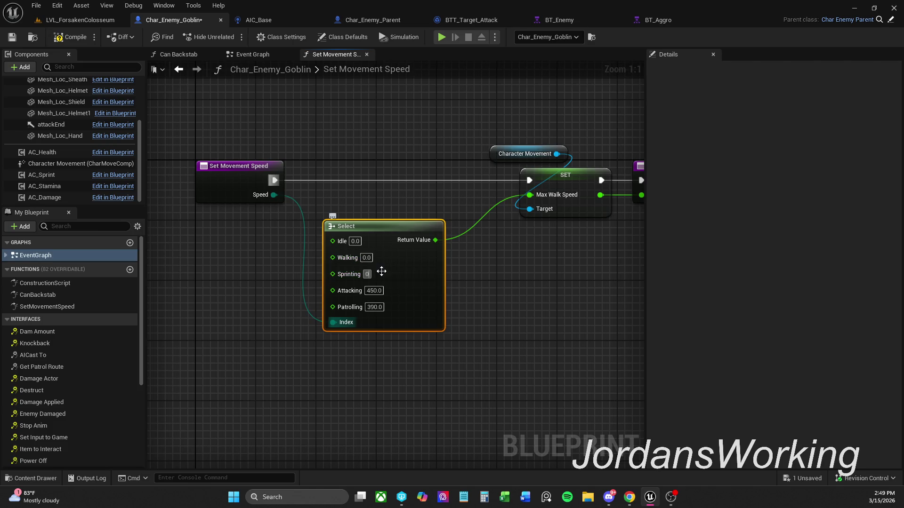
pyautogui.press('Tab')
pyautogui.write('0')
pyautogui.press('Tab')
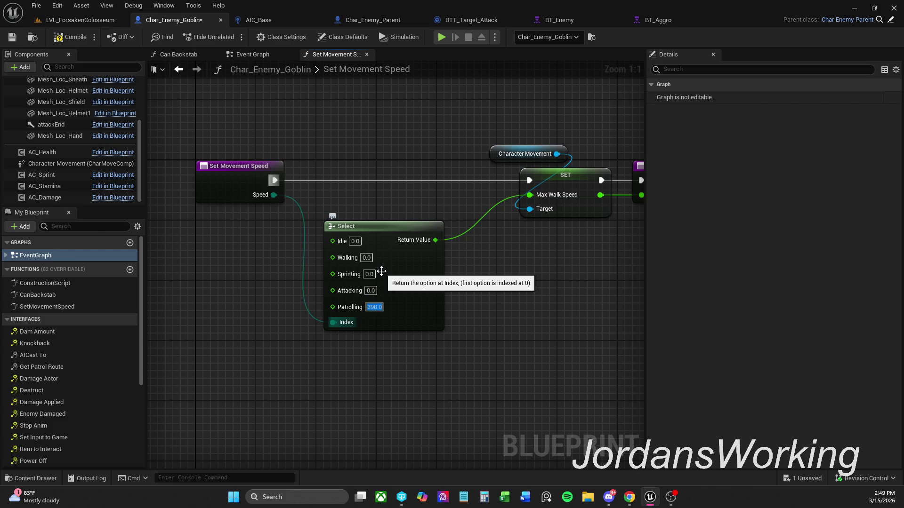
pyautogui.write('0')
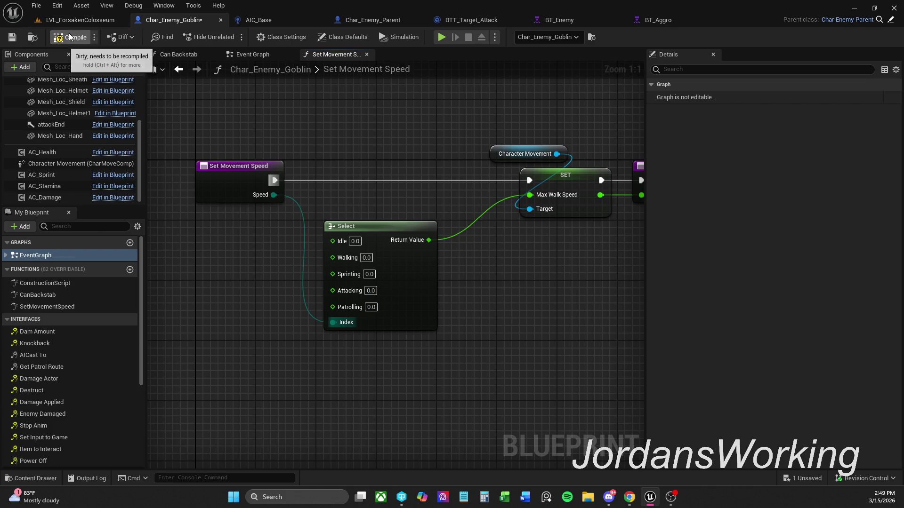
pyautogui.click(95, 19)
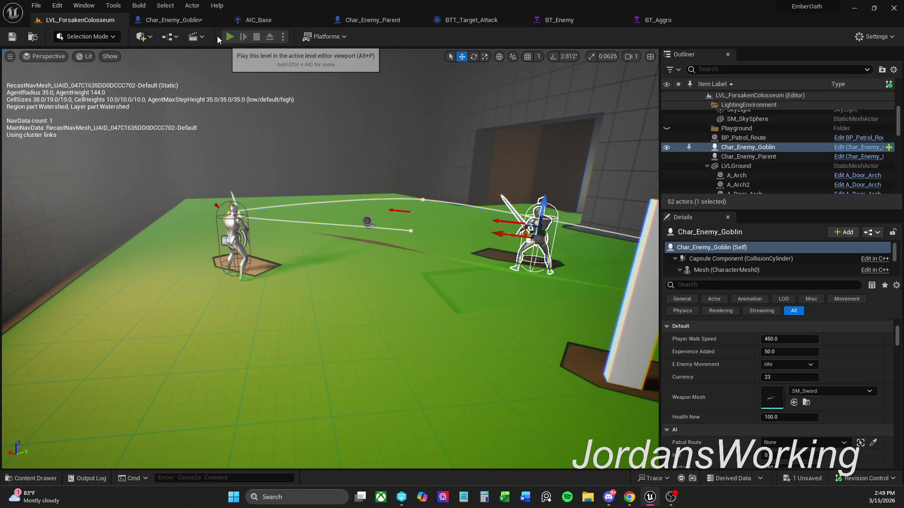
# Step: Run a quick play test of LVL_ForsakenColosseum, then return to the Char_Enemy_Goblin blueprint
pyautogui.click(230, 36)
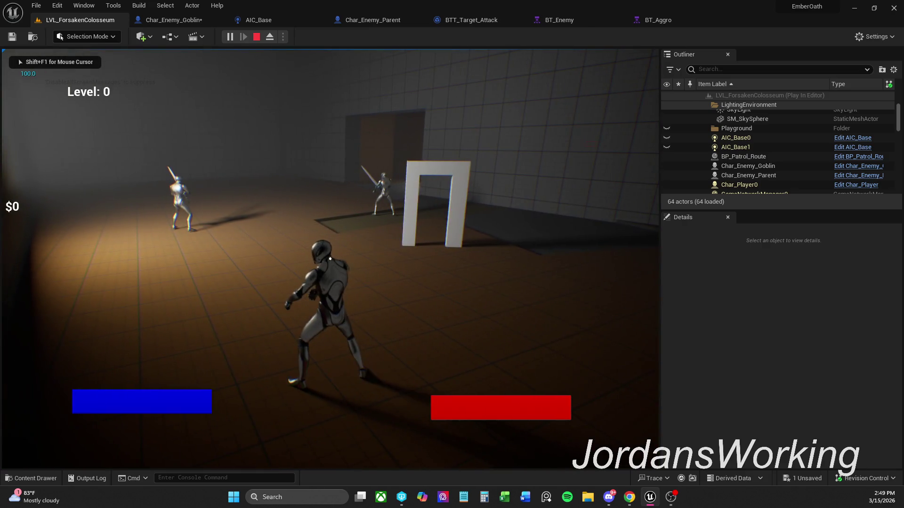
pyautogui.press('w')
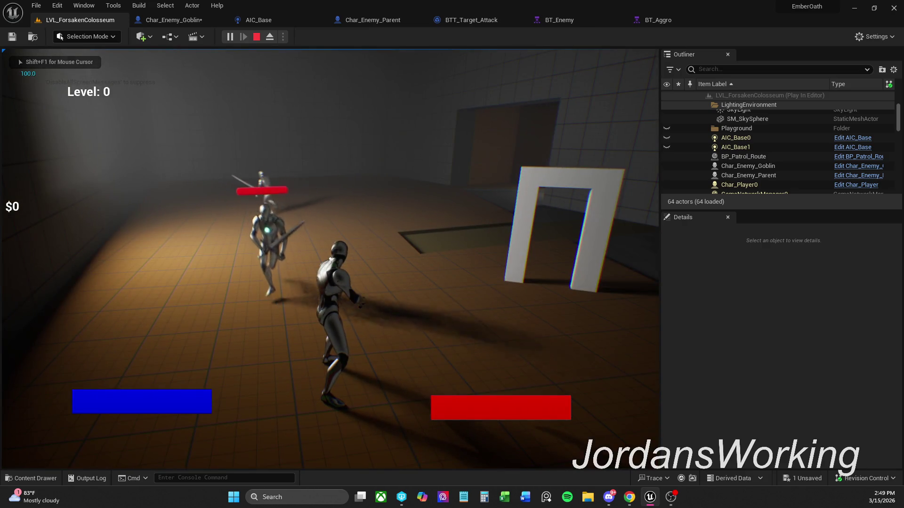
pyautogui.press('Escape')
pyautogui.click(207, 20)
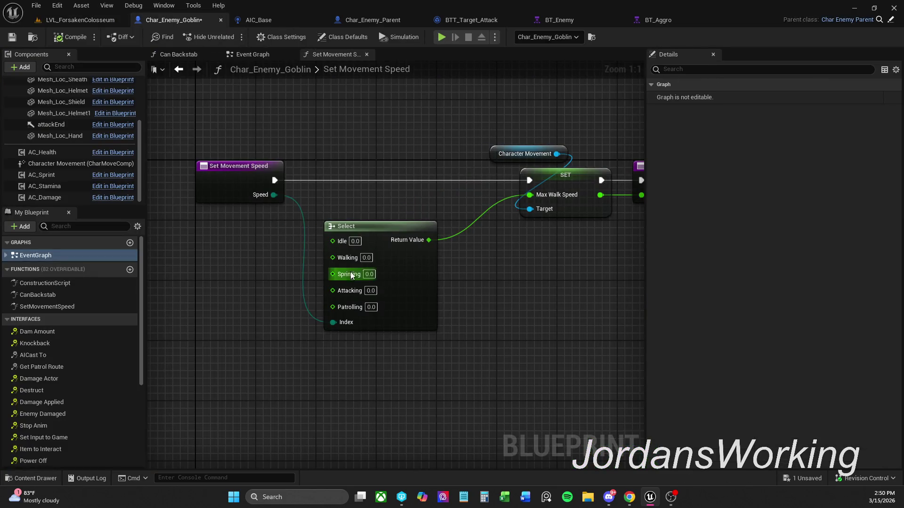
# Step: Undo the zeroed speeds back to 230, 485, 450 and 390, and compile Char_Enemy_Goblin
pyautogui.hotkey('ctrl', 'z')
pyautogui.hotkey('ctrl', 'z')
pyautogui.hotkey('ctrl', 'z')
pyautogui.hotkey('ctrl', 'z')
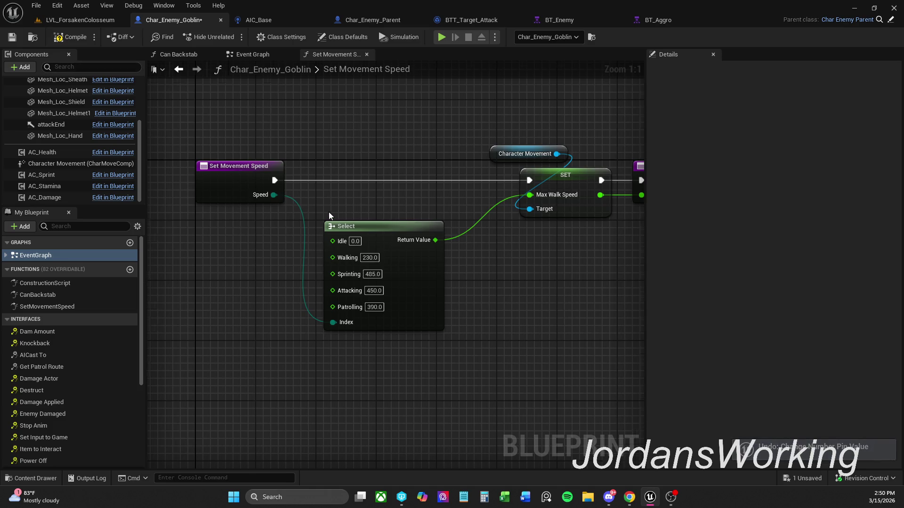
pyautogui.scroll(-4, 283, 178)
pyautogui.moveTo(250, 152); pyautogui.dragTo(560, 375)
pyautogui.scroll(4, 347, 195)
pyautogui.rightClick(318, 204)
pyautogui.click(346, 247)
pyautogui.click(58, 40)
pyautogui.moveTo(279, 157)
pyautogui.mouseDown()
pyautogui.moveTo(424, 153)
pyautogui.moveTo(357, 159)
pyautogui.mouseUp()
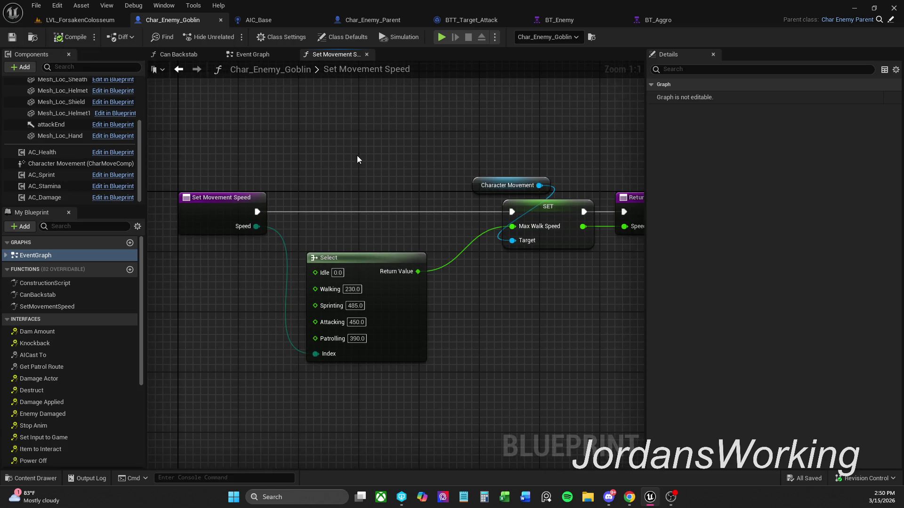
pyautogui.click(269, 21)
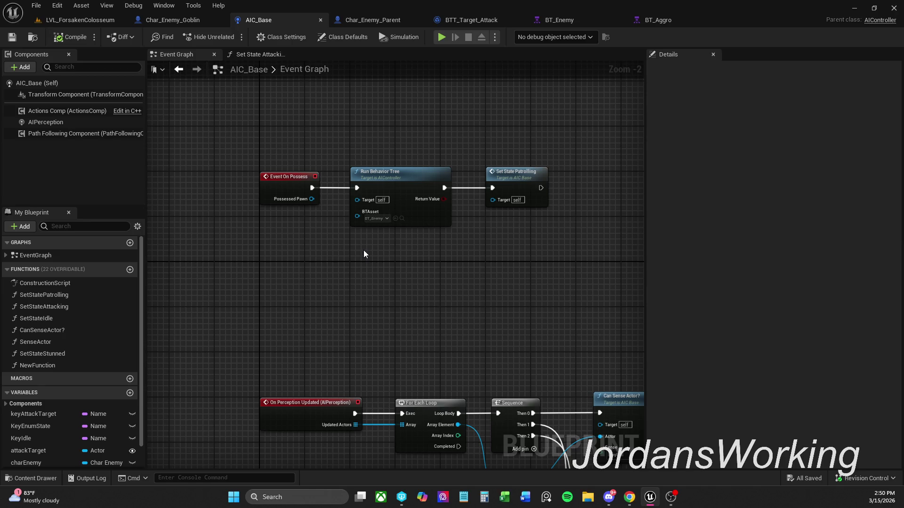
# Step: Add a Boolean variable named aggro? to AIC_Base
pyautogui.moveTo(364, 254); pyautogui.dragTo(338, 243)
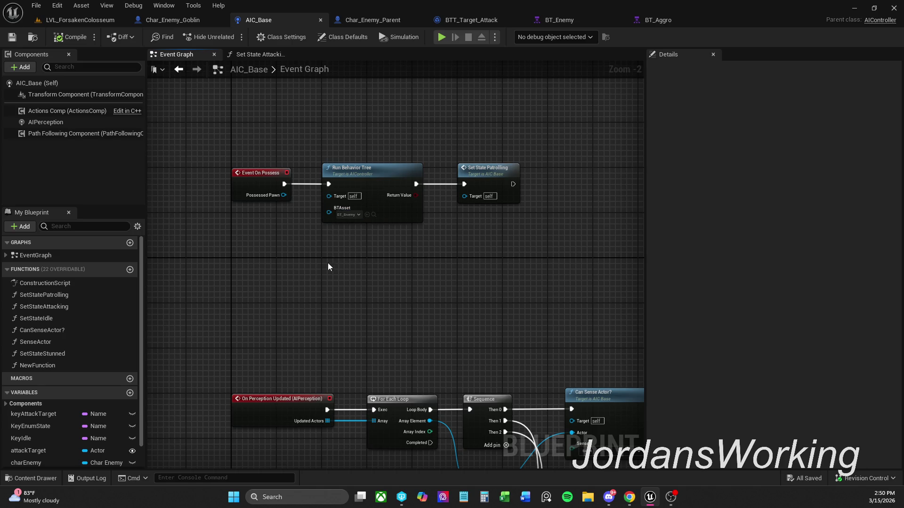
pyautogui.scroll(-2, 70, 429)
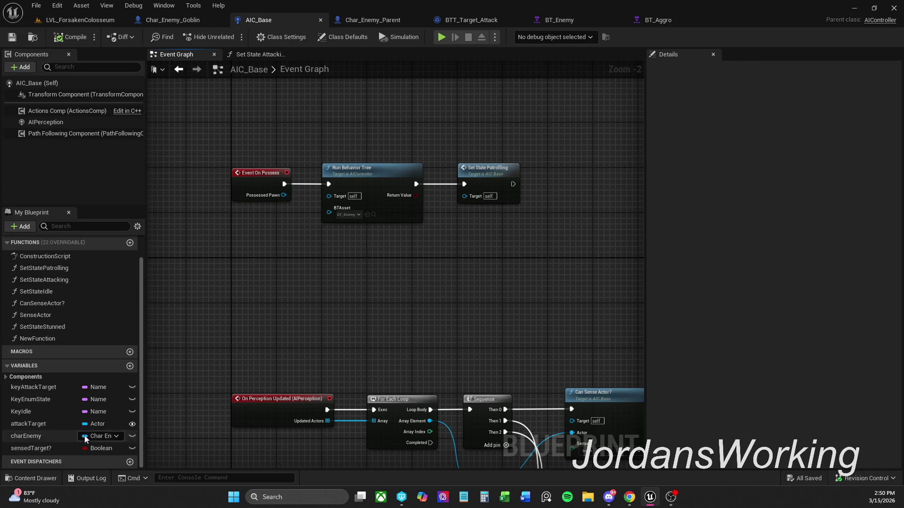
pyautogui.click(130, 366)
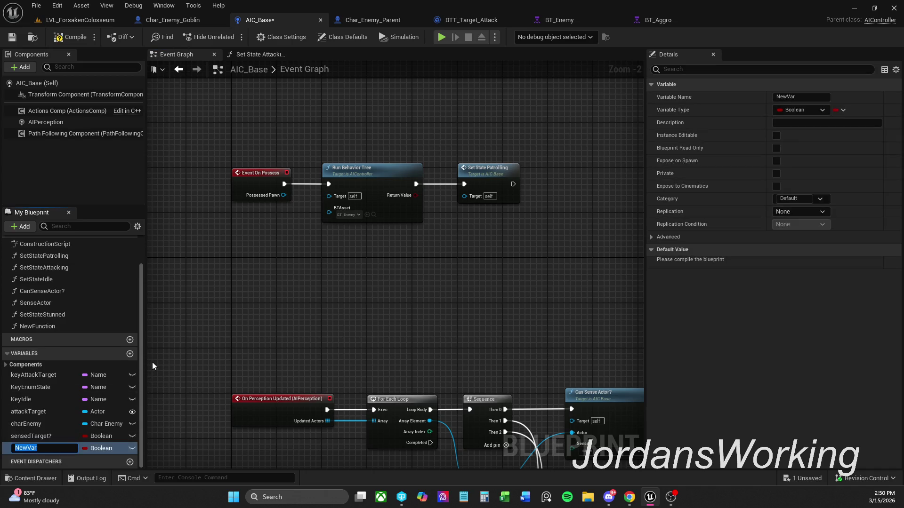
pyautogui.write('ag')
pyautogui.press('Return')
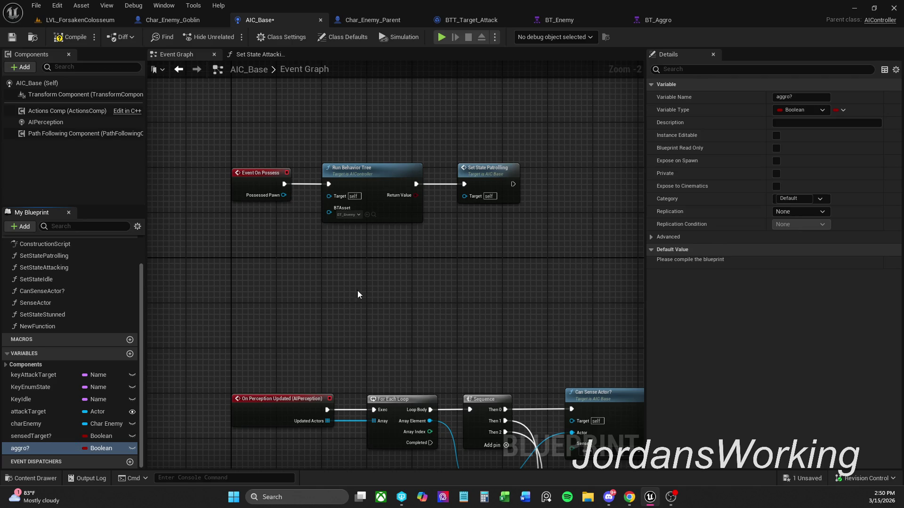
# Step: Place a Get Aggro? node in the Event Graph and feed it into a new Select node
pyautogui.moveTo(41, 449)
pyautogui.mouseDown()
pyautogui.moveTo(256, 355)
pyautogui.moveTo(303, 275)
pyautogui.moveTo(376, 290)
pyautogui.moveTo(386, 281)
pyautogui.mouseUp()
pyautogui.click(327, 296)
pyautogui.write('s')
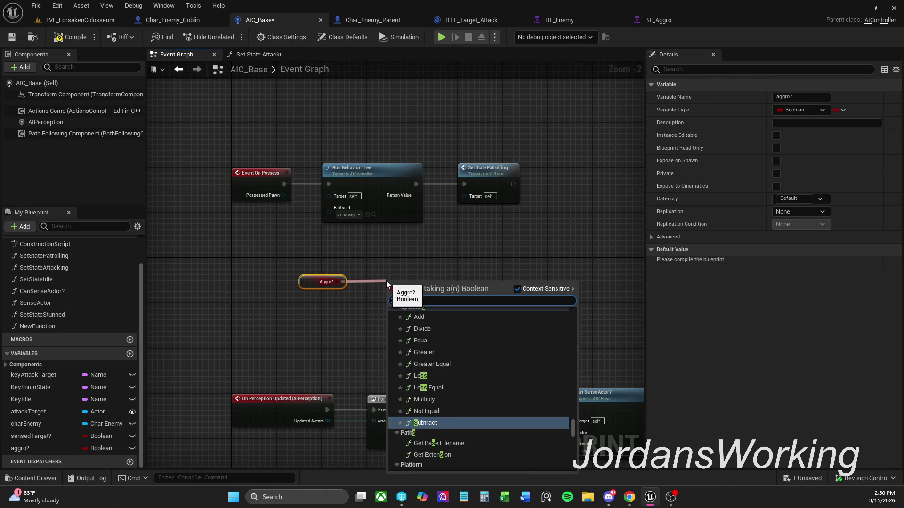
pyautogui.write('elect')
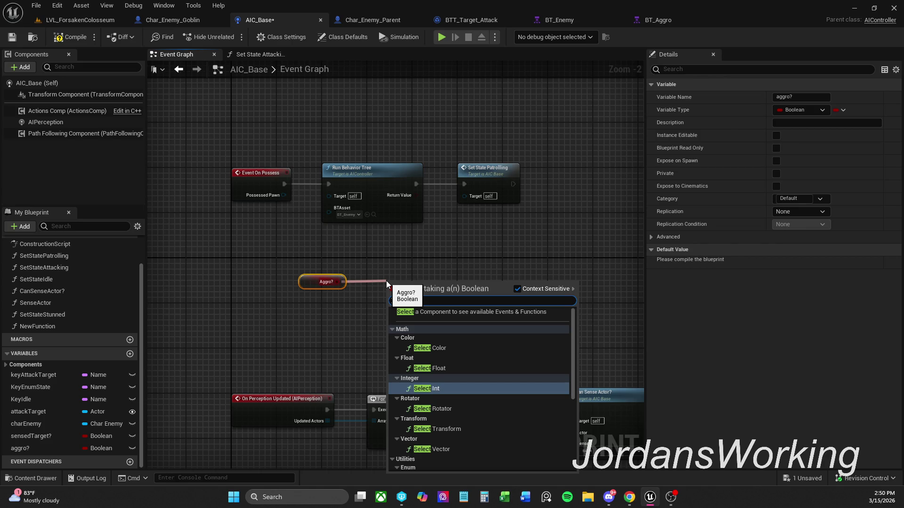
pyautogui.scroll(-5, 474, 423)
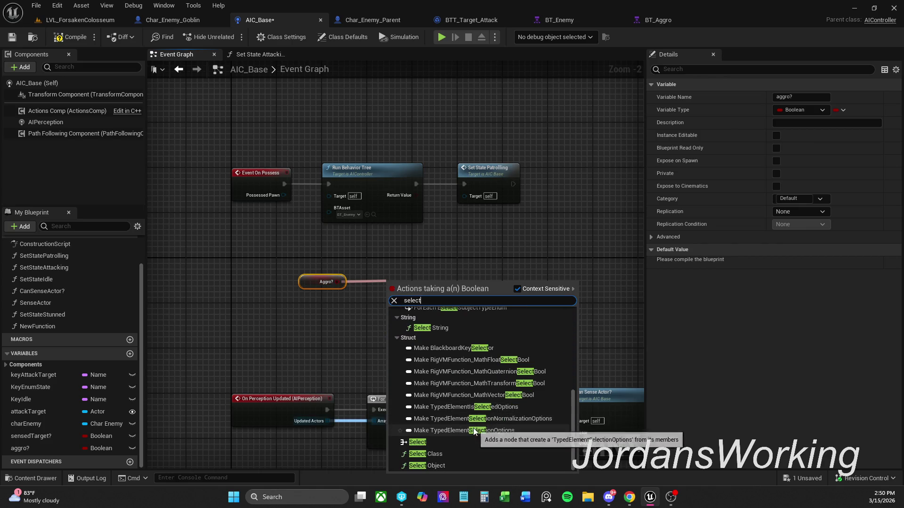
pyautogui.click(459, 445)
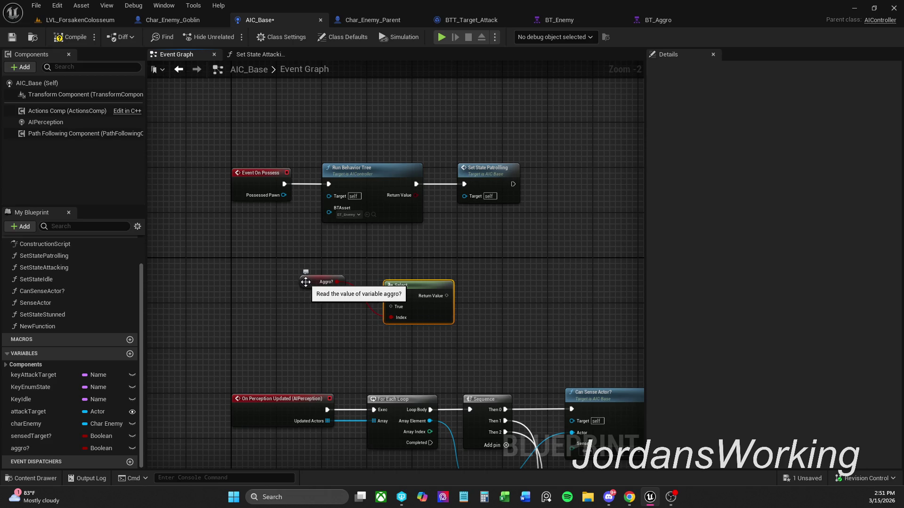
pyautogui.scroll(2, 357, 292)
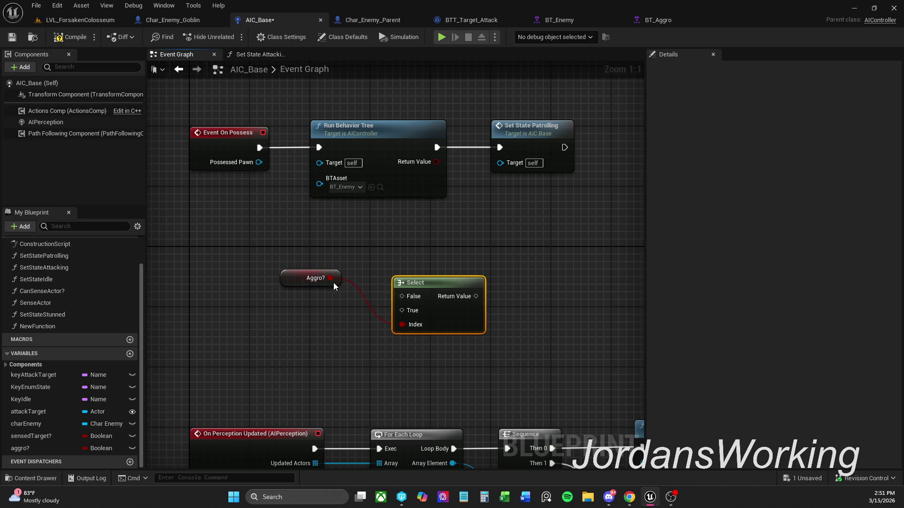
pyautogui.moveTo(403, 311)
pyautogui.mouseDown()
pyautogui.moveTo(364, 306)
pyautogui.moveTo(335, 281)
pyautogui.moveTo(287, 293)
pyautogui.mouseUp()
pyautogui.moveTo(287, 298)
pyautogui.mouseDown()
pyautogui.moveTo(287, 305)
pyautogui.moveTo(402, 324)
pyautogui.mouseUp()
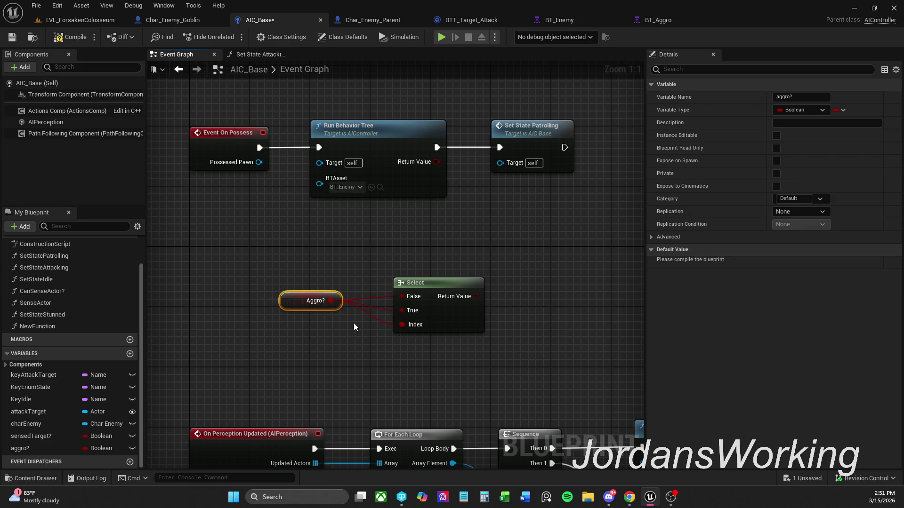
pyautogui.scroll(-1, 354, 326)
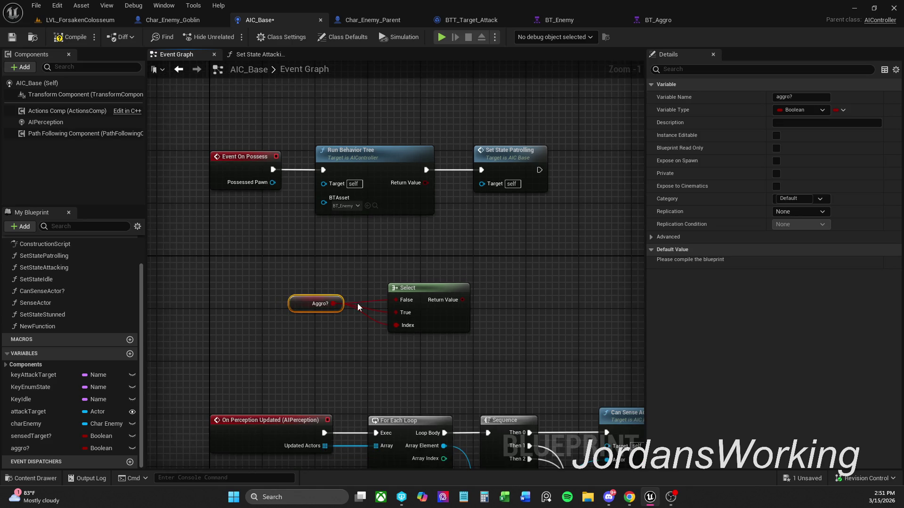
pyautogui.scroll(2, 66, 290)
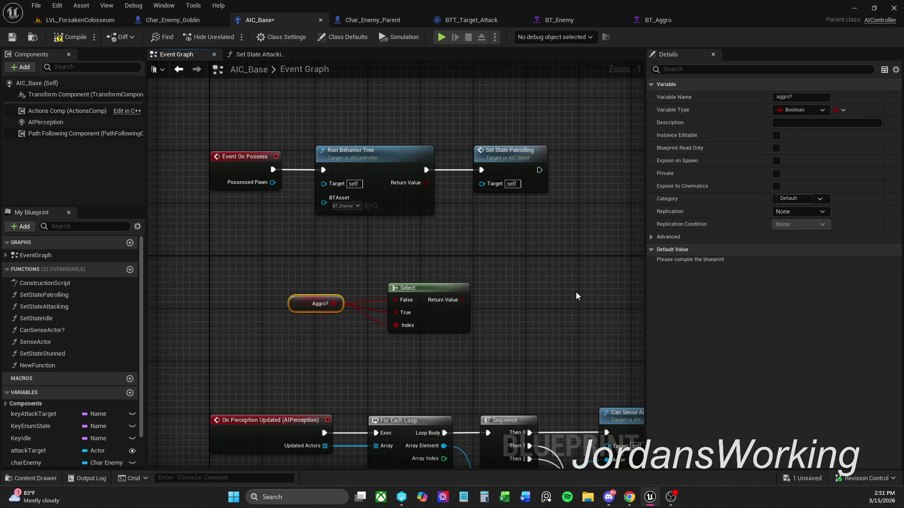
# Step: Add a Branch on the Select result between Event On Possess and Run Behavior Tree
pyautogui.click(546, 311)
pyautogui.moveTo(470, 299); pyautogui.dragTo(466, 300)
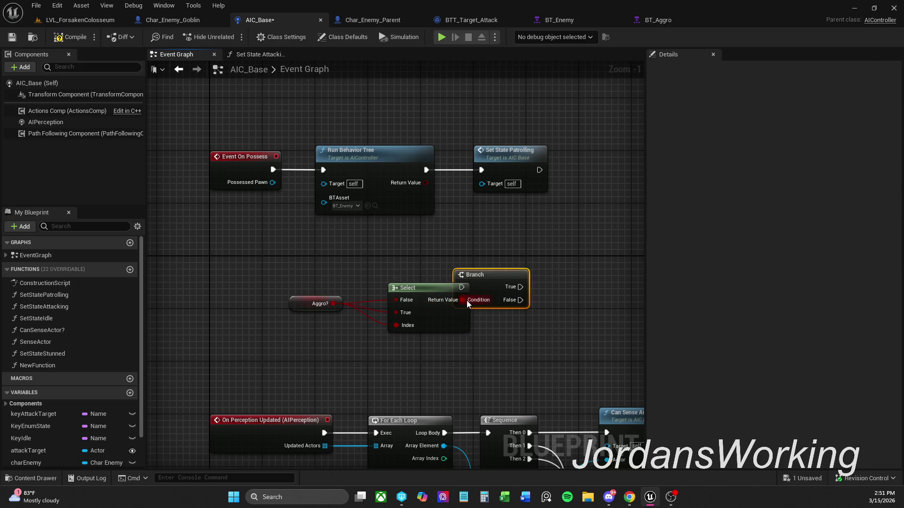
pyautogui.moveTo(272, 170)
pyautogui.mouseDown()
pyautogui.moveTo(490, 221)
pyautogui.moveTo(507, 255)
pyautogui.mouseUp()
pyautogui.moveTo(331, 173)
pyautogui.mouseDown()
pyautogui.moveTo(583, 262)
pyautogui.moveTo(570, 268)
pyautogui.mouseUp()
pyautogui.moveTo(356, 120)
pyautogui.mouseDown()
pyautogui.moveTo(525, 176)
pyautogui.moveTo(615, 191)
pyautogui.moveTo(569, 287)
pyautogui.moveTo(428, 291)
pyautogui.moveTo(589, 262)
pyautogui.mouseUp()
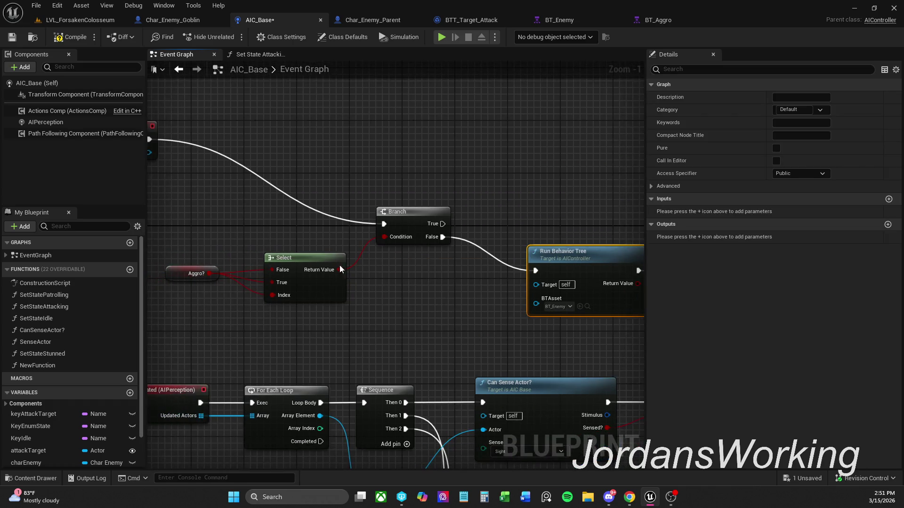
# Step: Move Aggro?, Select, Branch and Run Behavior Tree up beside Event On Possess and tidy them
pyautogui.moveTo(284, 230); pyautogui.dragTo(489, 279)
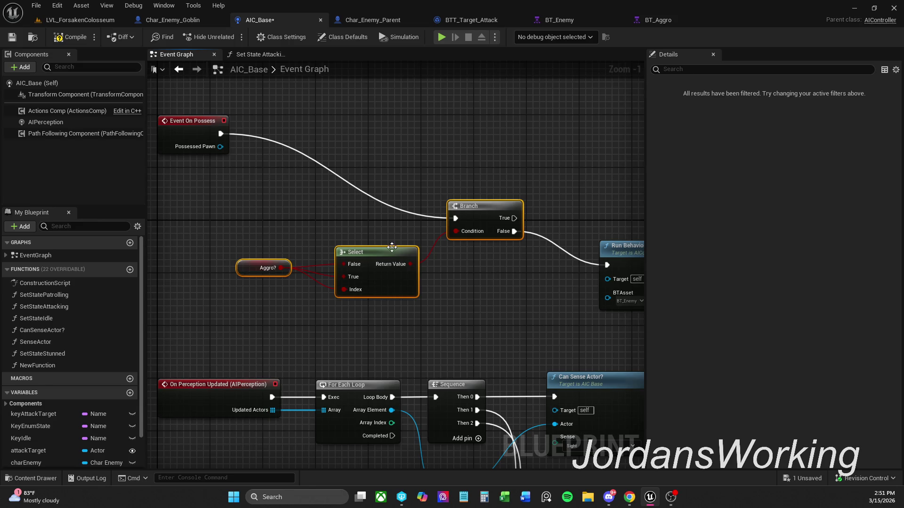
pyautogui.moveTo(236, 214)
pyautogui.mouseDown()
pyautogui.moveTo(649, 321)
pyautogui.moveTo(583, 315)
pyautogui.mouseUp()
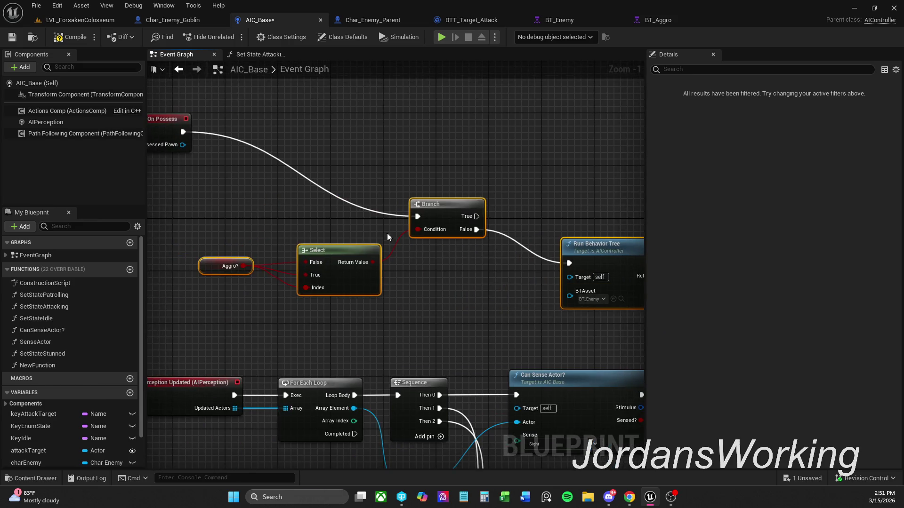
pyautogui.moveTo(432, 213)
pyautogui.mouseDown()
pyautogui.moveTo(290, 123)
pyautogui.moveTo(439, 143)
pyautogui.mouseUp()
pyautogui.click(304, 141)
pyautogui.keyDown('shift'); pyautogui.click(459, 158); pyautogui.keyUp('shift')
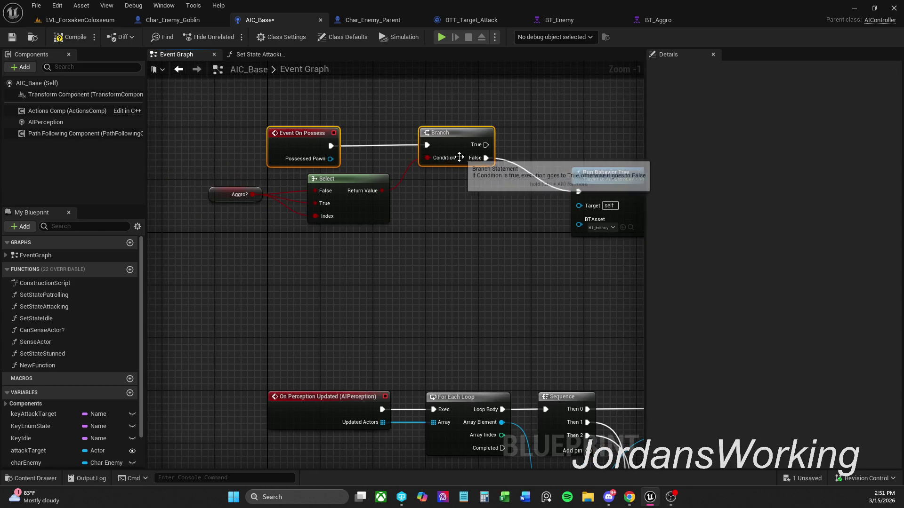
pyautogui.click(415, 192)
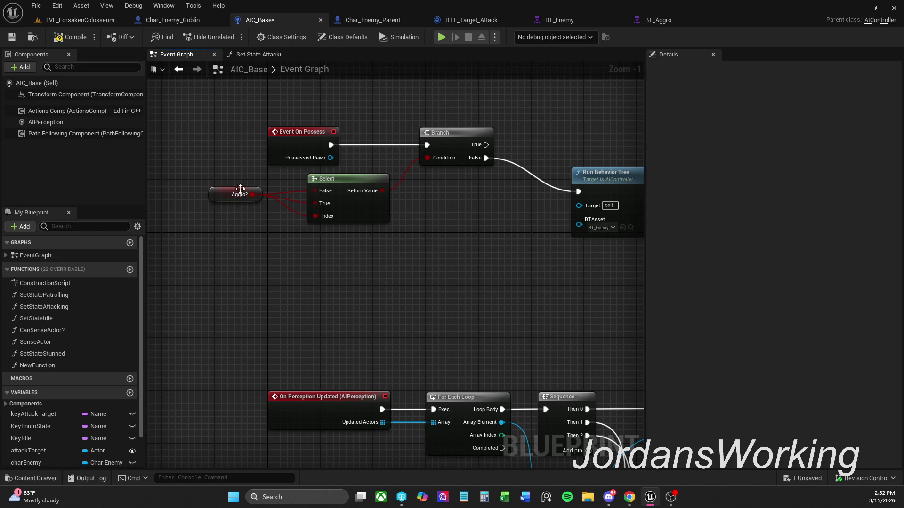
pyautogui.moveTo(221, 196); pyautogui.dragTo(240, 203)
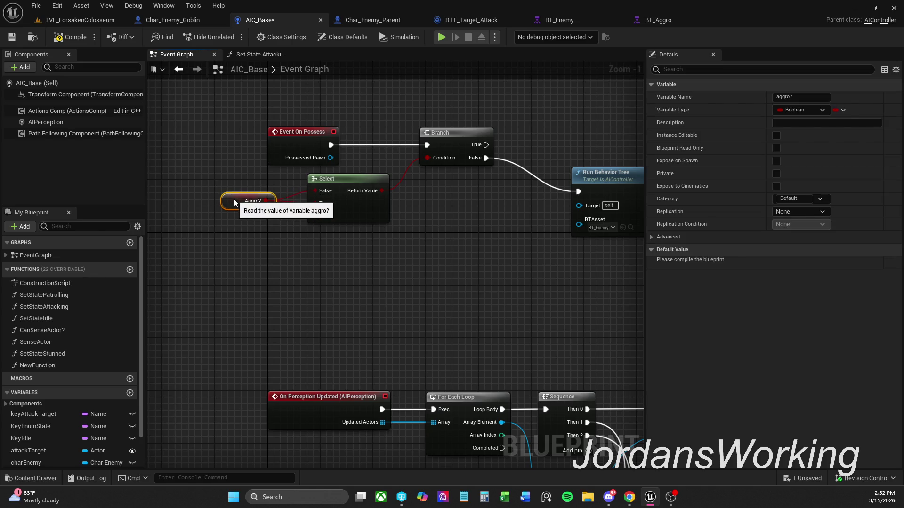
pyautogui.keyDown('shift'); pyautogui.click(341, 179); pyautogui.keyUp('shift')
pyautogui.moveTo(341, 179); pyautogui.dragTo(374, 198)
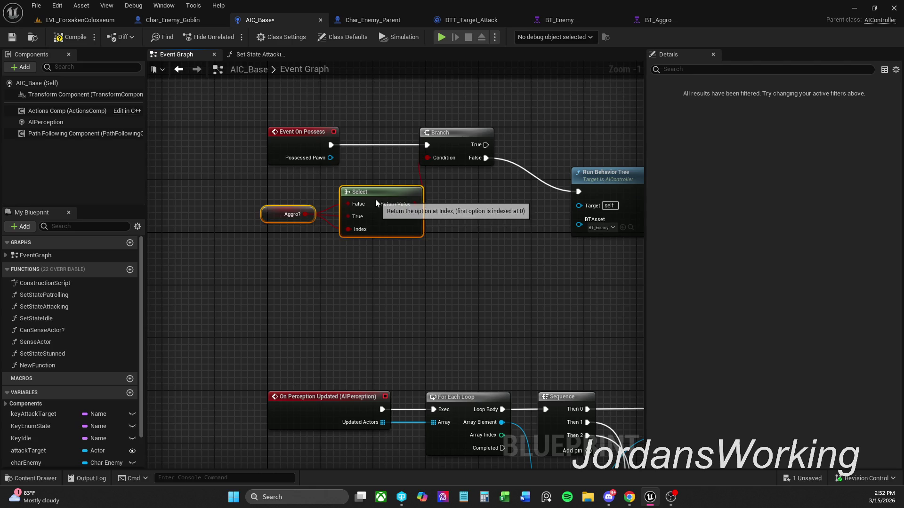
pyautogui.click(463, 265)
pyautogui.scroll(-2, 286, 257)
pyautogui.moveTo(288, 222)
pyautogui.mouseDown()
pyautogui.moveTo(296, 147)
pyautogui.moveTo(307, 242)
pyautogui.moveTo(362, 241)
pyautogui.mouseUp()
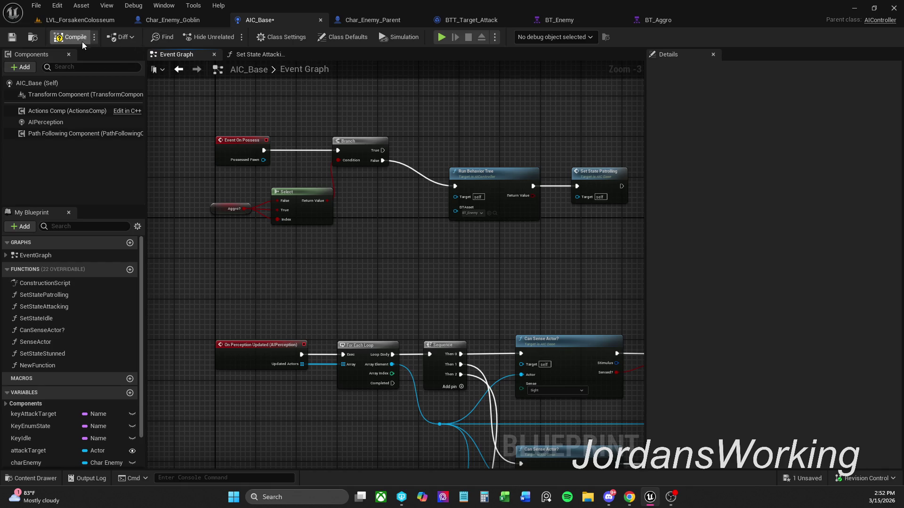
pyautogui.click(185, 20)
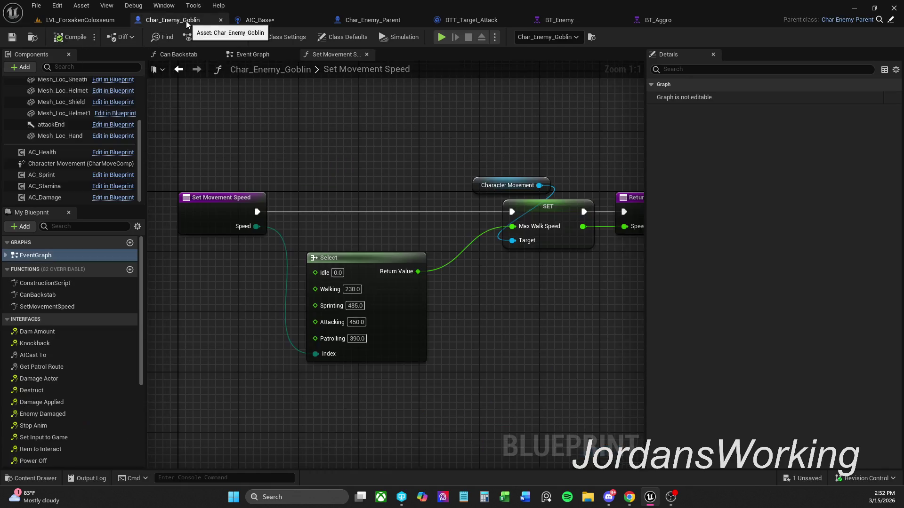
# Step: In Char_Enemy_Parent, undo a failed node paste and search its components and members for aggro
pyautogui.click(383, 21)
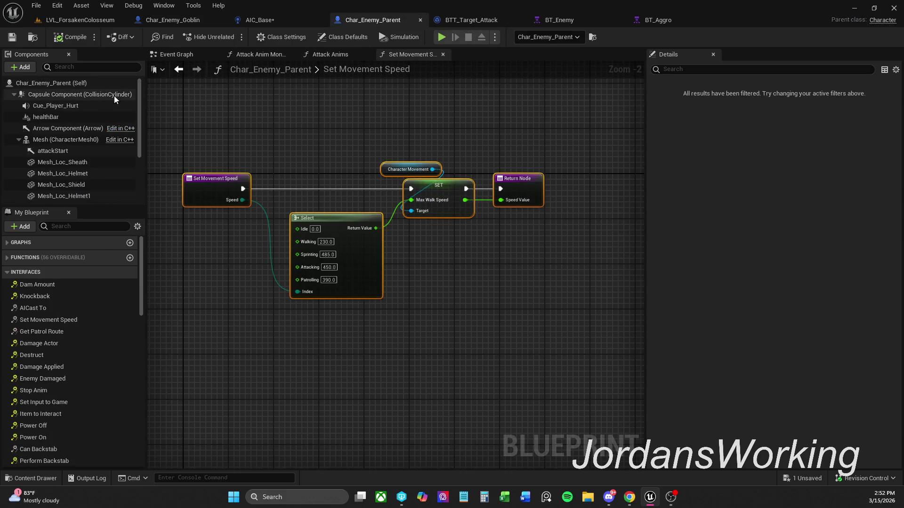
pyautogui.write('a')
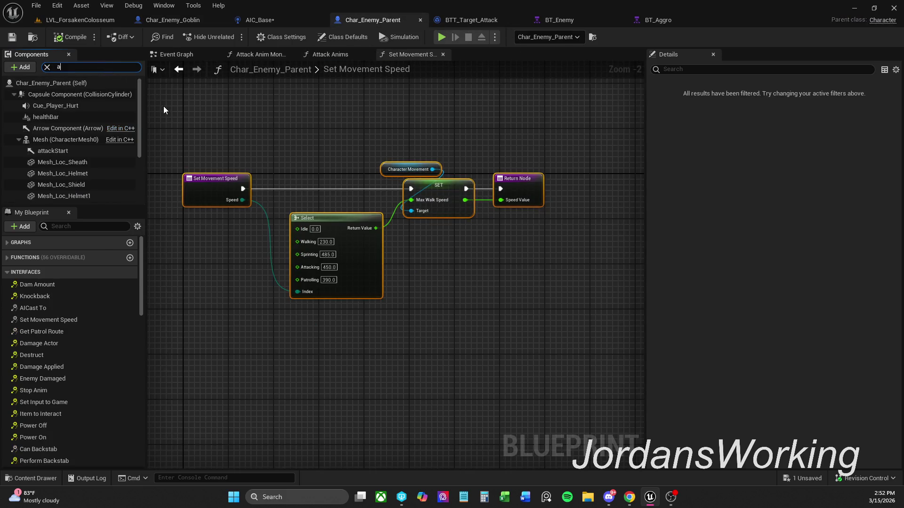
pyautogui.write('ggro')
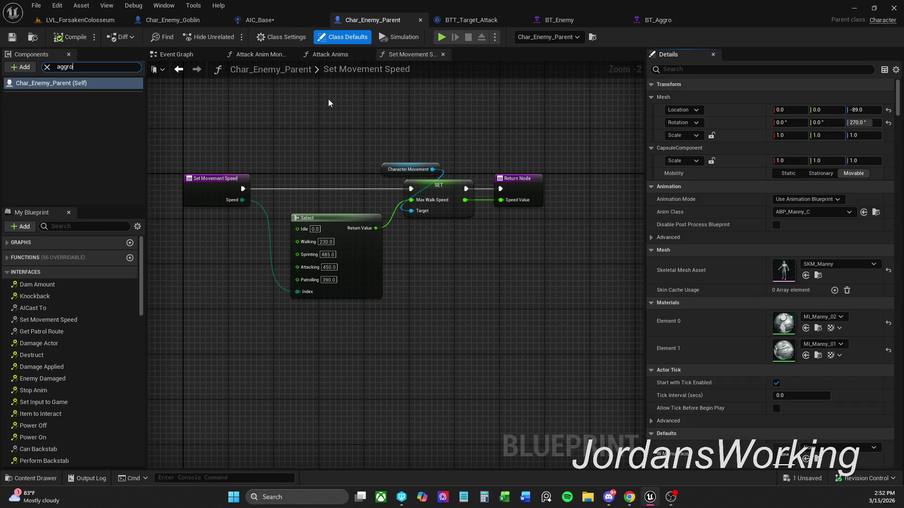
pyautogui.hotkey('ctrl', 'v')
pyautogui.moveTo(467, 163); pyautogui.dragTo(338, 240)
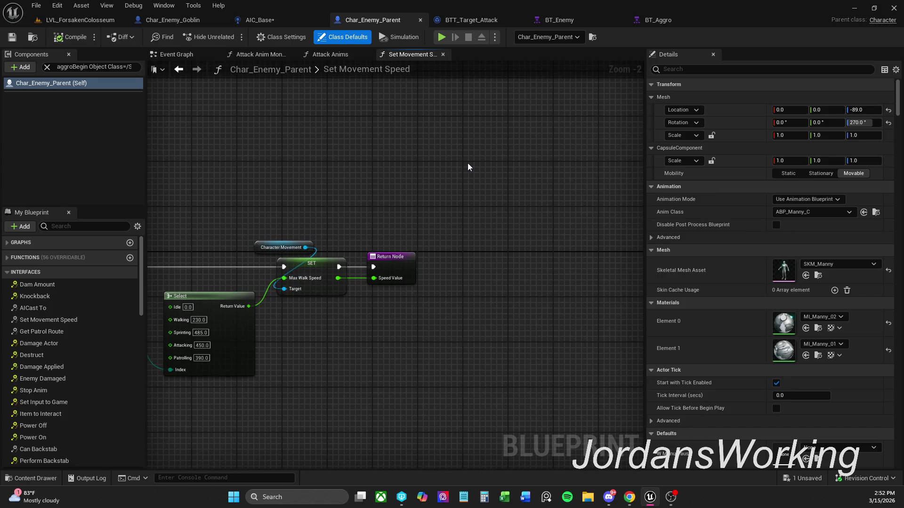
pyautogui.hotkey('ctrl', 'v')
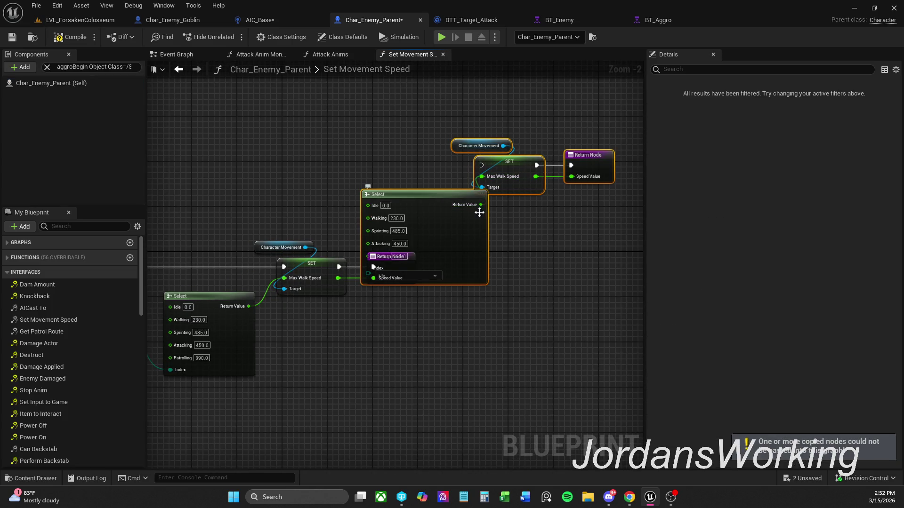
pyautogui.hotkey('ctrl', 'z')
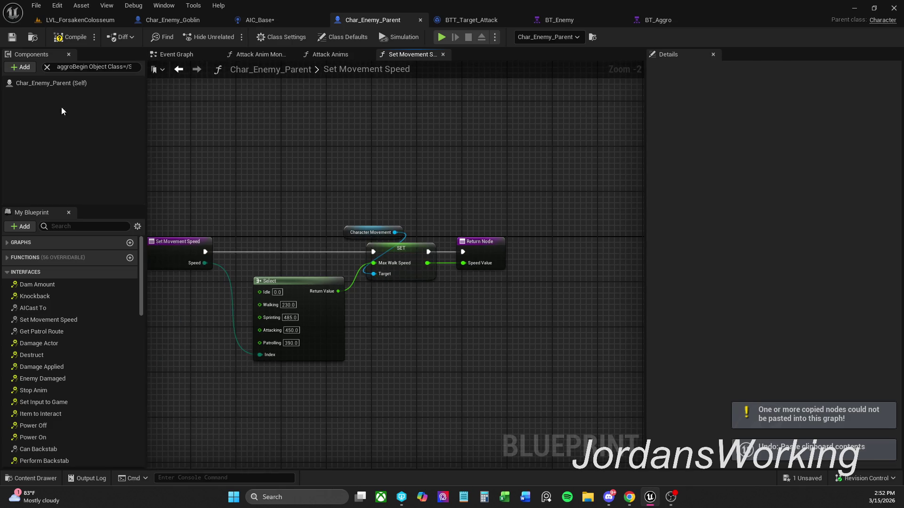
pyautogui.click(47, 67)
pyautogui.click(77, 83)
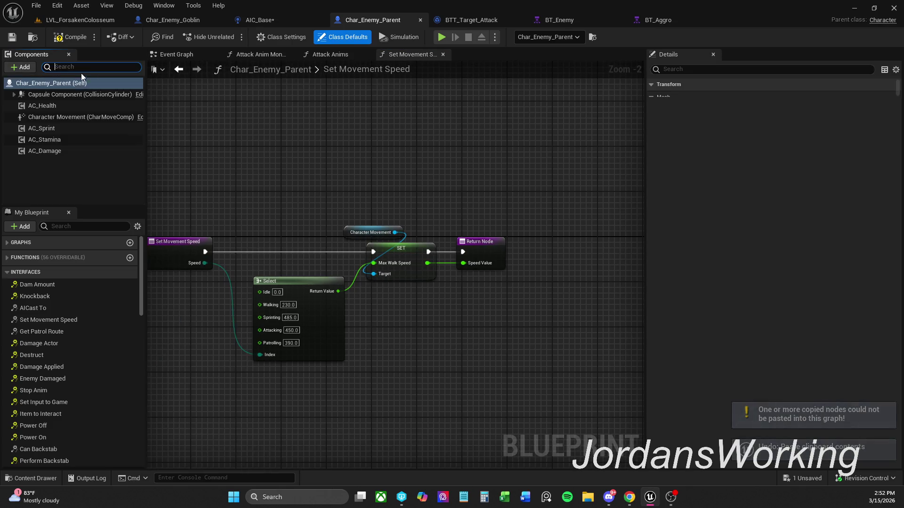
pyautogui.click(92, 226)
pyautogui.write('aggro')
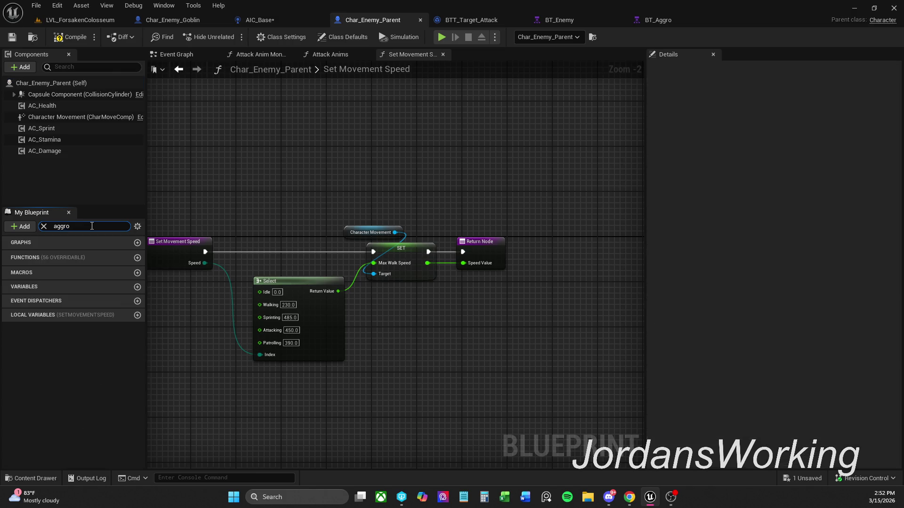
pyautogui.click(43, 227)
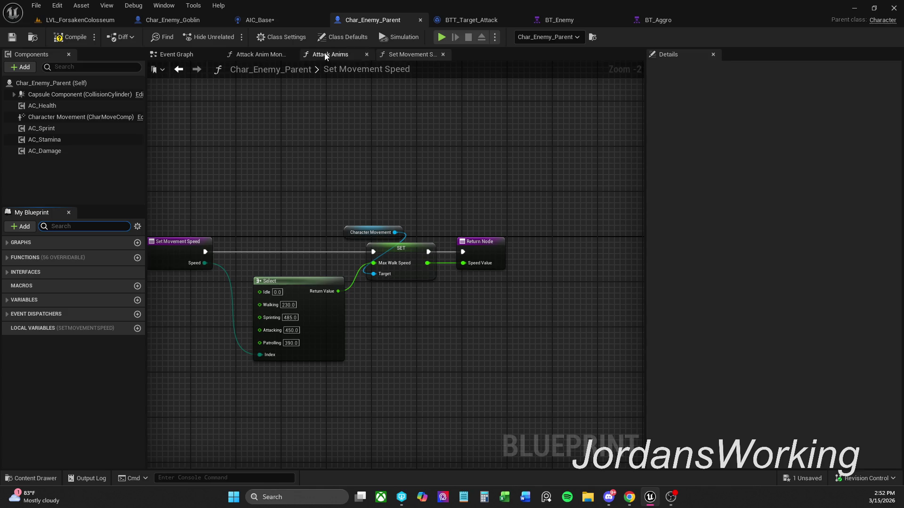
# Step: Add an Aggro? getter from Aic Base in the Event Graph, delete it, and save
pyautogui.click(175, 54)
pyautogui.moveTo(342, 207)
pyautogui.mouseDown()
pyautogui.moveTo(327, 179)
pyautogui.moveTo(452, 248)
pyautogui.moveTo(368, 206)
pyautogui.moveTo(452, 292)
pyautogui.moveTo(284, 248)
pyautogui.moveTo(389, 232)
pyautogui.moveTo(329, 268)
pyautogui.mouseUp()
pyautogui.scroll(4, 390, 227)
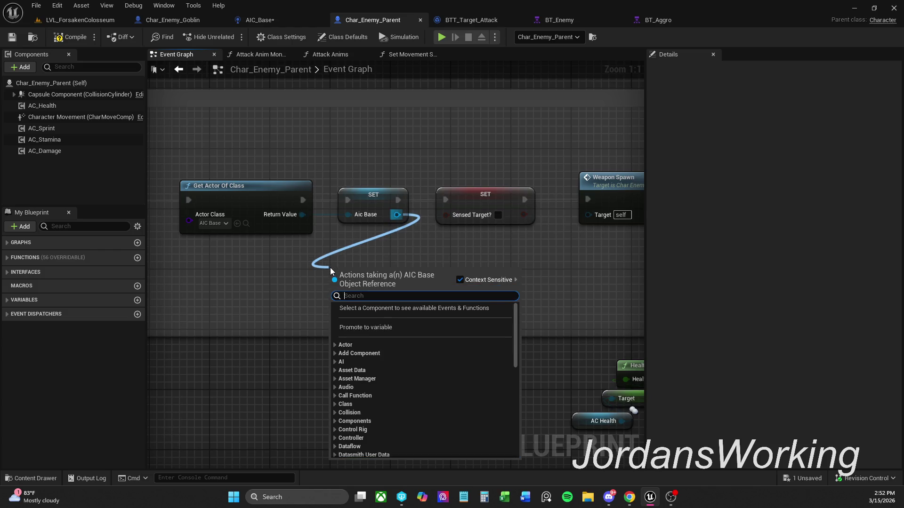
pyautogui.write('aggro')
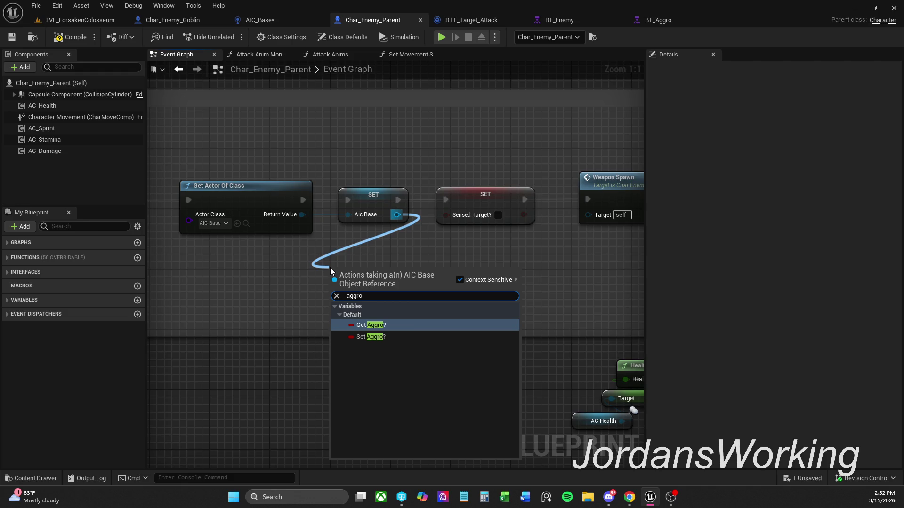
pyautogui.press('Return')
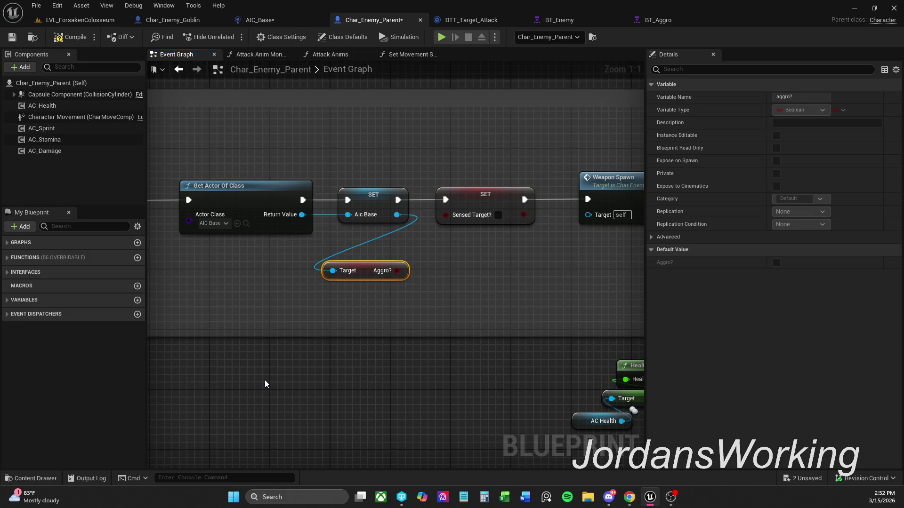
pyautogui.press('Delete')
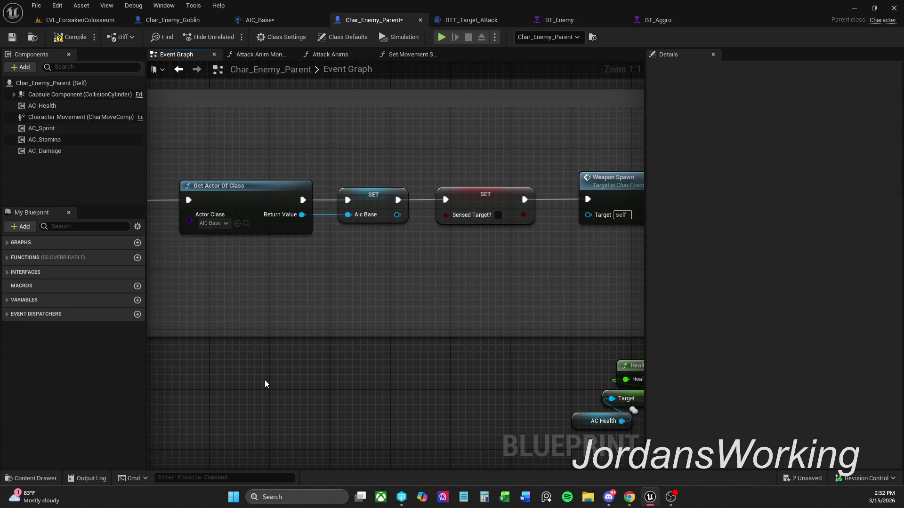
pyautogui.click(12, 38)
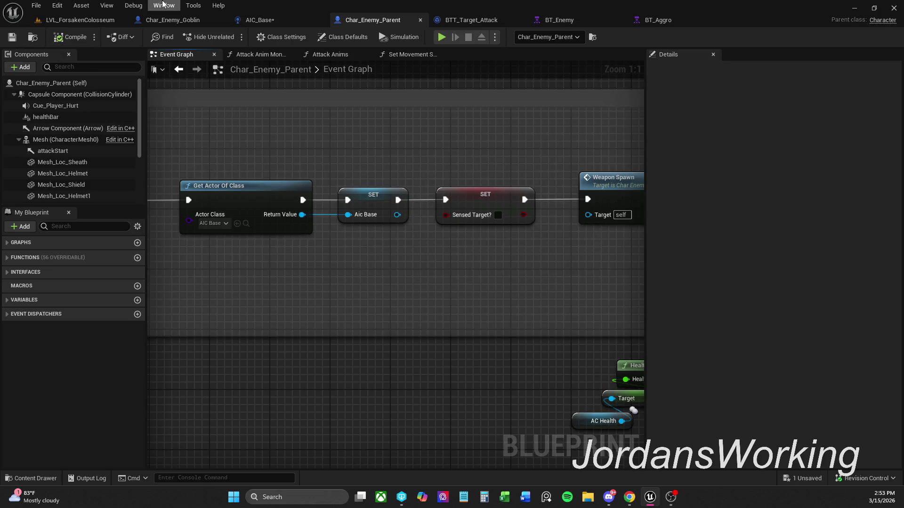
# Step: In AIC_Base, move Run Behavior Tree and Set State Patrolling left, closer to the Branch
pyautogui.click(296, 18)
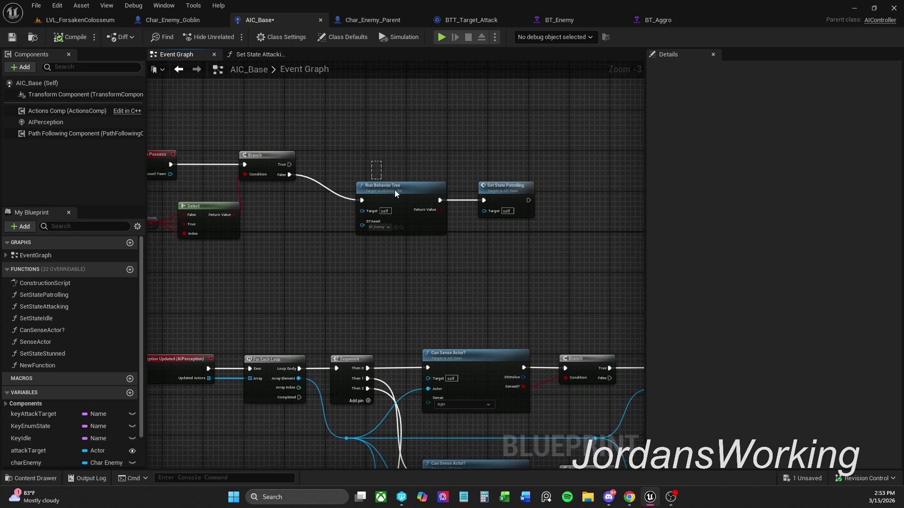
pyautogui.moveTo(382, 180); pyautogui.dragTo(499, 217)
pyautogui.moveTo(414, 200); pyautogui.dragTo(388, 215)
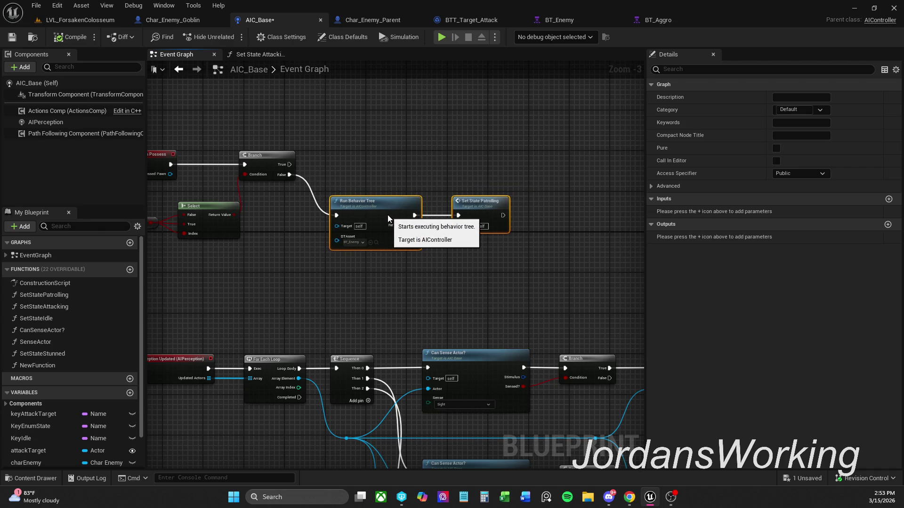
pyautogui.click(367, 194)
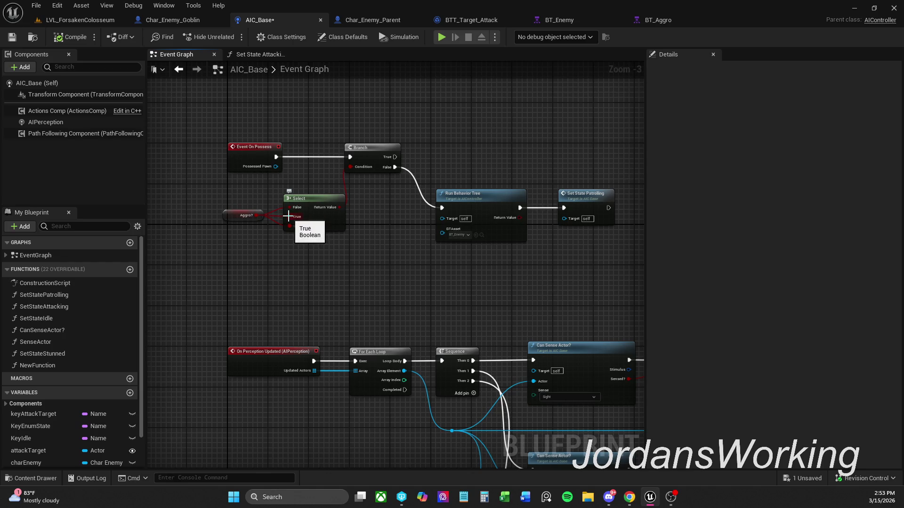
# Step: Disconnect Aggro? from the Select node's False and True pins and place it below Select
pyautogui.scroll(2, 292, 214)
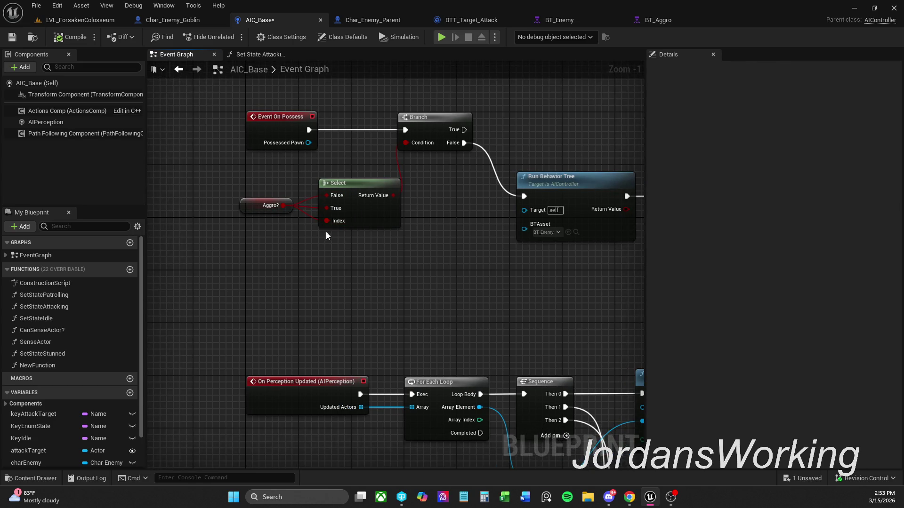
pyautogui.keyDown('alt'); pyautogui.click(325, 209); pyautogui.keyUp('alt')
pyautogui.keyDown('alt'); pyautogui.click(325, 196); pyautogui.keyUp('alt')
pyautogui.moveTo(270, 206); pyautogui.dragTo(290, 252)
pyautogui.click(348, 296)
pyautogui.moveTo(389, 292); pyautogui.dragTo(327, 285)
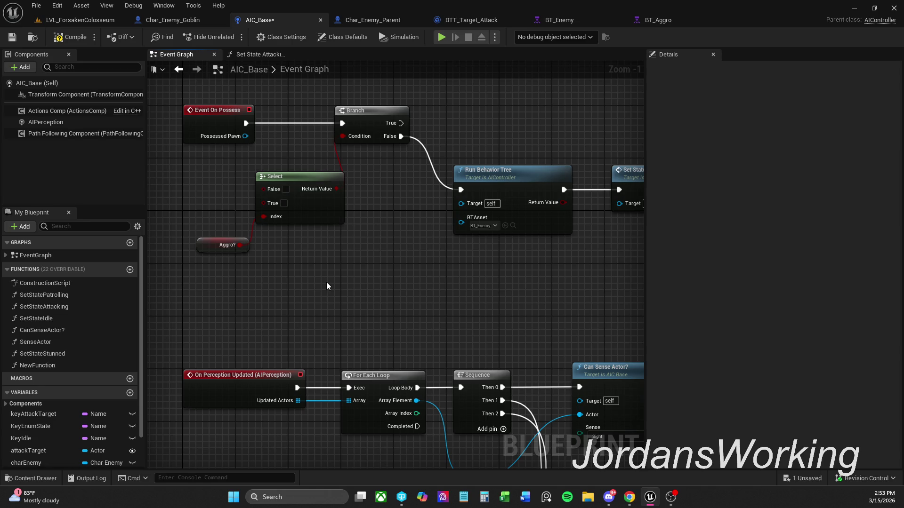